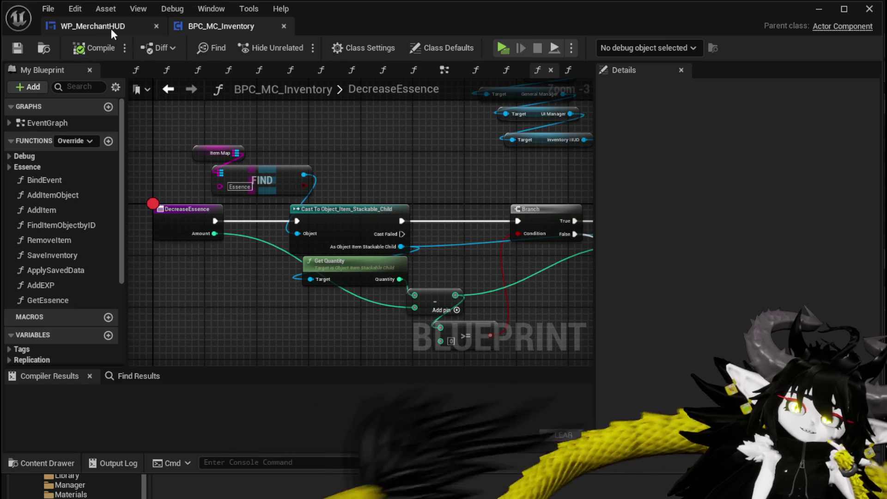
# In WP_MerchantHUD, place Print String right before Decrease Essence, with Truncate and the math node moved aside
pyautogui.click(111, 26)
pyautogui.moveTo(641, 279)
pyautogui.mouseDown()
pyautogui.moveTo(414, 214)
pyautogui.moveTo(541, 223)
pyautogui.moveTo(343, 153)
pyautogui.mouseUp()
pyautogui.moveTo(458, 264); pyautogui.dragTo(458, 174)
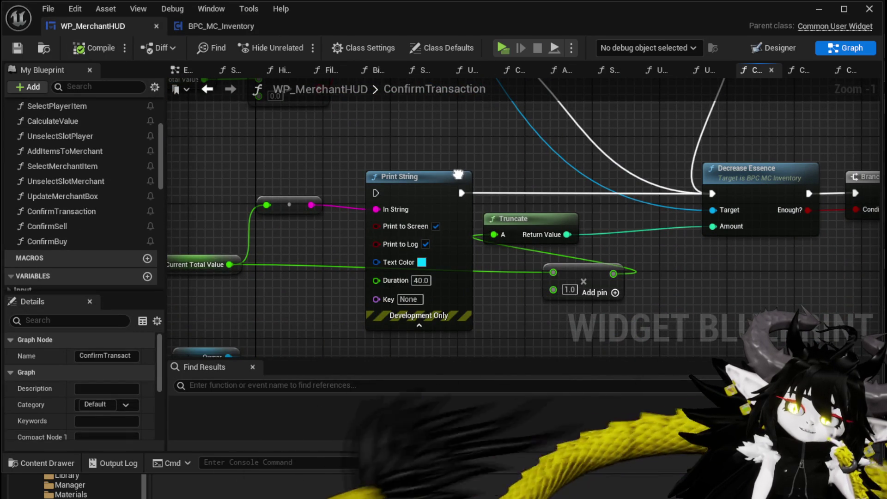
pyautogui.moveTo(579, 269); pyautogui.dragTo(302, 286)
pyautogui.moveTo(419, 194)
pyautogui.mouseDown()
pyautogui.moveTo(616, 246)
pyautogui.moveTo(582, 181)
pyautogui.mouseUp()
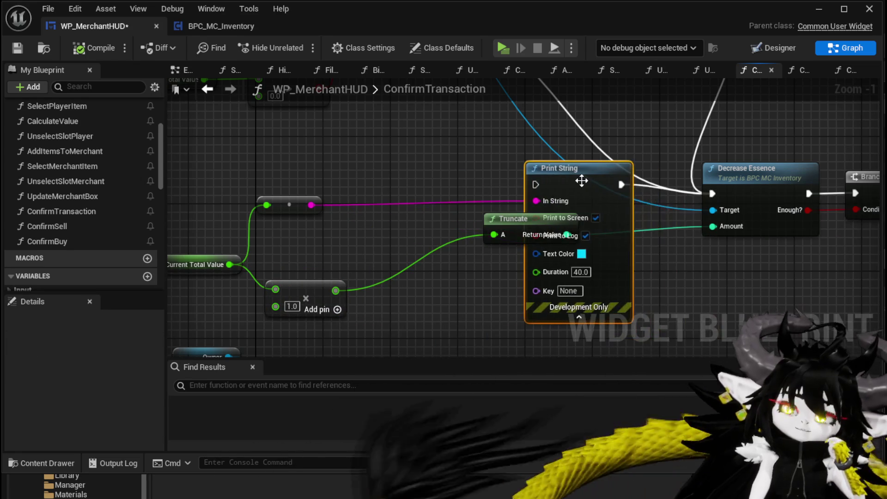
pyautogui.moveTo(501, 219); pyautogui.dragTo(334, 236)
pyautogui.moveTo(558, 179); pyautogui.dragTo(618, 187)
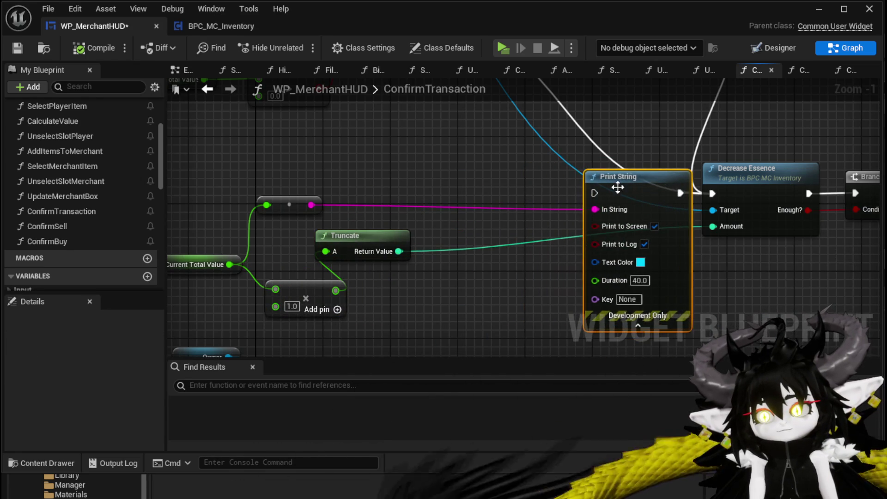
pyautogui.scroll(-1, 463, 190)
# Run Branch False into Print String and add an Append node feeding its text
pyautogui.moveTo(422, 128); pyautogui.dragTo(532, 261)
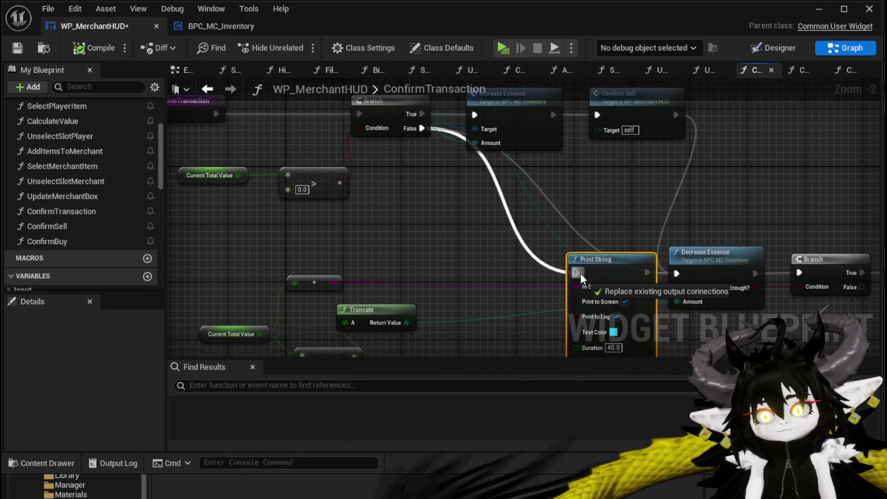
pyautogui.moveTo(581, 274); pyautogui.dragTo(578, 273)
pyautogui.moveTo(532, 190)
pyautogui.mouseDown()
pyautogui.moveTo(461, 185)
pyautogui.moveTo(456, 177)
pyautogui.mouseUp()
pyautogui.write('App')
pyautogui.press('Return')
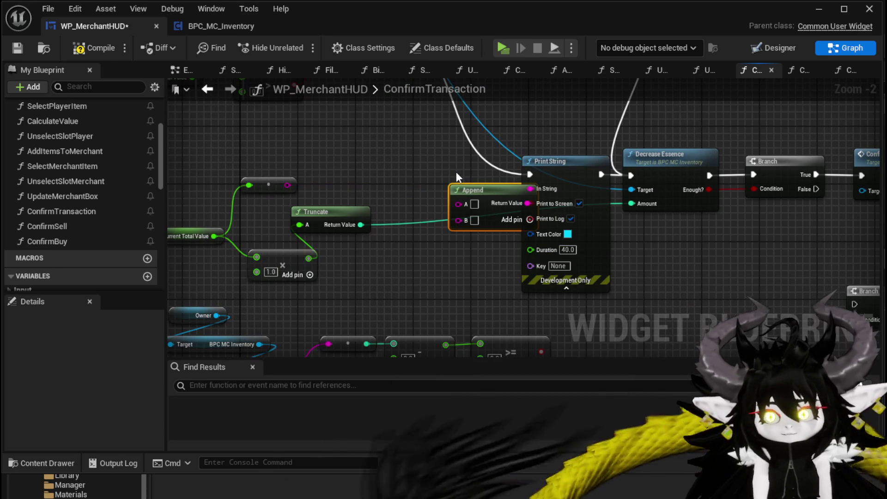
pyautogui.moveTo(455, 172)
pyautogui.mouseDown()
pyautogui.moveTo(421, 176)
pyautogui.moveTo(415, 162)
pyautogui.mouseUp()
# Feed the converted truncated value into Append C and Get Essence's Essence into Append A
pyautogui.moveTo(361, 224); pyautogui.dragTo(418, 188)
pyautogui.click(462, 192)
pyautogui.keyDown('alt'); pyautogui.click(409, 191); pyautogui.keyUp('alt')
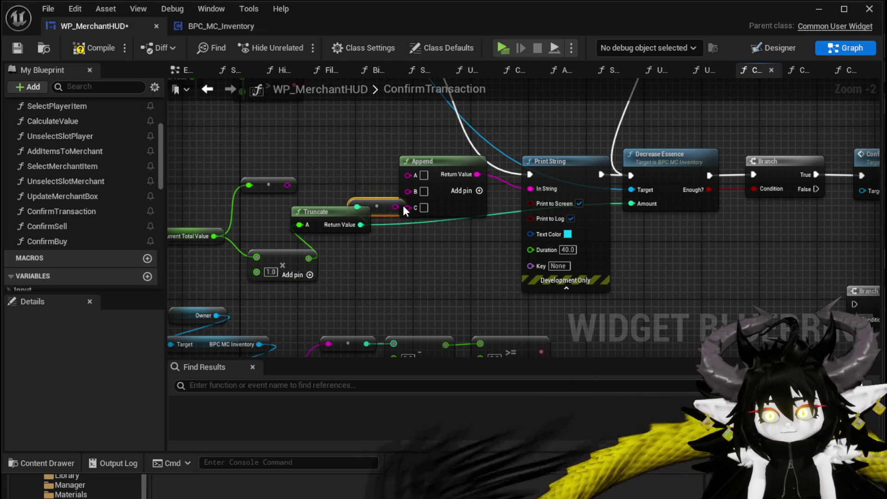
pyautogui.moveTo(409, 239); pyautogui.dragTo(406, 217)
pyautogui.moveTo(385, 249); pyautogui.dragTo(420, 206)
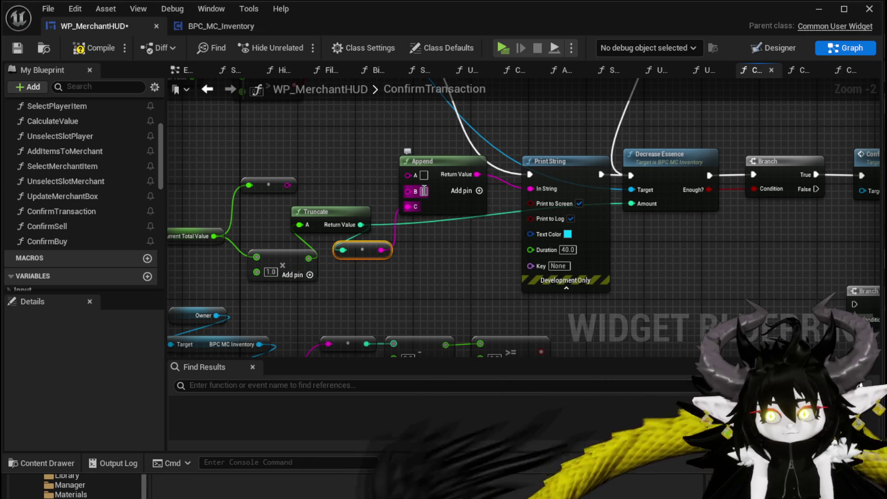
pyautogui.moveTo(399, 189)
pyautogui.mouseDown()
pyautogui.moveTo(401, 218)
pyautogui.moveTo(420, 124)
pyautogui.mouseUp()
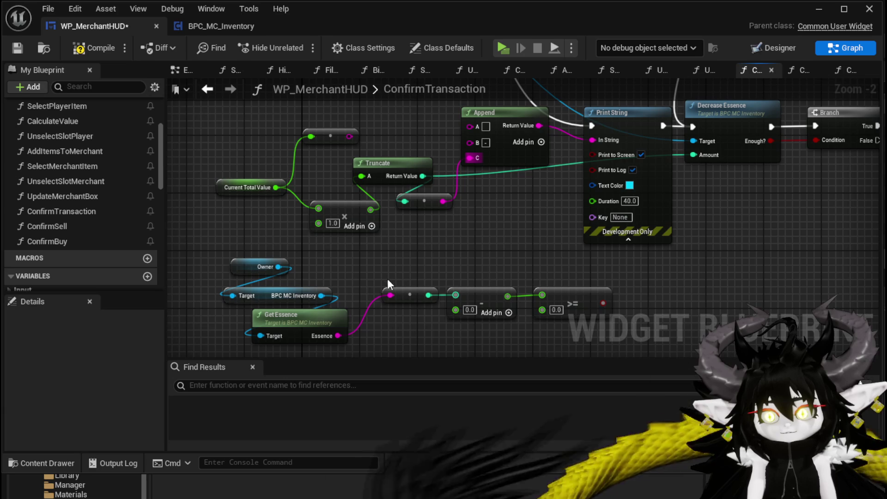
pyautogui.moveTo(339, 336)
pyautogui.mouseDown()
pyautogui.moveTo(460, 129)
pyautogui.moveTo(470, 125)
pyautogui.mouseUp()
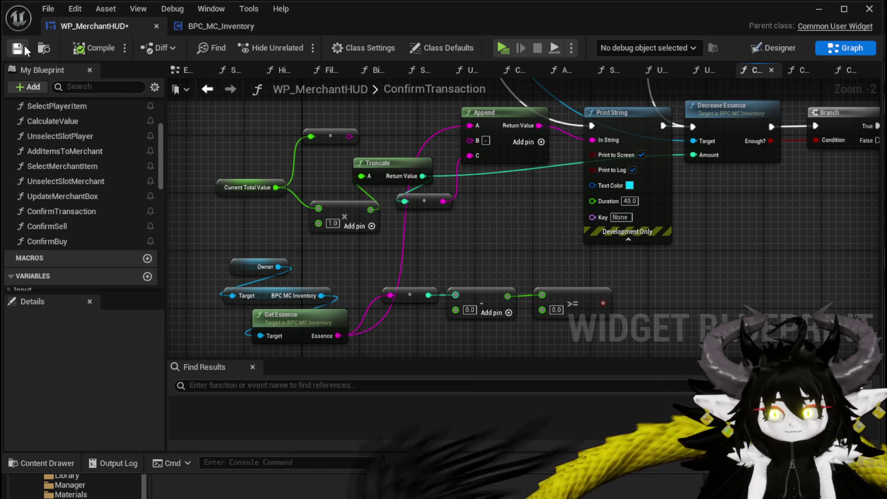
pyautogui.click(816, 14)
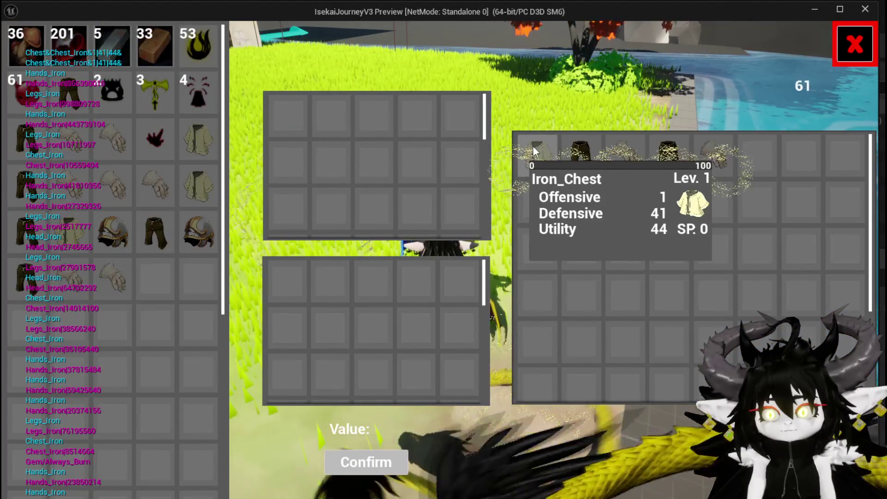
# Trade the iron legs at value -87, resume past both breakpoints, then close the preview and save BPC_MC_Inventory
pyautogui.click(573, 153)
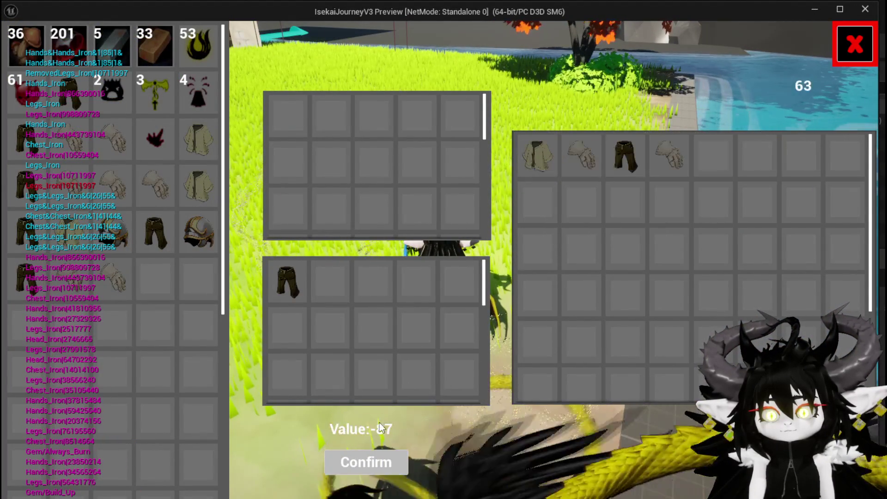
pyautogui.click(370, 455)
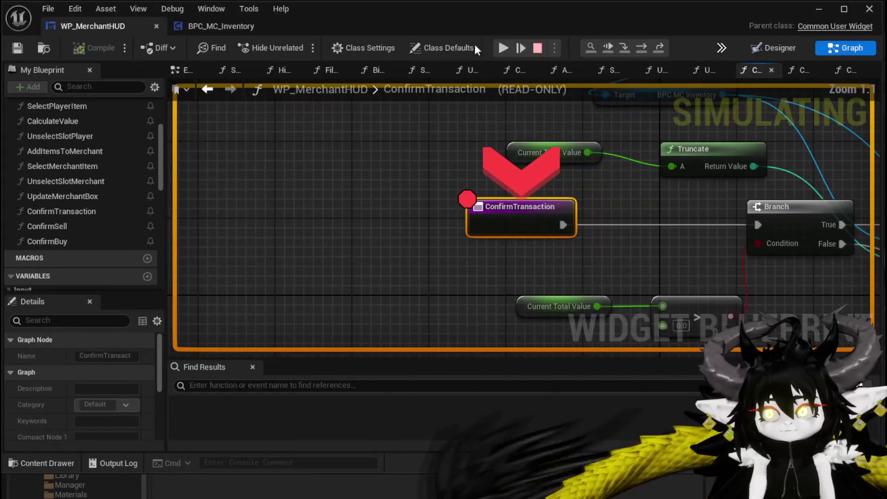
pyautogui.click(500, 49)
pyautogui.click(500, 49)
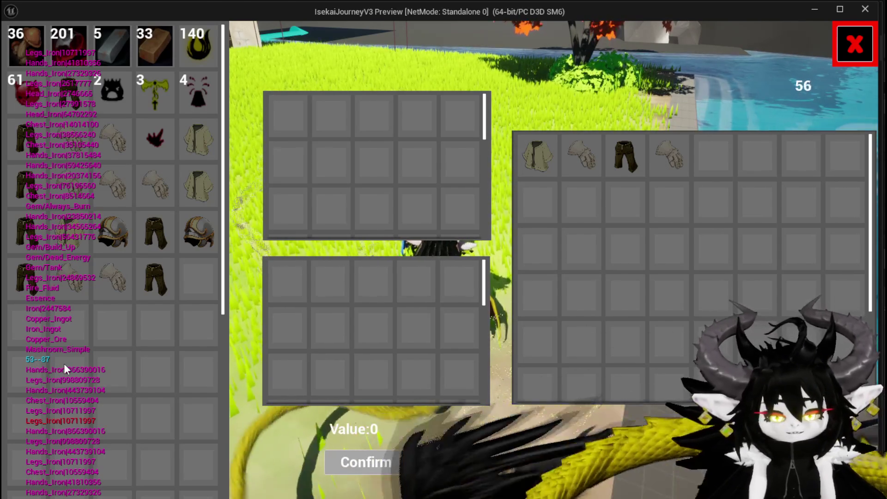
pyautogui.press('Escape')
pyautogui.click(17, 48)
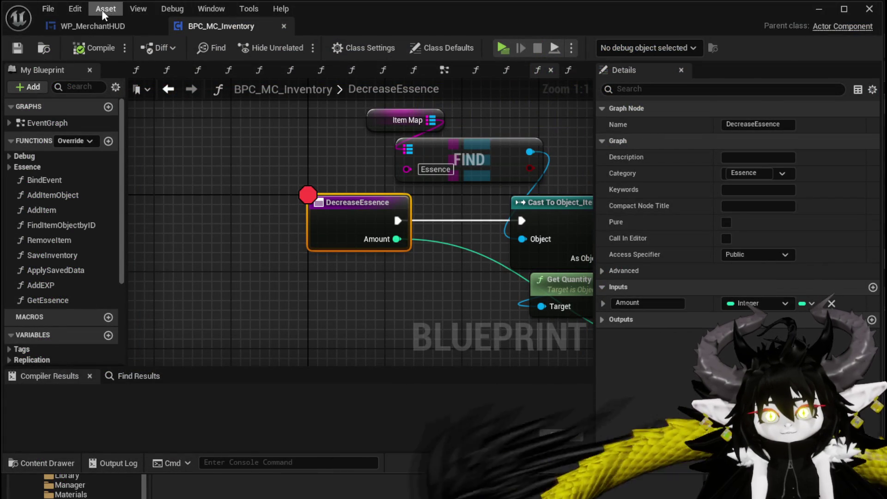
# Rearrange the ConfirmTransaction nodes and wire Current Total Value directly into Truncate
pyautogui.click(93, 20)
pyautogui.moveTo(449, 265)
pyautogui.mouseDown()
pyautogui.moveTo(196, 190)
pyautogui.moveTo(564, 245)
pyautogui.mouseUp()
pyautogui.scroll(1, 563, 245)
pyautogui.scroll(1, 401, 273)
pyautogui.moveTo(512, 276)
pyautogui.mouseDown()
pyautogui.moveTo(471, 263)
pyautogui.moveTo(490, 172)
pyautogui.moveTo(492, 202)
pyautogui.moveTo(546, 261)
pyautogui.mouseUp()
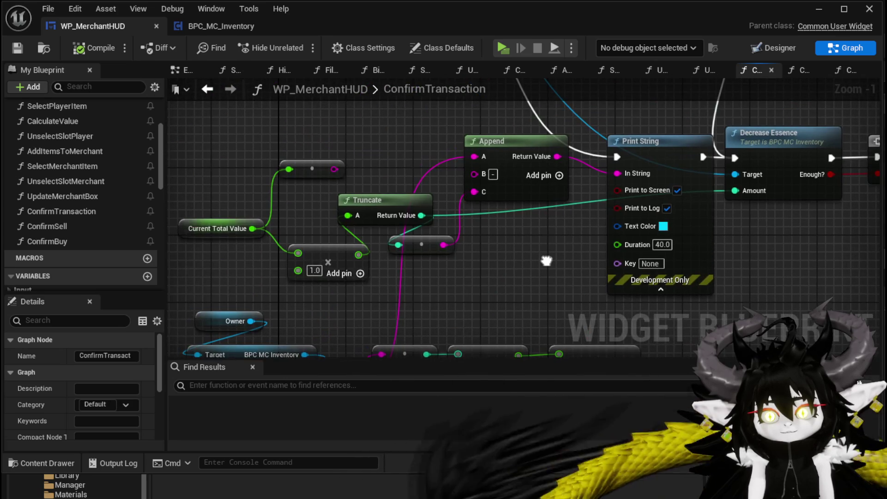
pyautogui.moveTo(383, 208)
pyautogui.mouseDown()
pyautogui.moveTo(478, 278)
pyautogui.moveTo(467, 300)
pyautogui.mouseUp()
pyautogui.moveTo(359, 255)
pyautogui.mouseDown()
pyautogui.moveTo(292, 259)
pyautogui.moveTo(450, 292)
pyautogui.moveTo(276, 274)
pyautogui.moveTo(520, 297)
pyautogui.moveTo(246, 277)
pyautogui.mouseUp()
pyautogui.moveTo(425, 293)
pyautogui.mouseDown()
pyautogui.moveTo(326, 284)
pyautogui.moveTo(304, 266)
pyautogui.mouseUp()
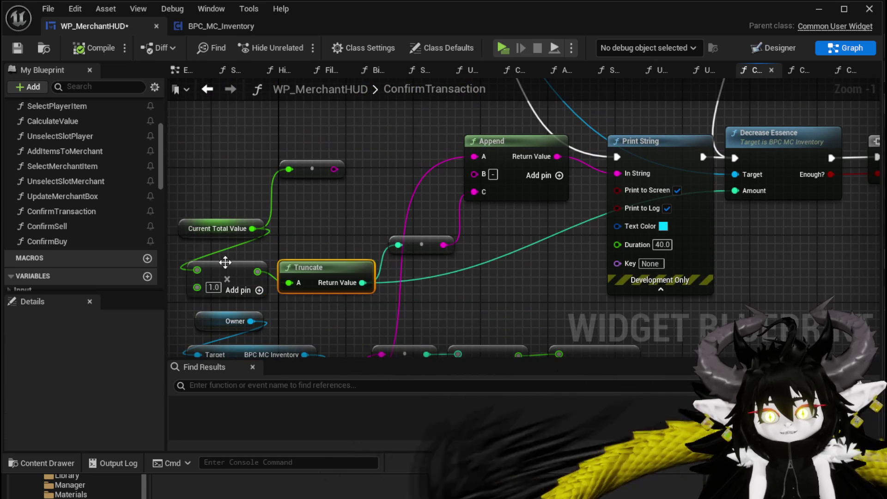
pyautogui.moveTo(253, 229)
pyautogui.mouseDown()
pyautogui.moveTo(337, 300)
pyautogui.moveTo(288, 282)
pyautogui.moveTo(417, 322)
pyautogui.moveTo(466, 287)
pyautogui.moveTo(468, 273)
pyautogui.mouseUp()
# Add a Multiply node after Truncate and route it toward Decrease Essence's Amount
pyautogui.click(522, 282)
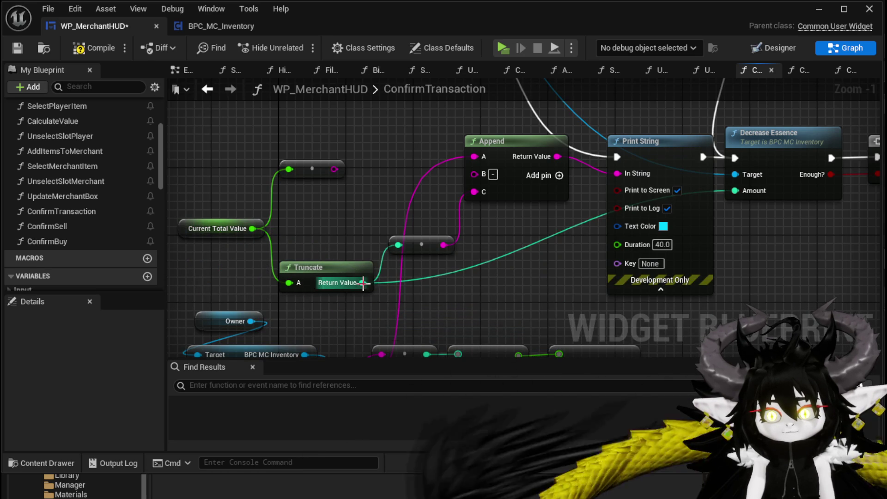
pyautogui.moveTo(363, 283); pyautogui.dragTo(401, 282)
pyautogui.write('-')
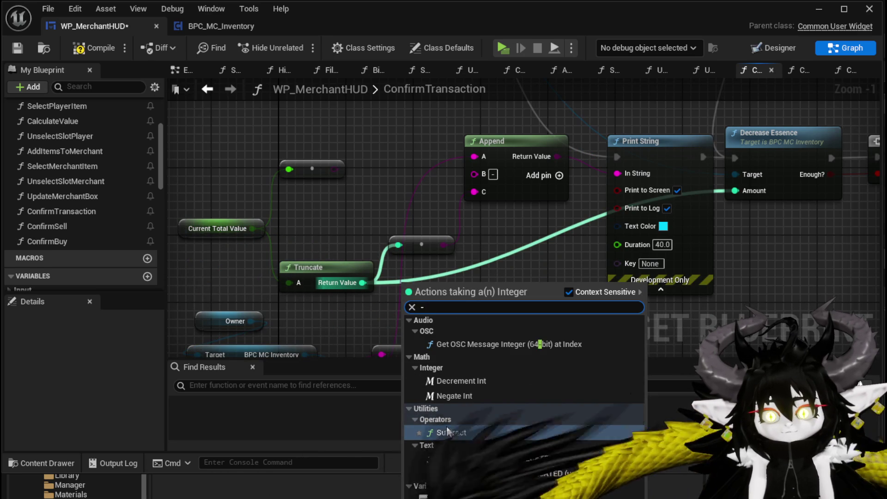
pyautogui.press('BackSpace')
pyautogui.write('*')
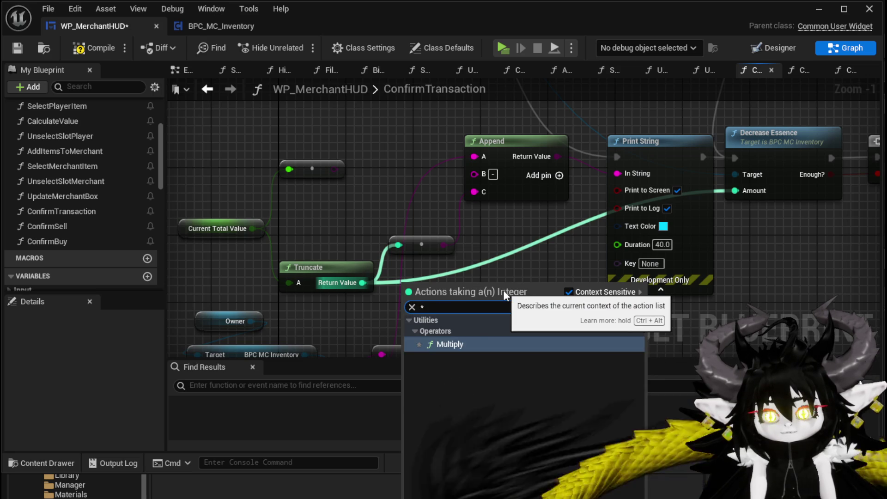
pyautogui.click(449, 344)
pyautogui.moveTo(462, 288)
pyautogui.mouseDown()
pyautogui.moveTo(405, 242)
pyautogui.moveTo(481, 245)
pyautogui.mouseUp()
pyautogui.moveTo(421, 244); pyautogui.dragTo(523, 237)
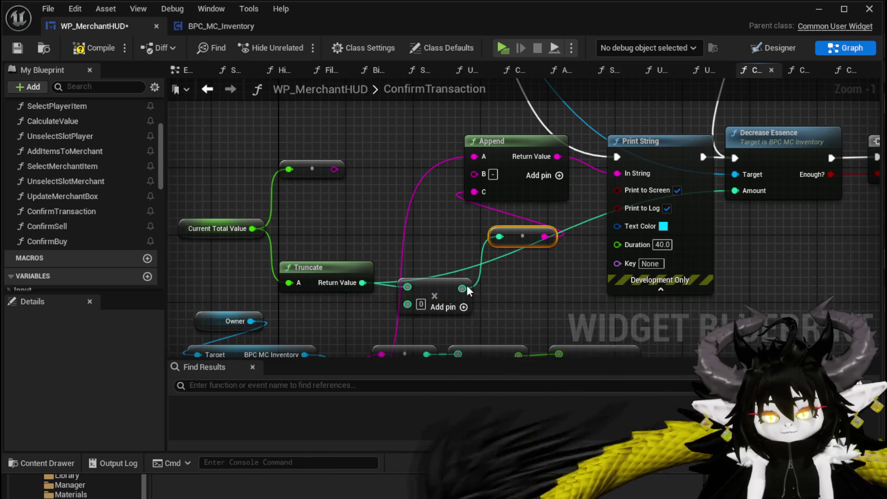
pyautogui.moveTo(556, 271); pyautogui.dragTo(480, 274)
pyautogui.moveTo(394, 287)
pyautogui.mouseDown()
pyautogui.moveTo(539, 224)
pyautogui.moveTo(431, 278)
pyautogui.moveTo(682, 191)
pyautogui.moveTo(666, 193)
pyautogui.mouseUp()
pyautogui.click(378, 298)
pyautogui.write('1')
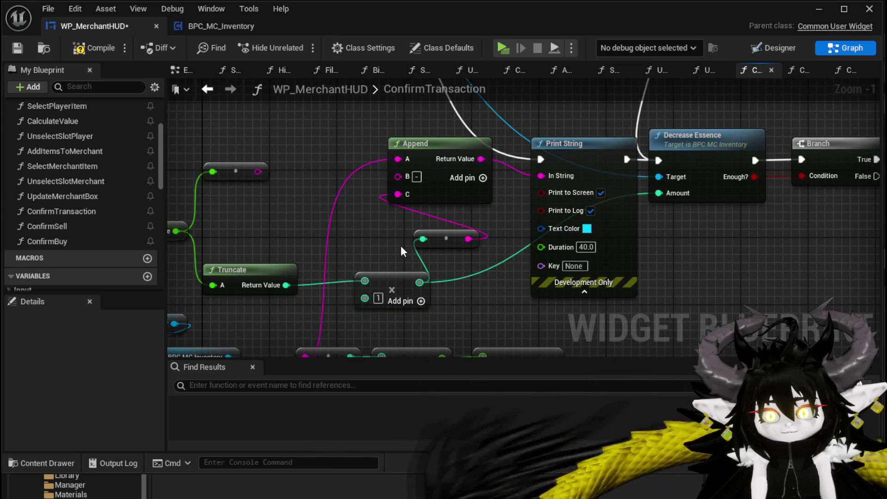
# Undo the rewiring and add a new Multiply after Truncate feeding the string conversion
pyautogui.hotkey('ctrl', 'z')
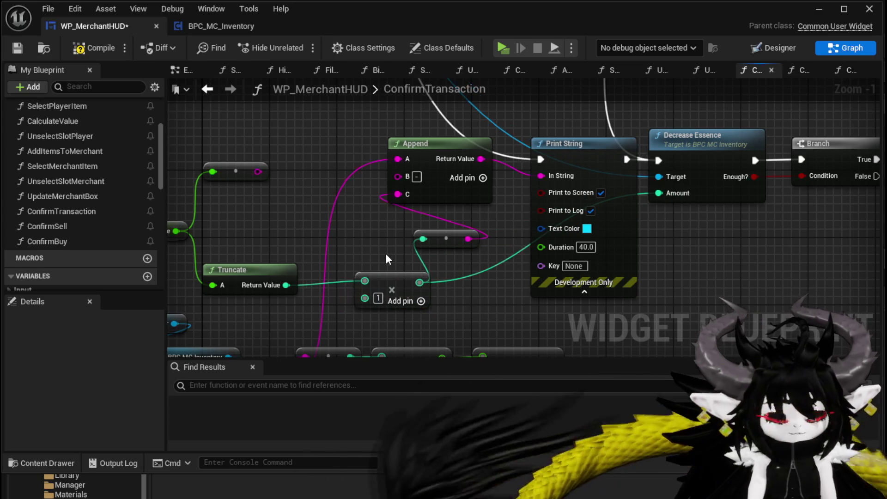
pyautogui.hotkey('ctrl', 'z')
pyautogui.hotkey('ctrl', 'z')
pyautogui.hotkey('ctrl', 'z')
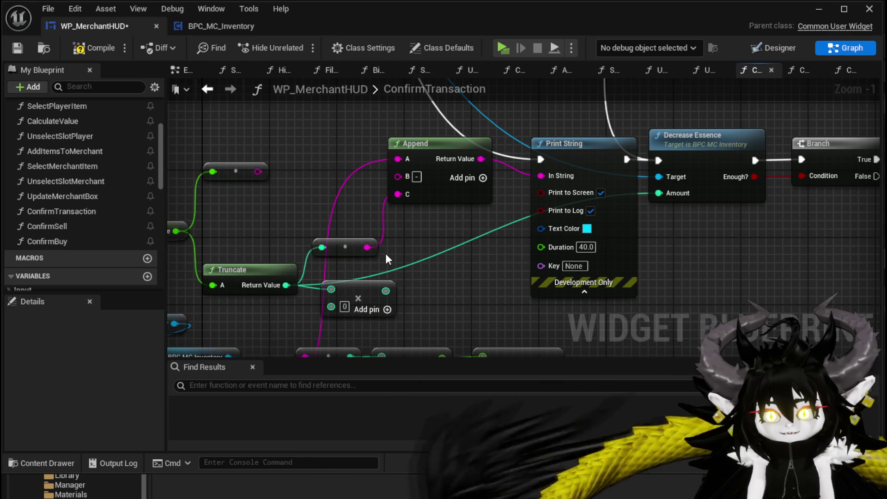
pyautogui.hotkey('ctrl', 'y')
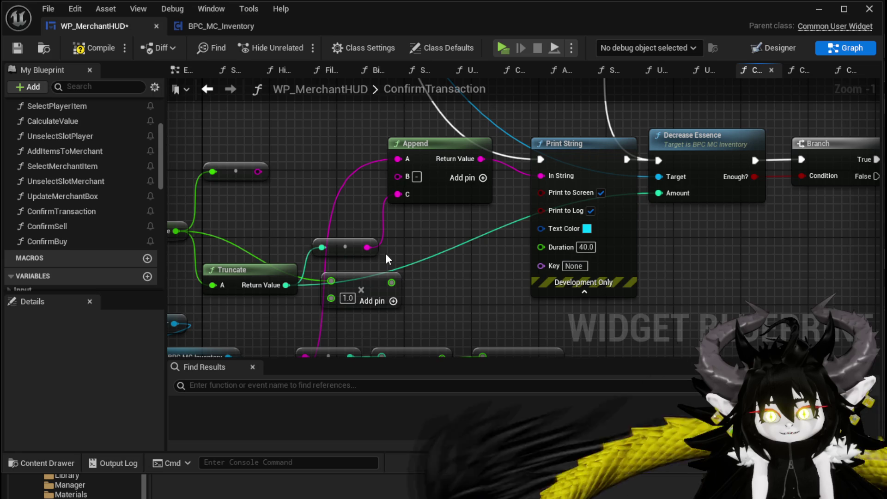
pyautogui.click(338, 304)
pyautogui.moveTo(289, 286); pyautogui.dragTo(348, 287)
pyautogui.write('*')
pyautogui.click(386, 346)
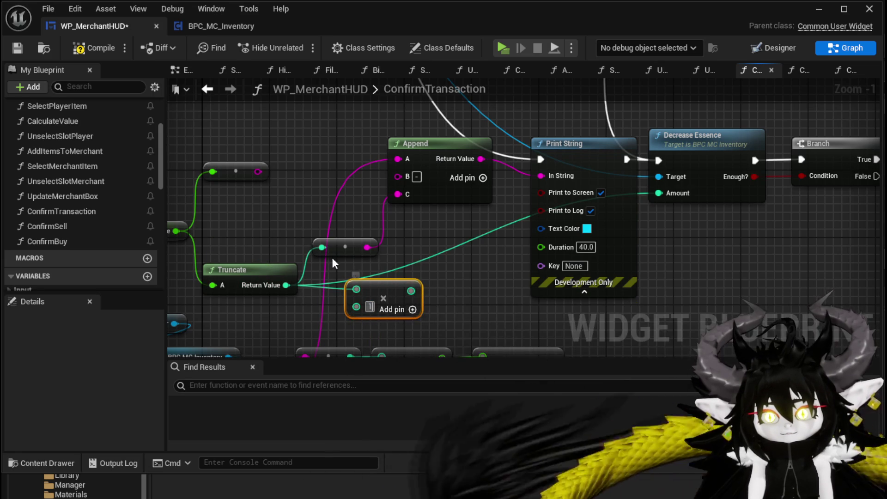
pyautogui.moveTo(322, 248)
pyautogui.mouseDown()
pyautogui.moveTo(411, 290)
pyautogui.moveTo(366, 282)
pyautogui.mouseUp()
pyautogui.click(472, 248)
# Compile and save the WP_MerchantHUD widget blueprint
pyautogui.click(97, 50)
pyautogui.click(20, 45)
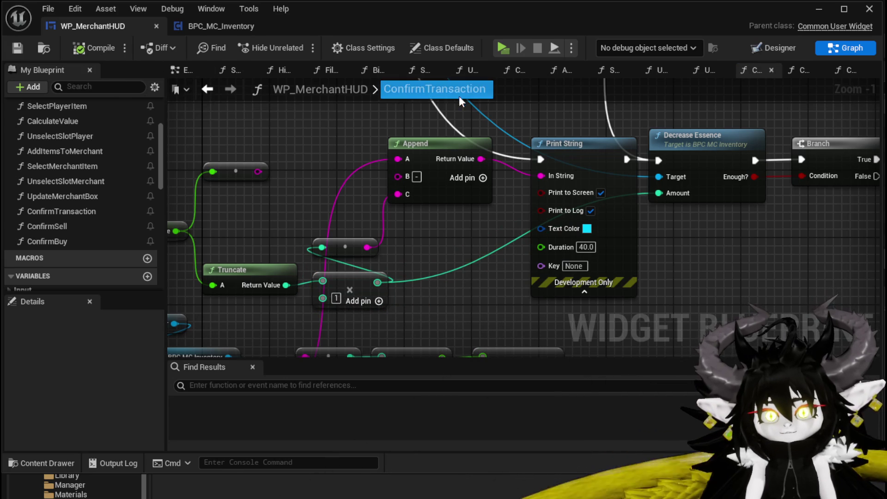
pyautogui.click(811, 9)
# Replay the iron-legs trade at value -90, resuming past both breakpoints, then return to ConfirmTransaction
pyautogui.click(298, 46)
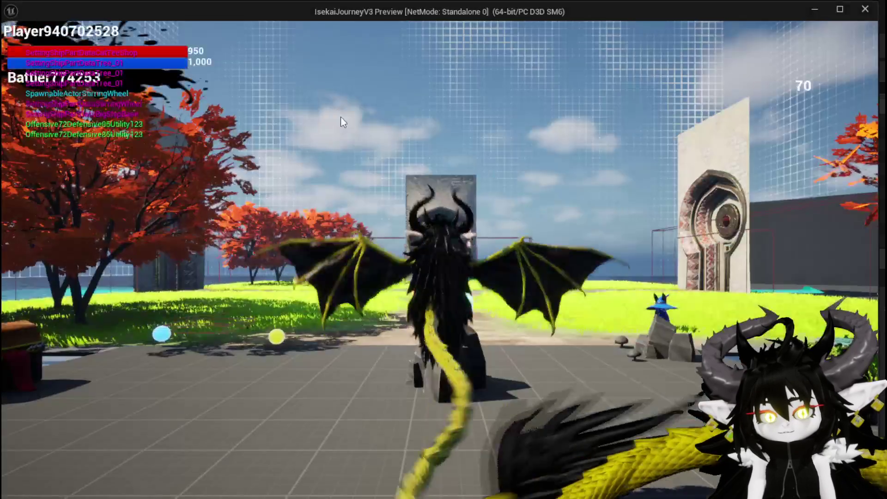
pyautogui.press('w')
pyautogui.press('e')
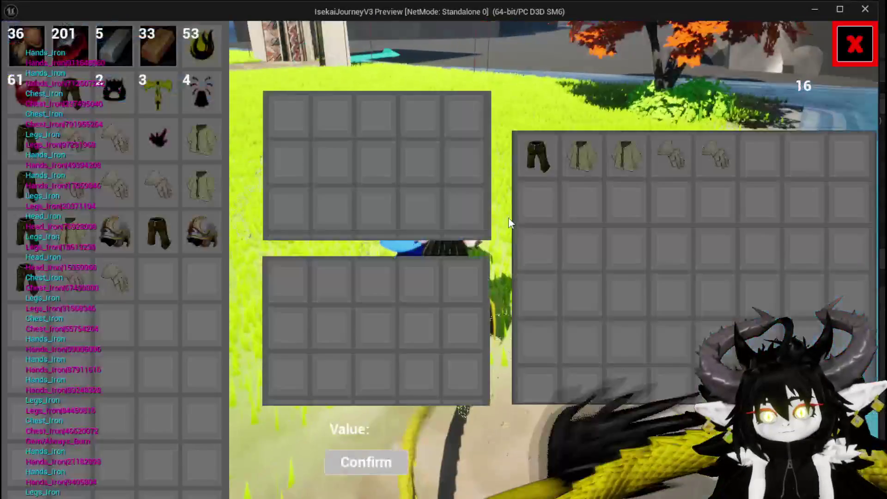
pyautogui.click(536, 155)
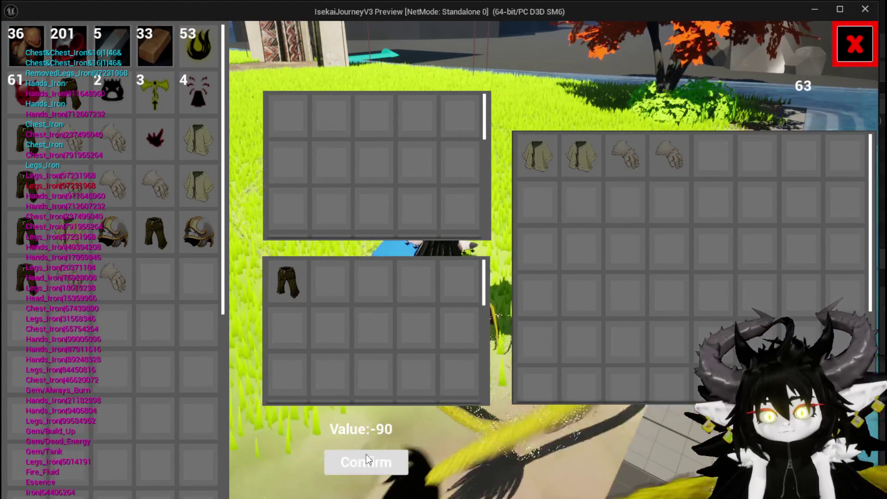
pyautogui.click(366, 457)
pyautogui.click(504, 46)
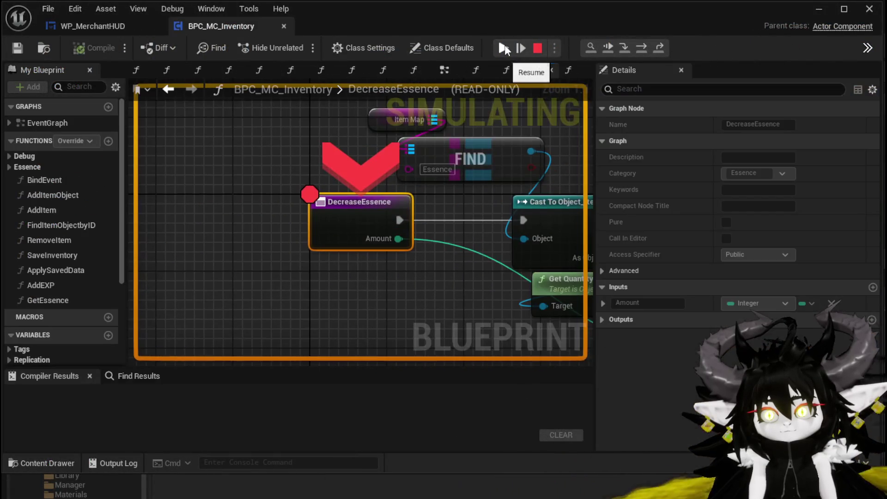
pyautogui.click(504, 45)
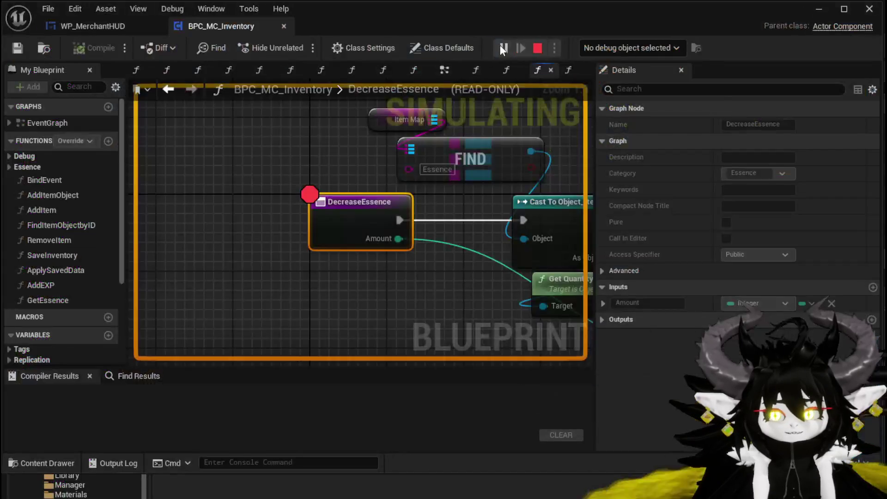
pyautogui.click(90, 26)
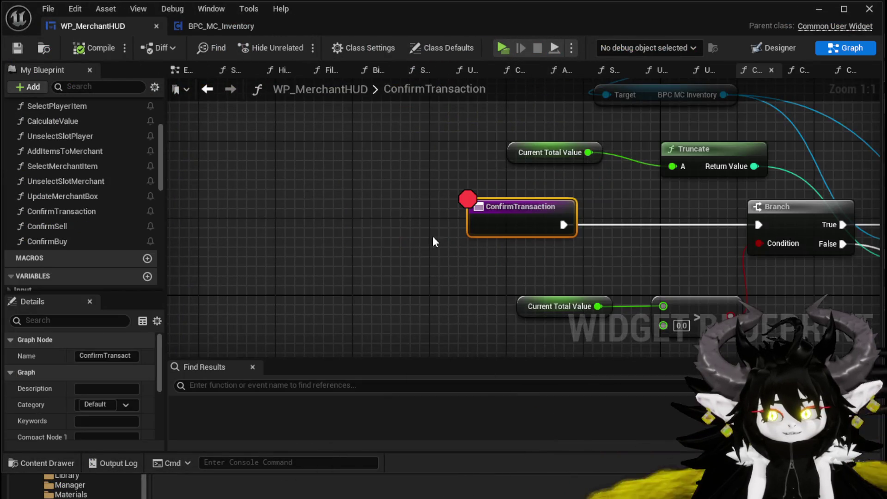
# Wire Truncate's result straight into Decrease Essence's Amount, delete the leftover math node, and compile
pyautogui.scroll(-2, 218, 154)
pyautogui.moveTo(219, 154)
pyautogui.mouseDown()
pyautogui.moveTo(351, 342)
pyautogui.moveTo(371, 245)
pyautogui.moveTo(447, 241)
pyautogui.mouseUp()
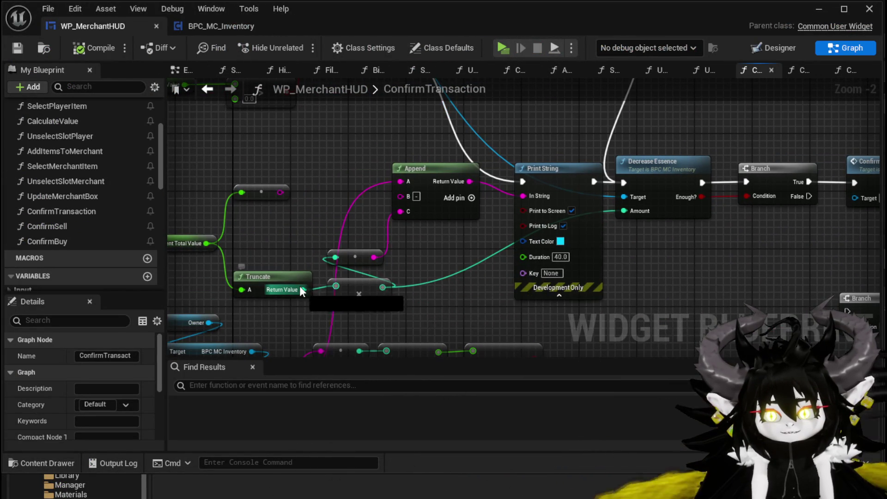
pyautogui.moveTo(330, 286); pyautogui.dragTo(280, 271)
pyautogui.press('Escape')
pyautogui.moveTo(312, 243); pyautogui.dragTo(312, 240)
pyautogui.moveTo(279, 273)
pyautogui.mouseDown()
pyautogui.moveTo(510, 229)
pyautogui.moveTo(603, 204)
pyautogui.moveTo(600, 194)
pyautogui.mouseUp()
pyautogui.click(350, 289)
pyautogui.press('Delete')
pyautogui.moveTo(401, 292); pyautogui.dragTo(439, 298)
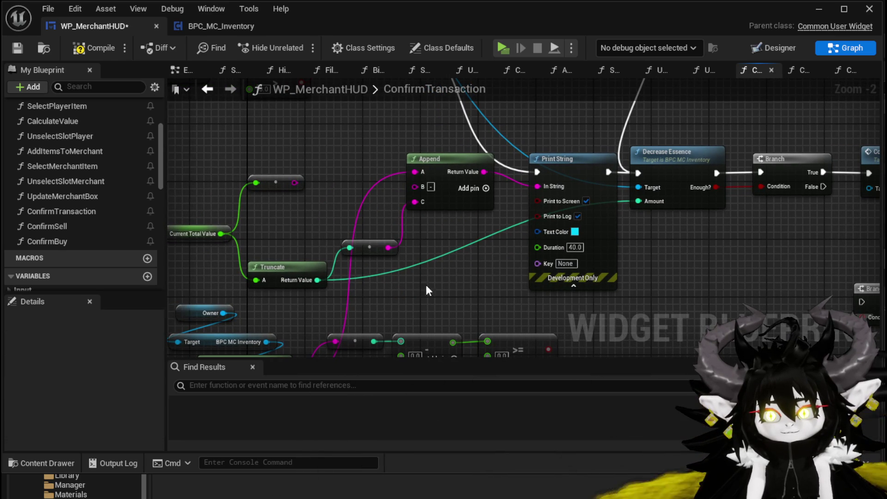
pyautogui.click(92, 48)
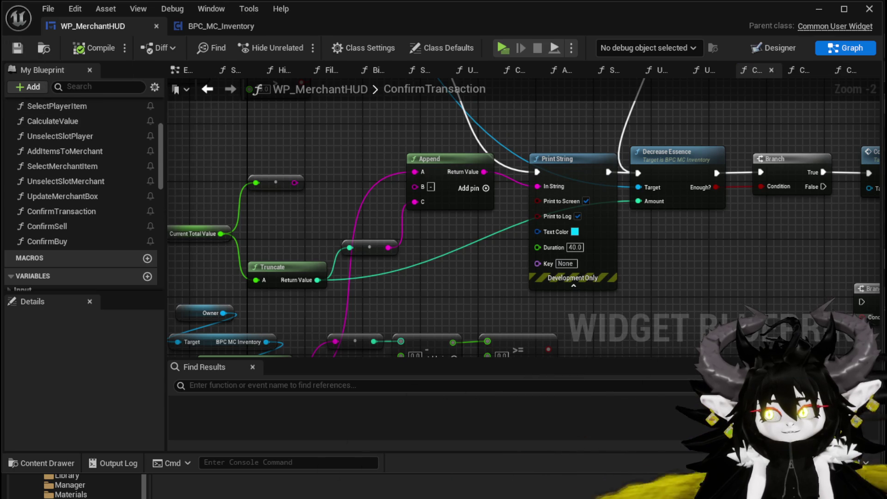
pyautogui.click(818, 8)
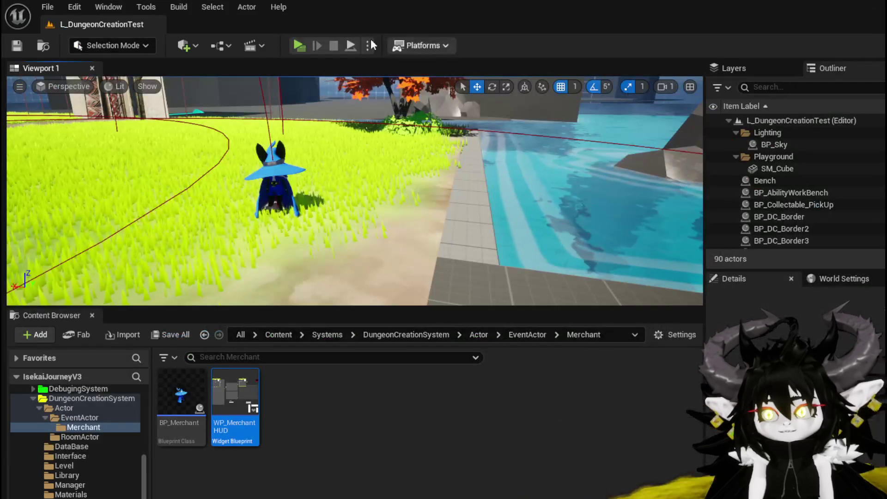
# Sell the iron helmet at value -94 through both breakpoints, then close the trade screen and end play
pyautogui.click(327, 44)
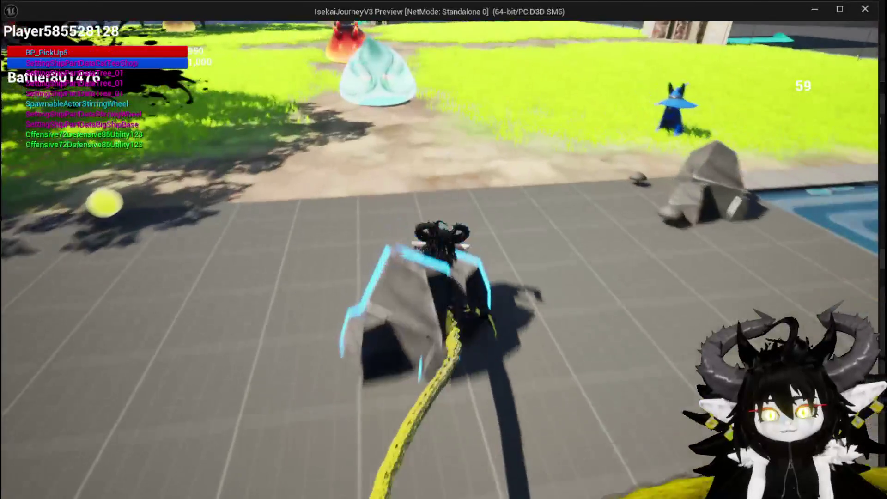
pyautogui.press('i')
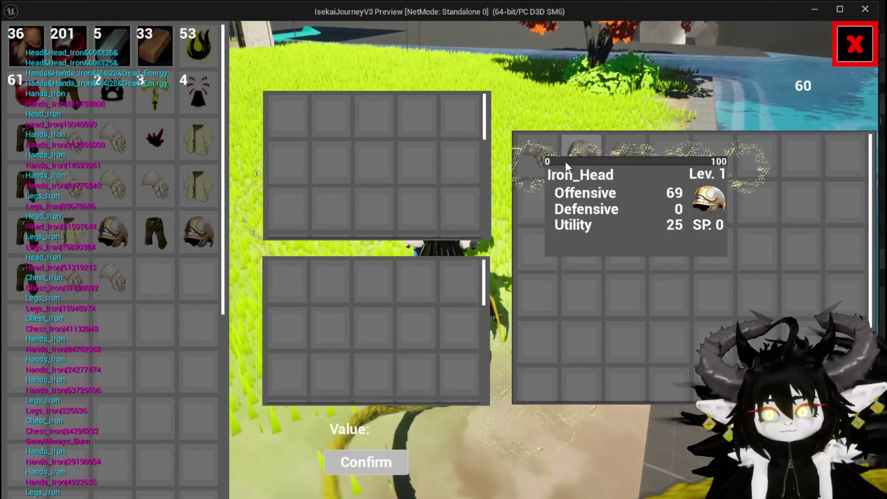
pyautogui.click(586, 164)
pyautogui.click(370, 462)
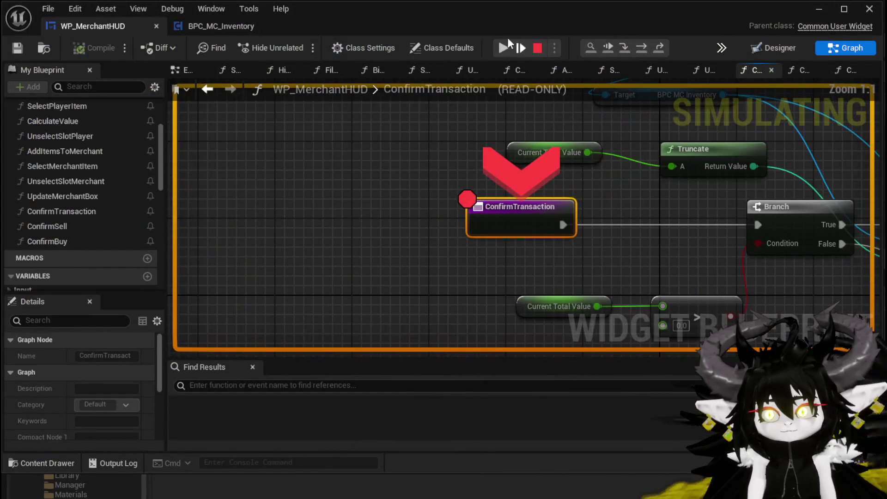
pyautogui.click(503, 47)
pyautogui.click(502, 47)
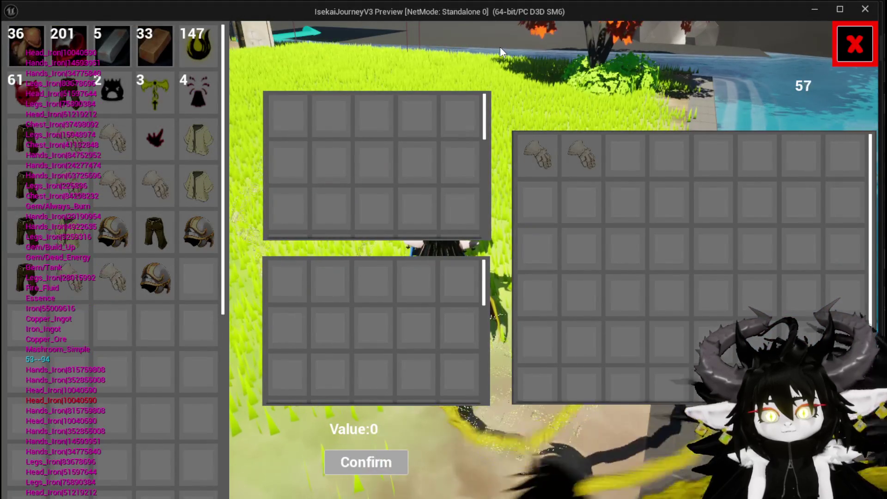
pyautogui.click(837, 55)
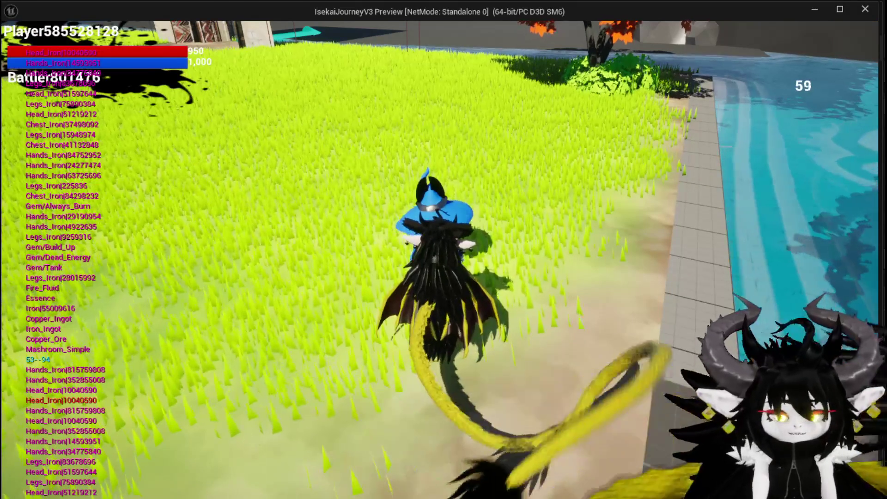
pyautogui.press('Escape')
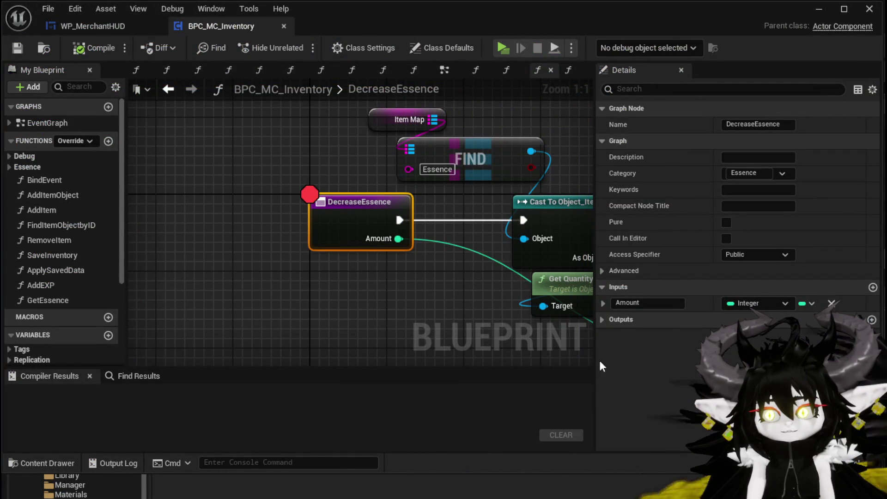
# Disable the breakpoint on the DecreaseEssence node
pyautogui.rightClick(341, 213)
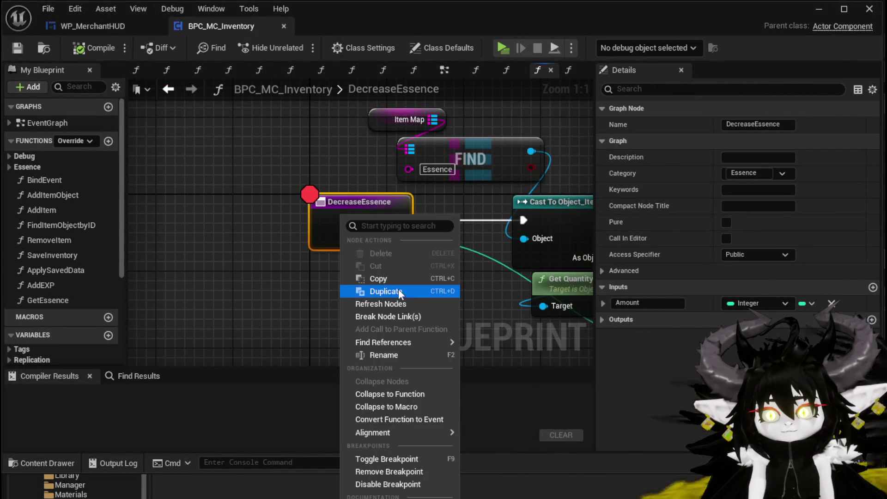
pyautogui.click(375, 483)
pyautogui.click(93, 26)
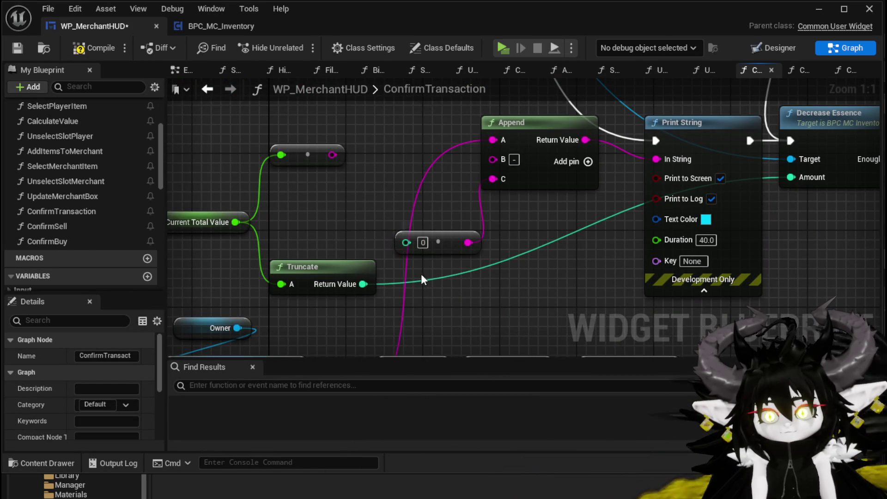
# Set Decrease Essence's Amount and the middle node's value to 100, then save WP_MerchantHUD
pyautogui.click(833, 178)
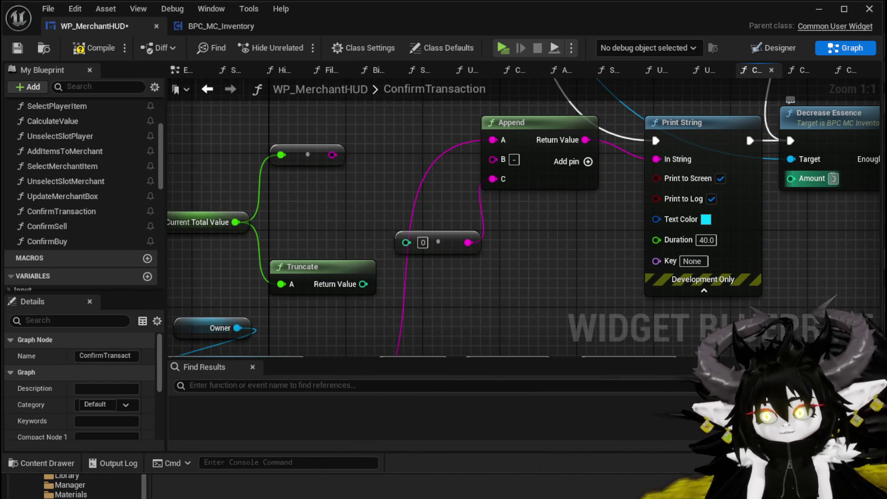
pyautogui.write('100')
pyautogui.press('Return')
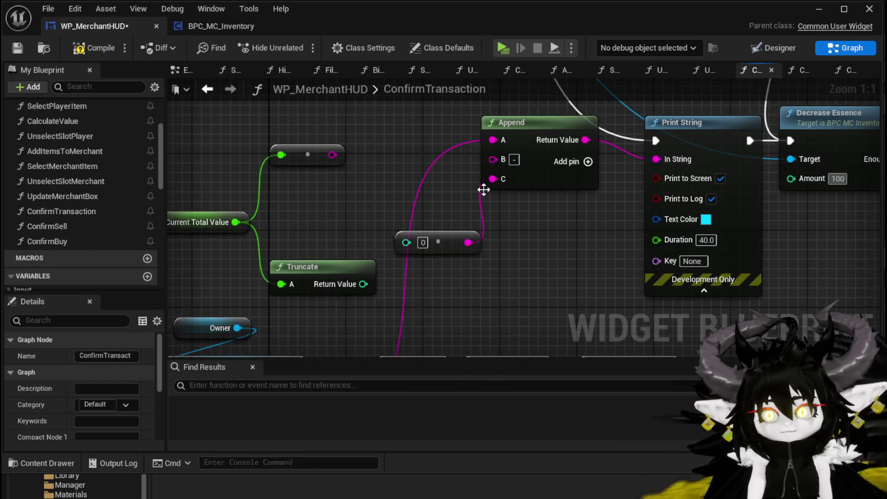
pyautogui.write('100')
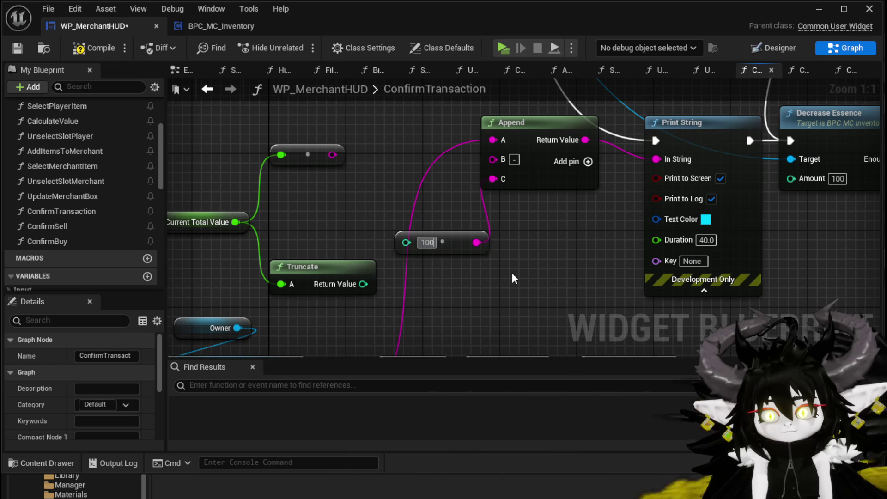
pyautogui.press('Return')
pyautogui.click(19, 46)
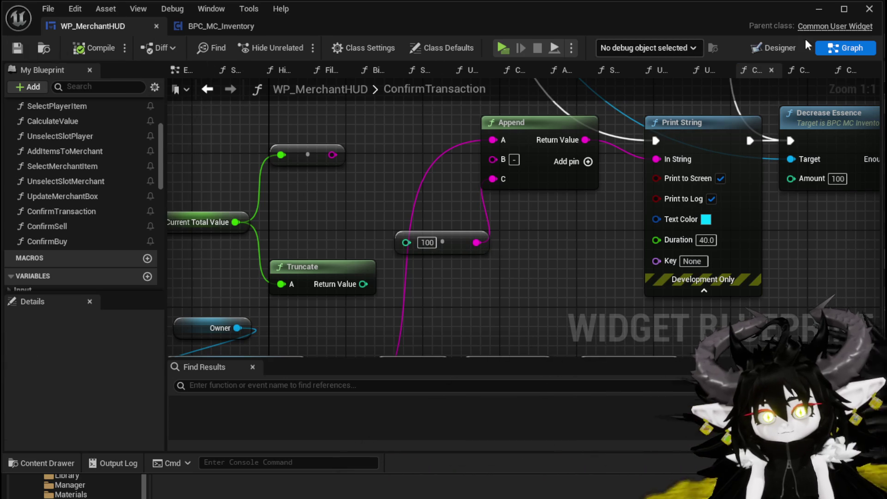
pyautogui.click(819, 9)
# Play, offer the iron legs to the merchant, confirm, resume, and confirm the trade again
pyautogui.click(293, 43)
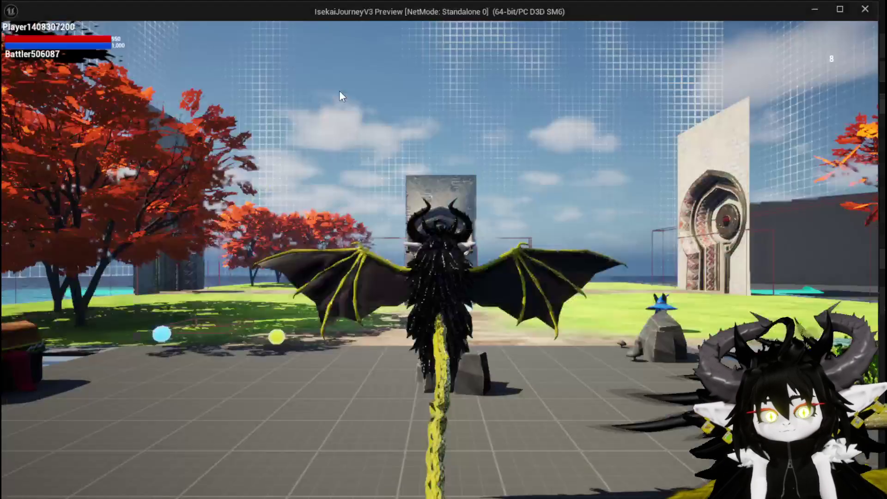
pyautogui.press('w')
pyautogui.press('e')
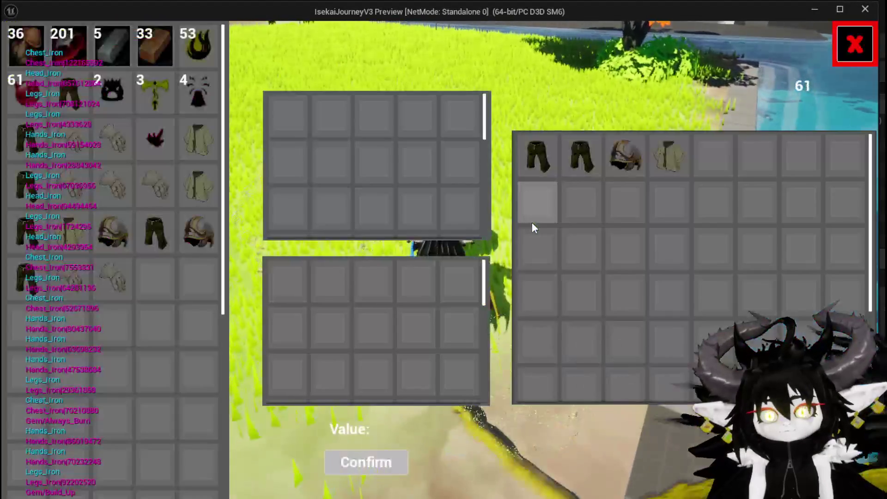
pyautogui.click(600, 168)
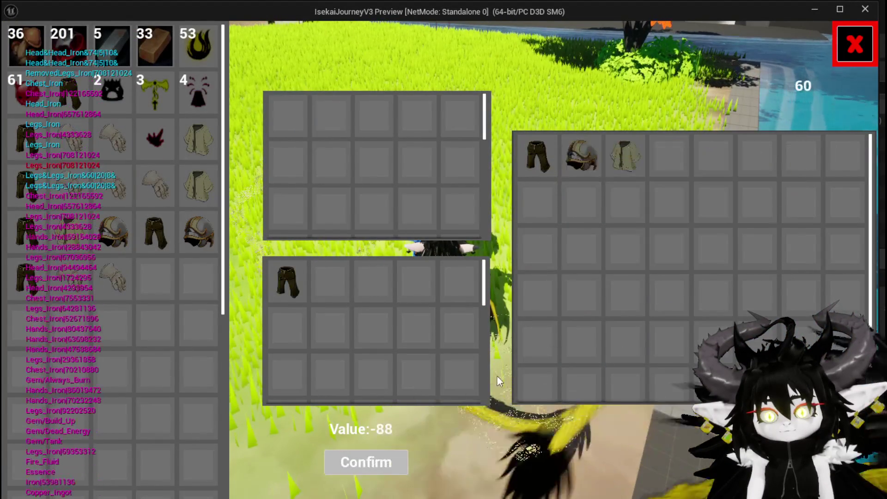
pyautogui.click(384, 456)
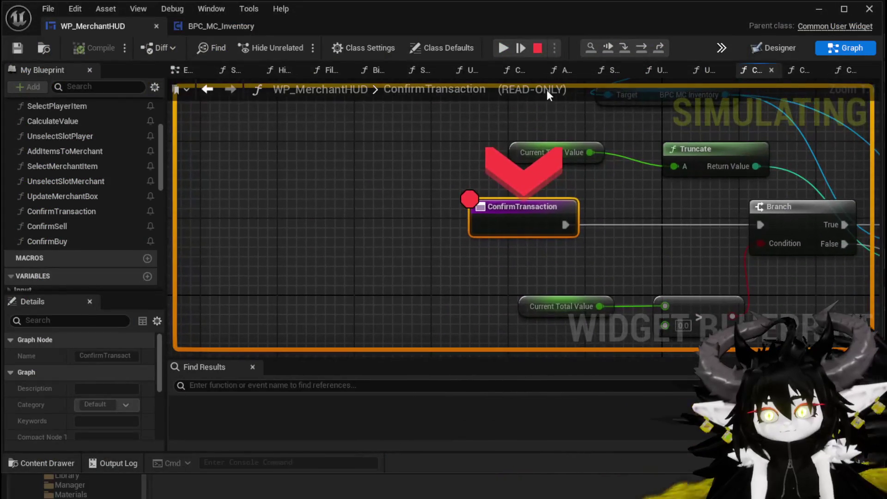
pyautogui.click(503, 49)
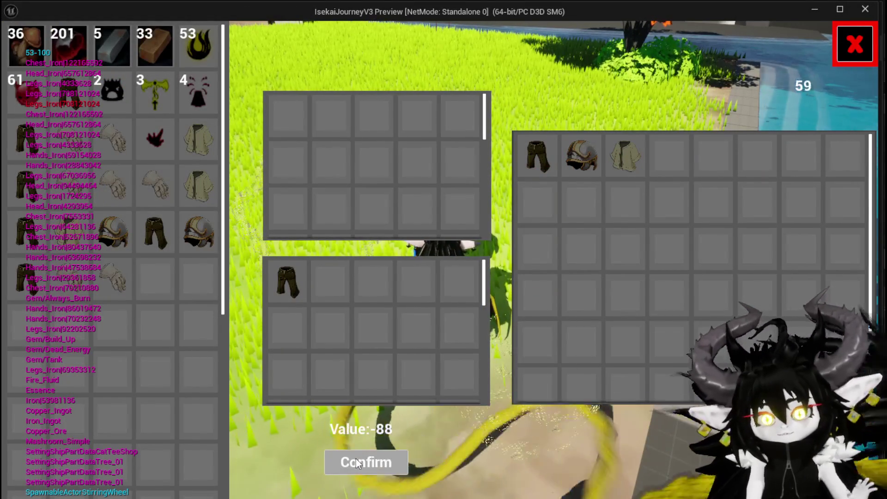
pyautogui.click(355, 460)
# Disable the ConfirmTransaction breakpoint, resume the game, and end the play session
pyautogui.rightClick(508, 218)
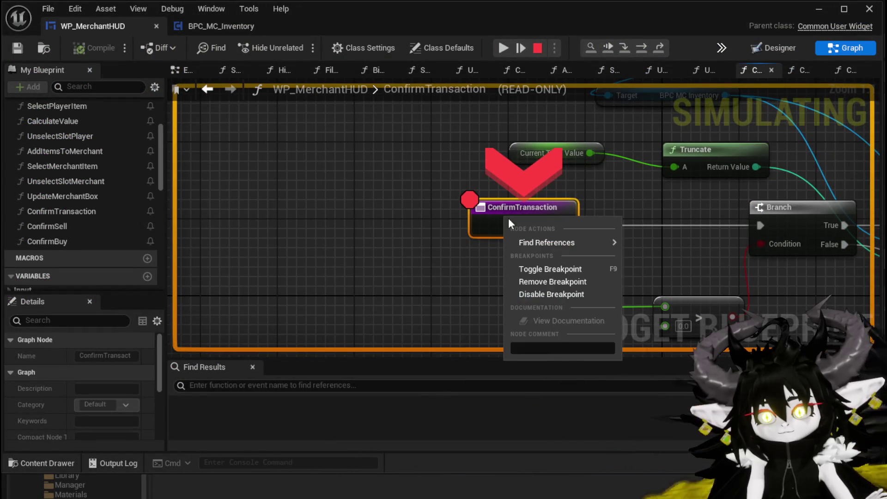
pyautogui.click(535, 295)
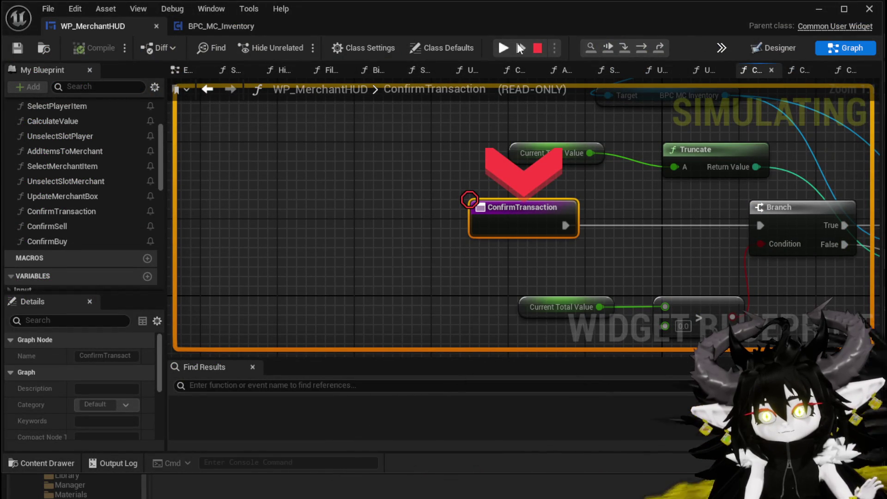
pyautogui.click(503, 48)
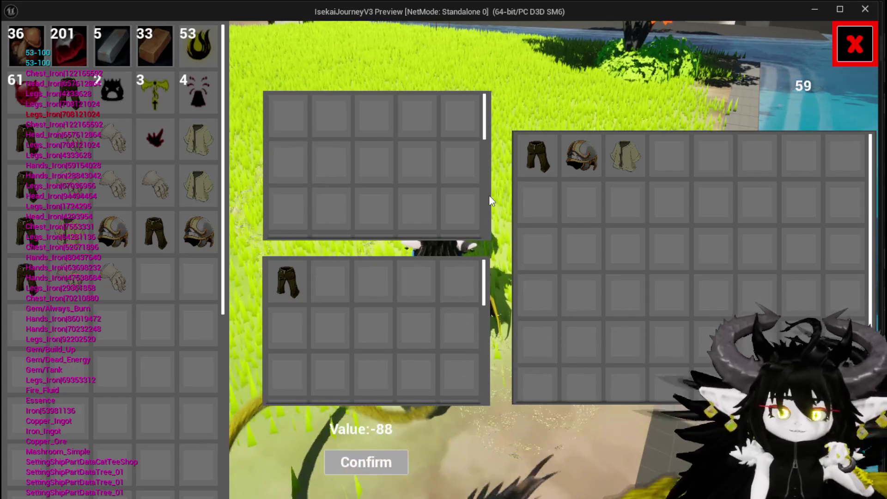
pyautogui.press('Escape')
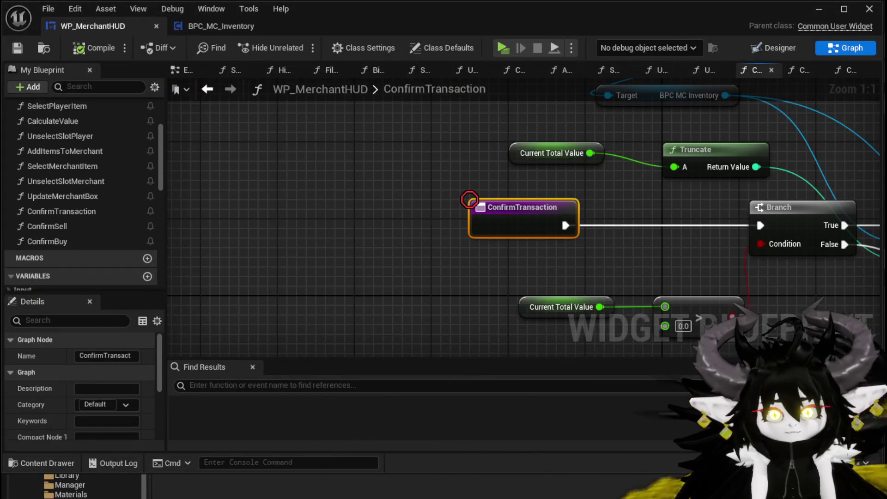
# Connect Truncate's result to Decrease Essence's Amount
pyautogui.moveTo(415, 246); pyautogui.dragTo(251, 157)
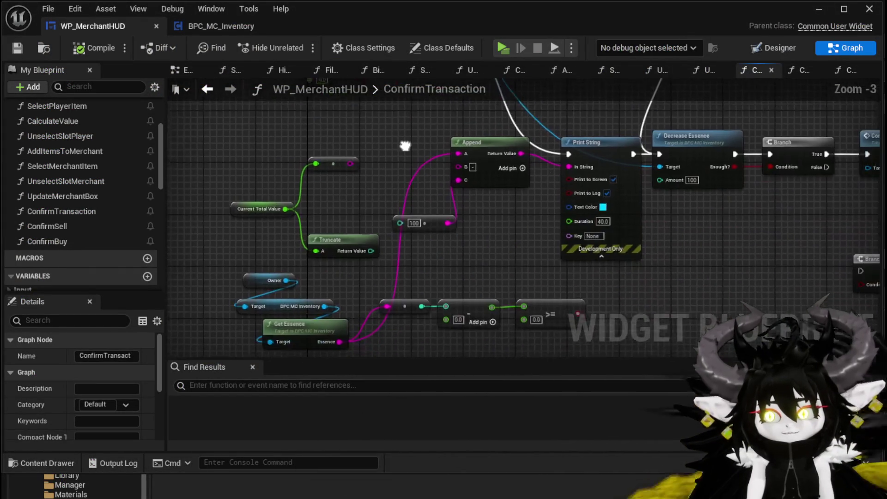
pyautogui.moveTo(350, 252); pyautogui.dragTo(395, 209)
pyautogui.moveTo(350, 253)
pyautogui.mouseDown()
pyautogui.moveTo(298, 254)
pyautogui.moveTo(302, 267)
pyautogui.mouseUp()
pyautogui.moveTo(716, 164); pyautogui.dragTo(715, 165)
pyautogui.moveTo(432, 253); pyautogui.dragTo(272, 234)
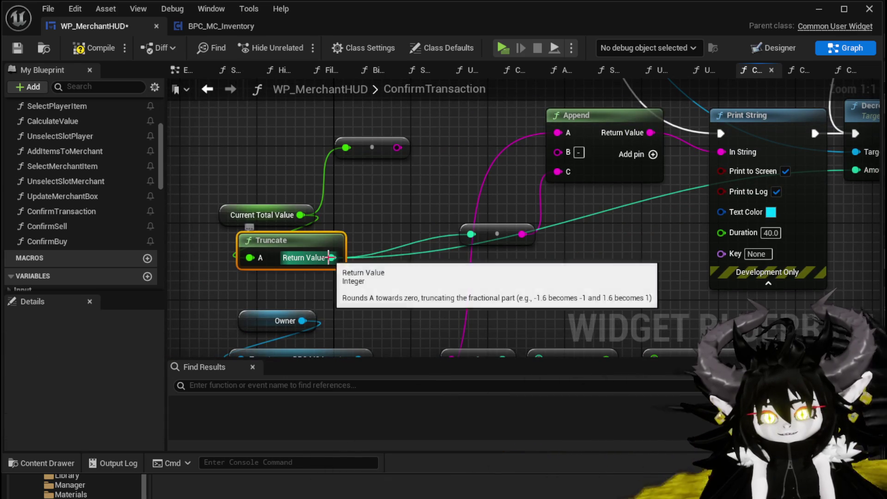
# Insert a Multiply node after Truncate so its result is multiplied by −1 before Decrease Essence
pyautogui.moveTo(332, 257); pyautogui.dragTo(384, 273)
pyautogui.write('-')
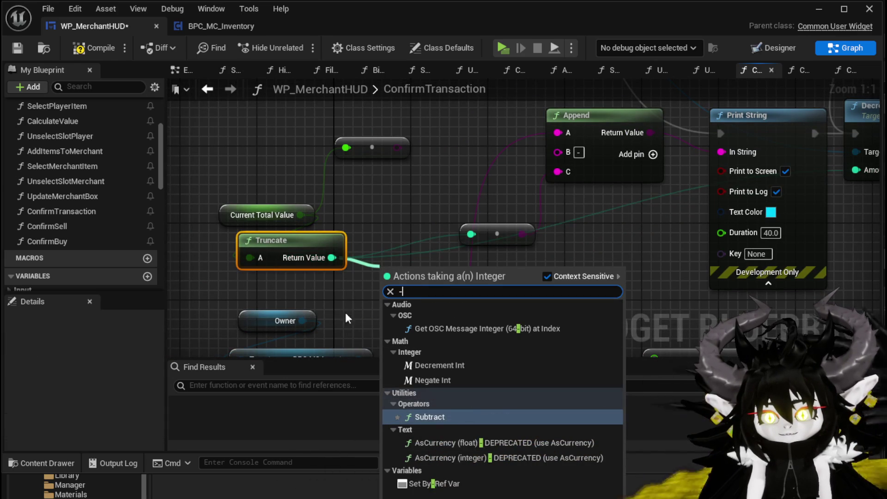
pyautogui.moveTo(332, 259); pyautogui.dragTo(390, 281)
pyautogui.write('*')
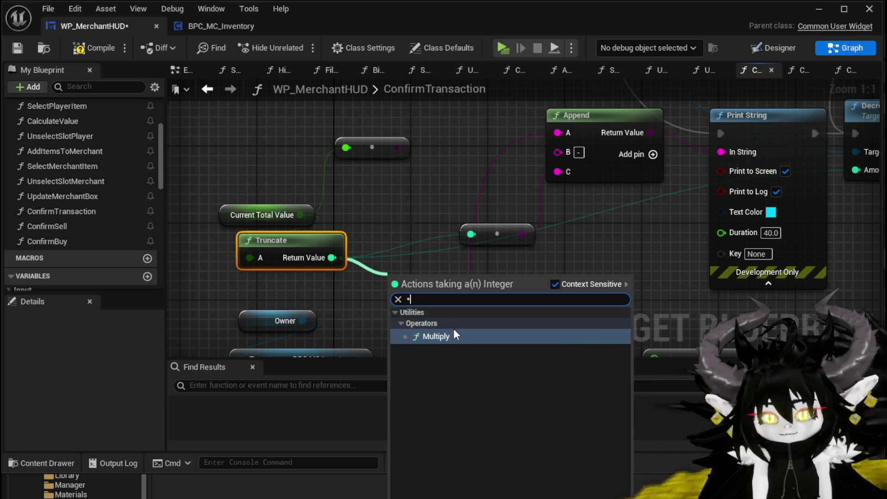
pyautogui.click(433, 334)
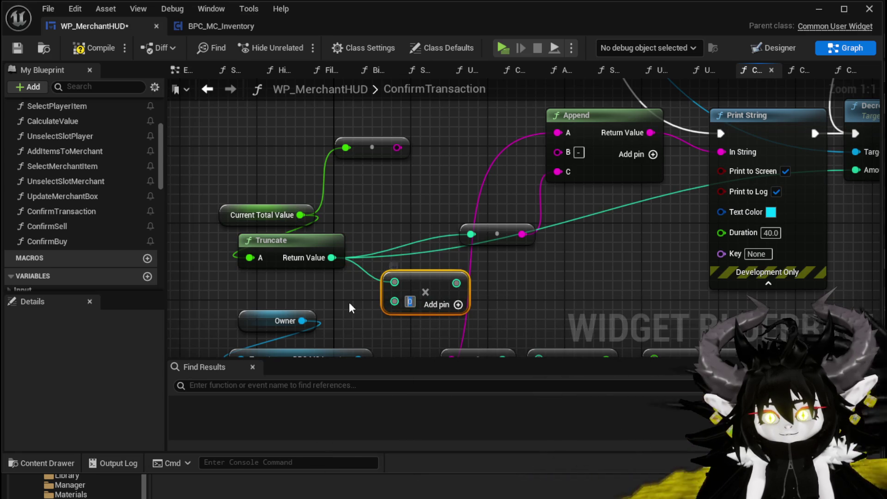
pyautogui.write('1')
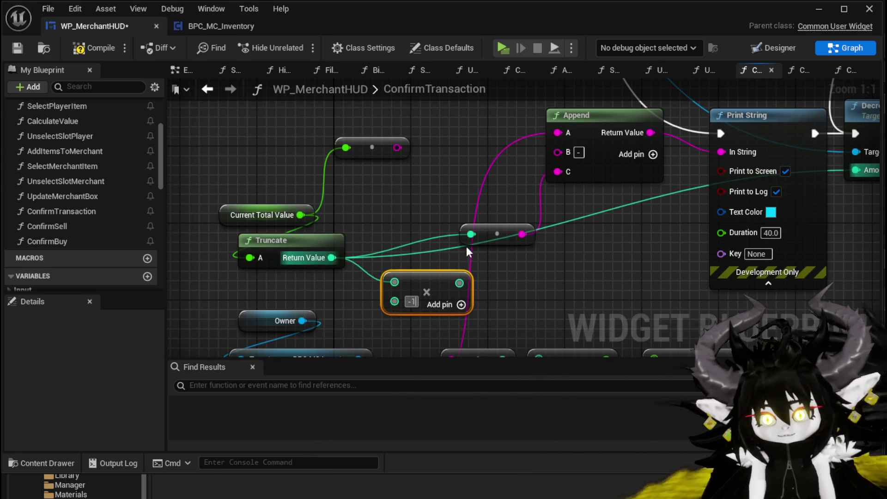
pyautogui.moveTo(332, 257); pyautogui.dragTo(460, 282)
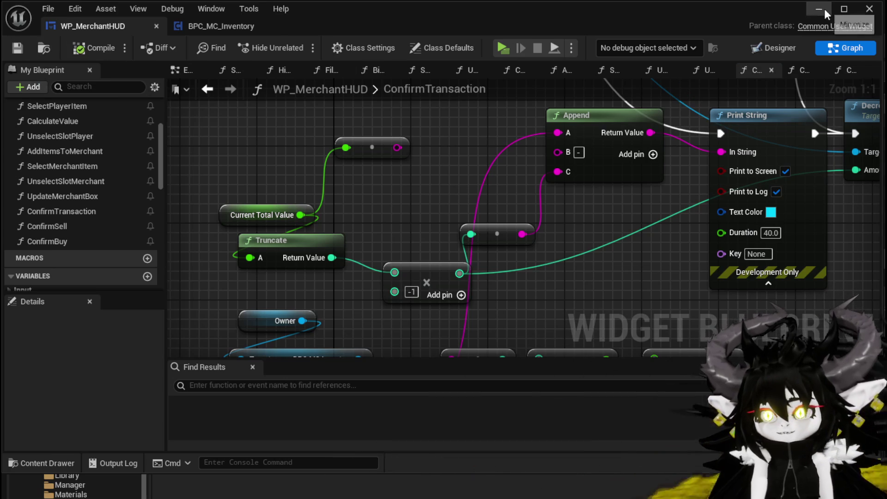
pyautogui.click(869, 9)
# Play, walk to the merchant, pick the Iron_Hands gauntlets to buy, and confirm the trade
pyautogui.click(306, 45)
pyautogui.click(327, 70)
pyautogui.press('w')
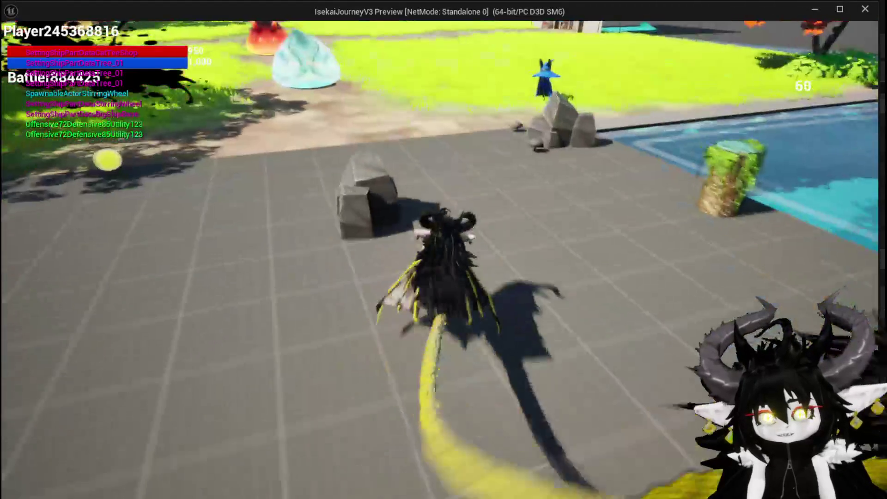
pyautogui.press('e')
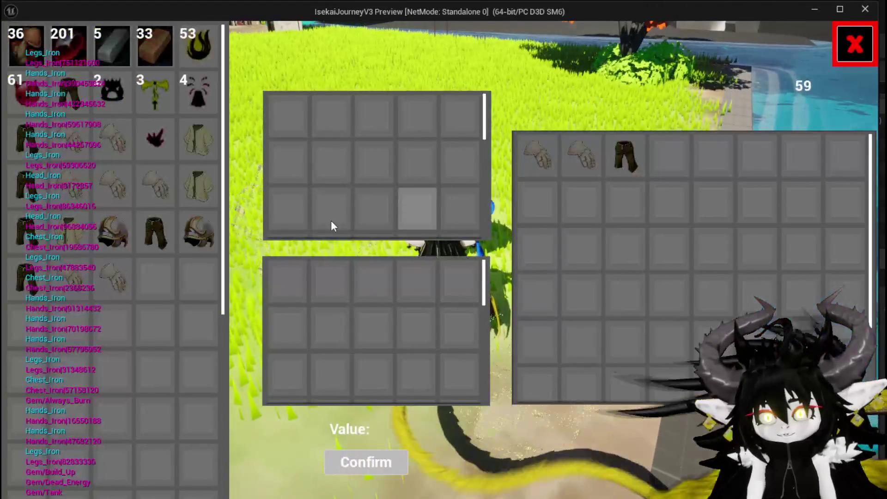
pyautogui.moveTo(564, 154)
pyautogui.click(534, 153)
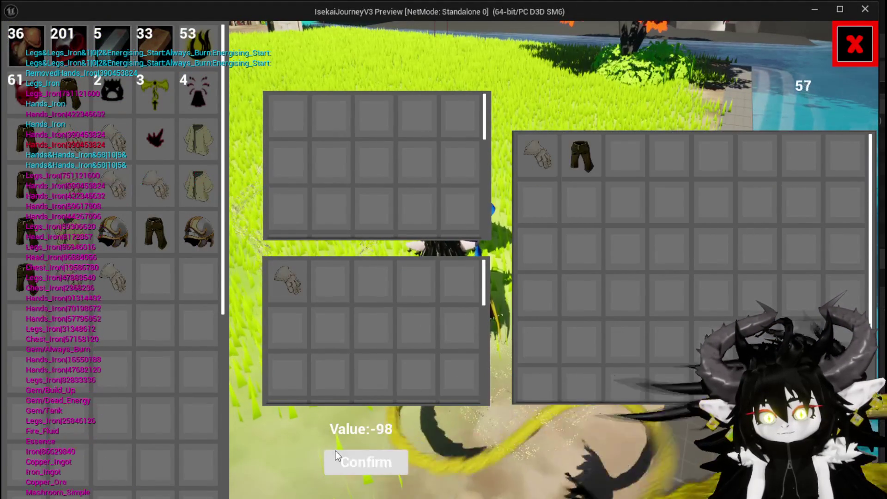
pyautogui.click(348, 458)
pyautogui.click(346, 456)
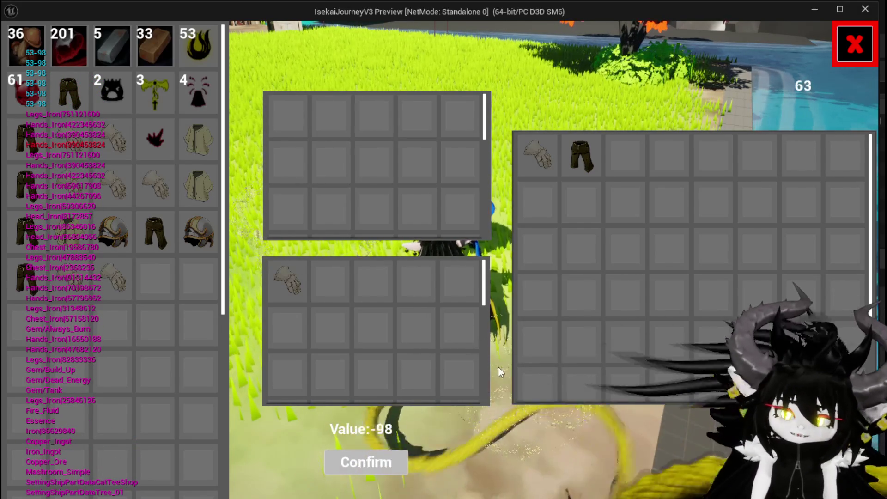
# Rework the sale offer through Iron_Hands, Iron_Head and Iron_Legs, then confirm the trade
pyautogui.moveTo(100, 279)
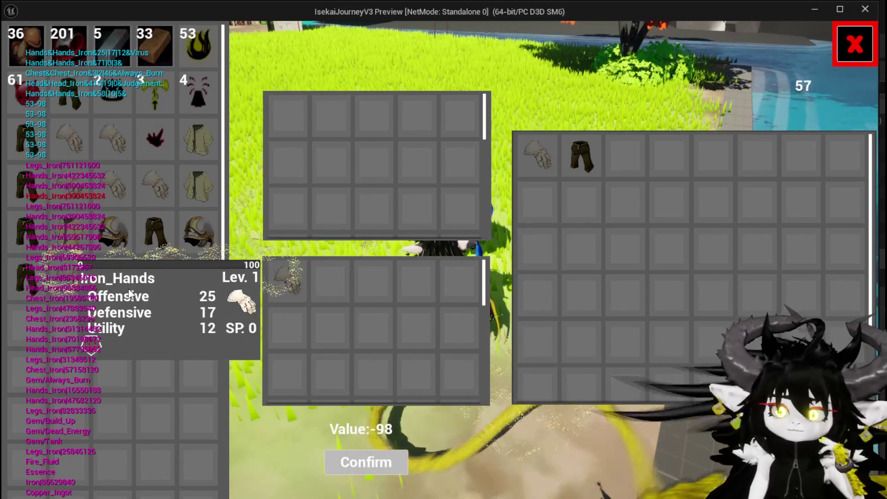
pyautogui.click(121, 294)
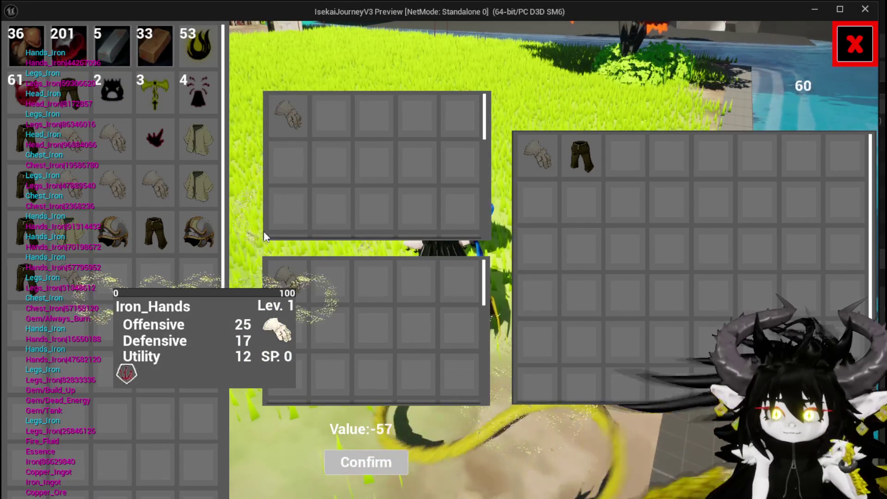
pyautogui.click(200, 242)
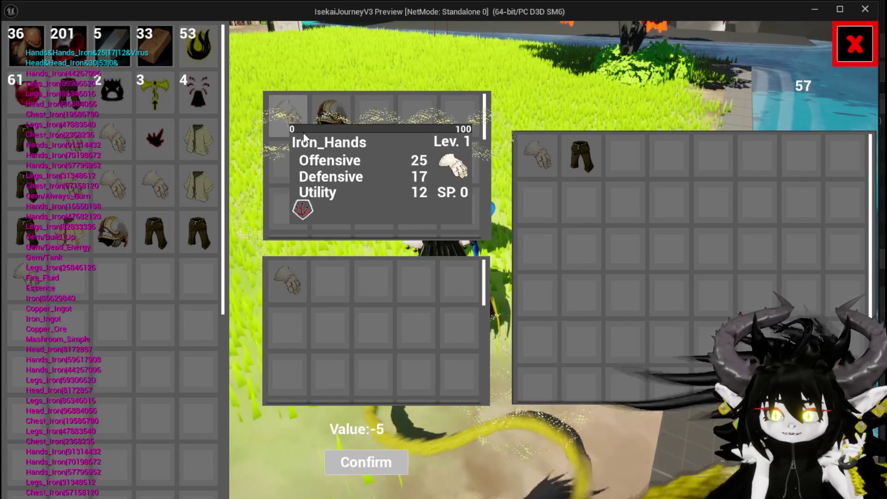
pyautogui.click(289, 129)
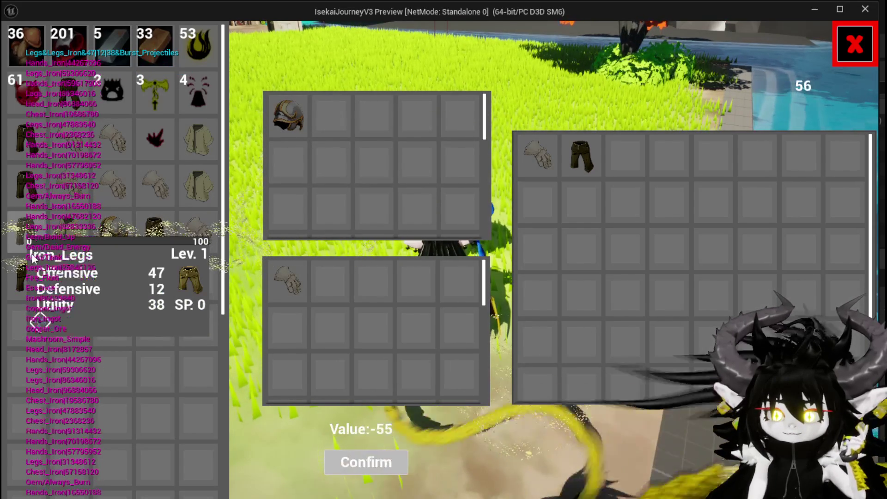
pyautogui.click(21, 229)
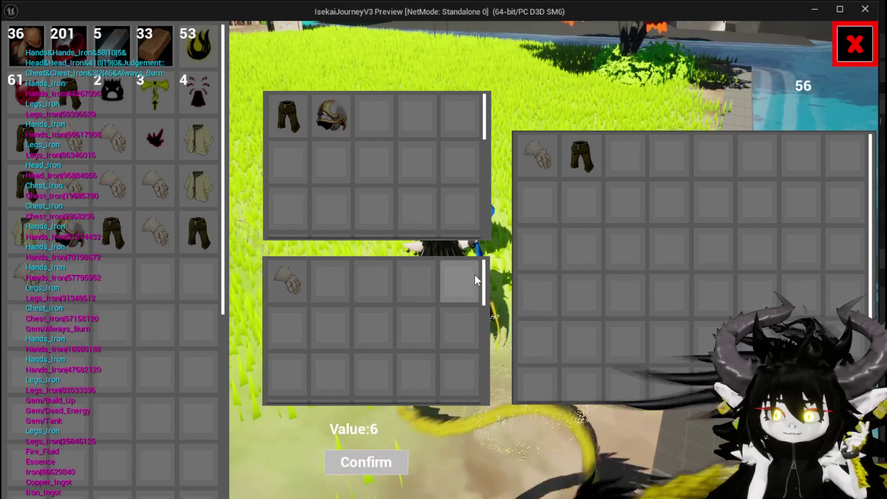
pyautogui.click(330, 118)
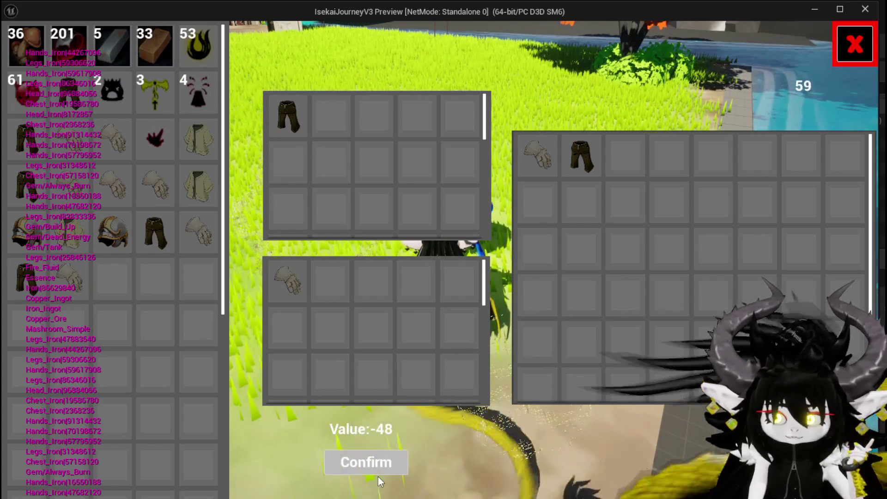
pyautogui.click(375, 471)
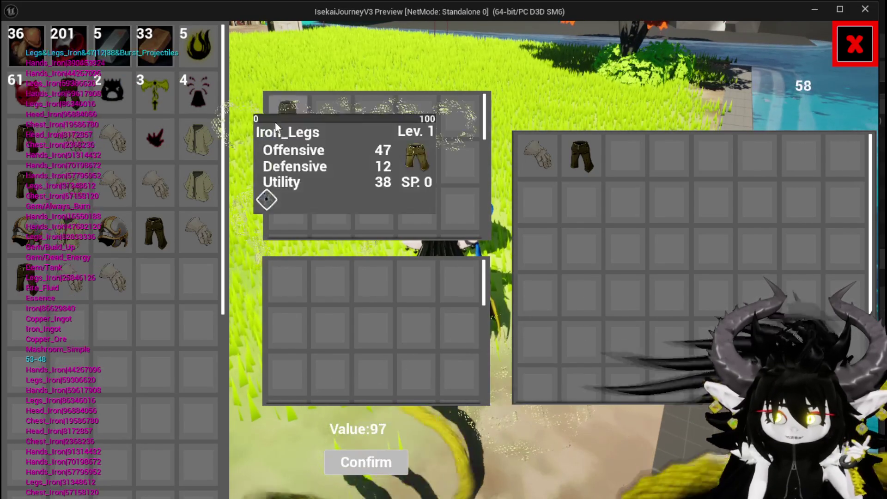
# Stop the game preview and save the modified assets
pyautogui.moveTo(117, 282)
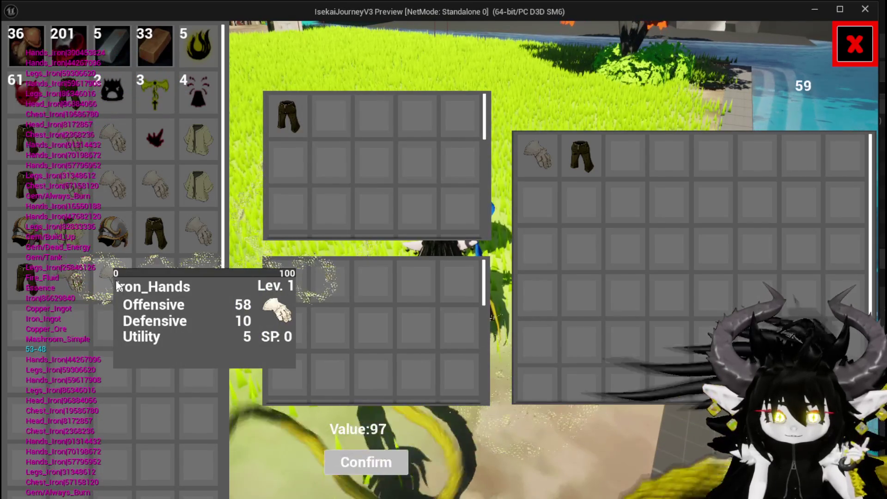
pyautogui.press('Escape')
pyautogui.hotkey('ctrl', 's')
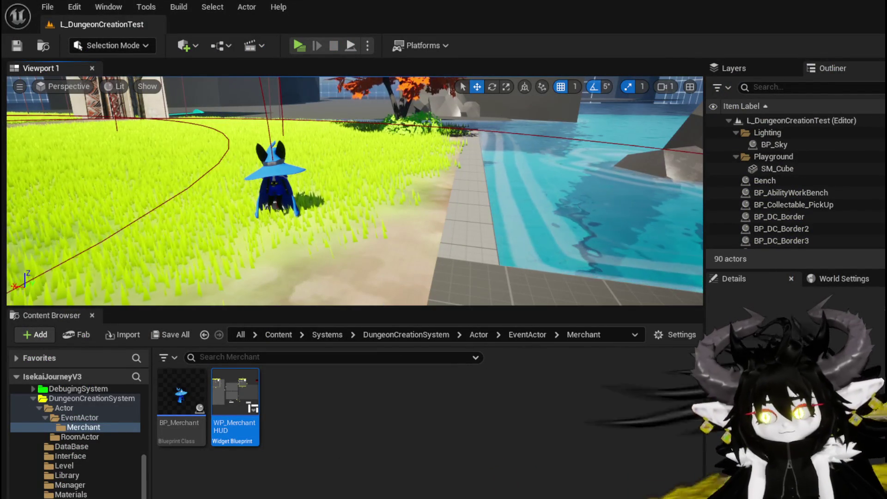
# Back in WP_MerchantHUD, move the Branch and compare group down-left and reposition the ConfirmTransaction entry node
pyautogui.hotkey('alt', 'Tab')
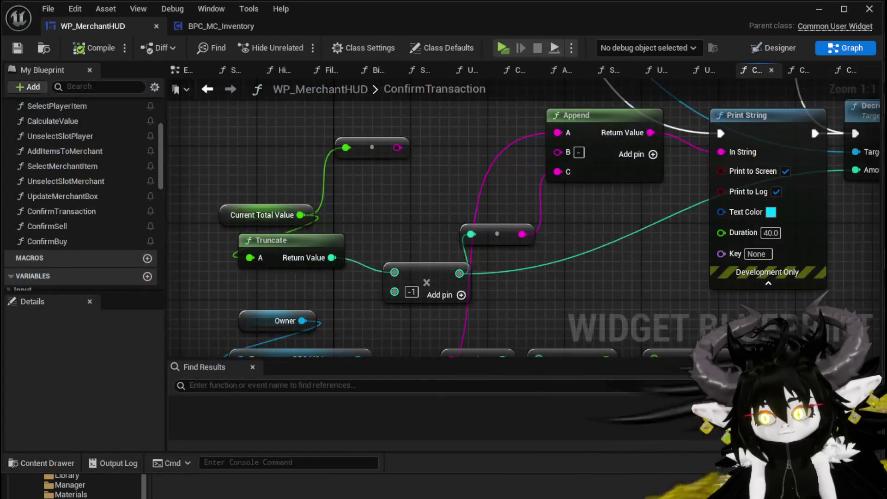
pyautogui.scroll(-4, 553, 241)
pyautogui.scroll(4, 422, 252)
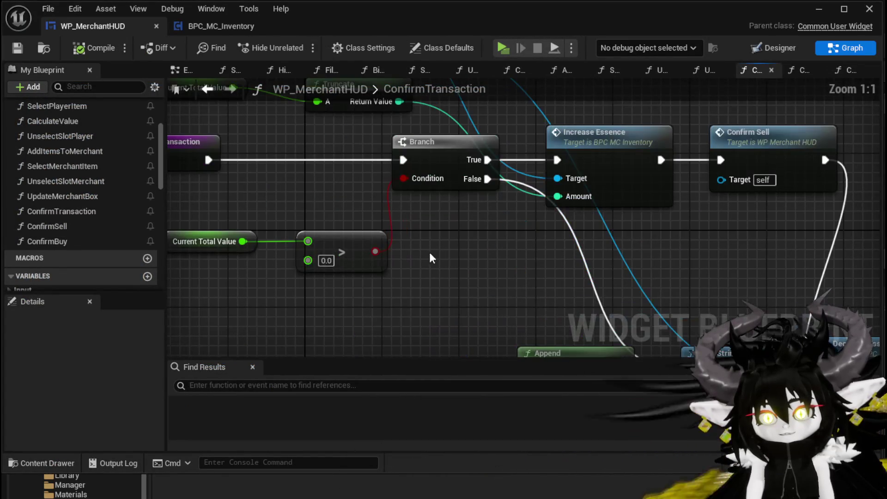
pyautogui.scroll(-1, 450, 255)
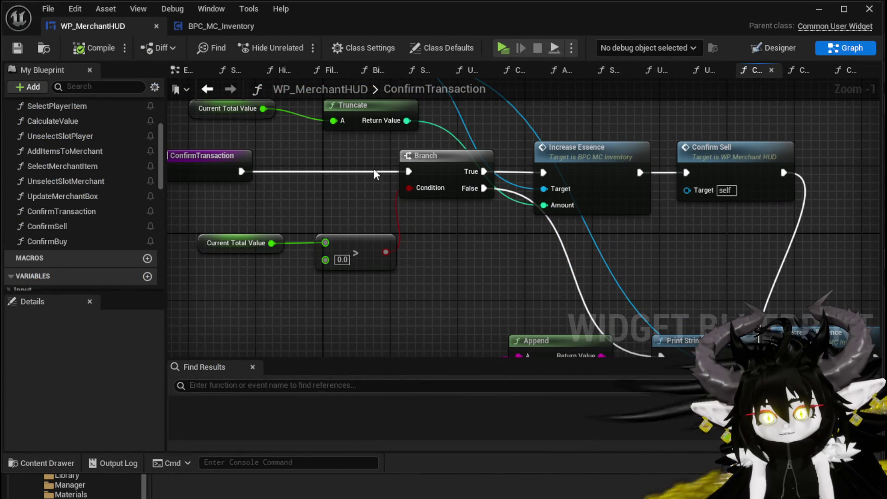
pyautogui.moveTo(445, 178); pyautogui.dragTo(391, 197)
pyautogui.scroll(-2, 285, 290)
pyautogui.moveTo(359, 249)
pyautogui.mouseDown()
pyautogui.moveTo(443, 189)
pyautogui.moveTo(462, 159)
pyautogui.mouseUp()
pyautogui.moveTo(481, 165); pyautogui.dragTo(275, 207)
pyautogui.moveTo(308, 155); pyautogui.dragTo(327, 174)
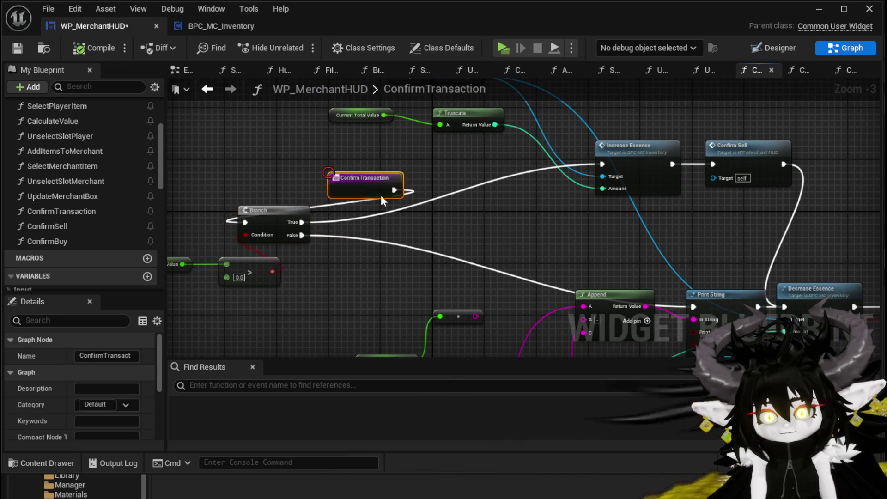
# Add a Sequence node after ConfirmTransaction and wire its Then 1 to the Print String chain
pyautogui.moveTo(414, 171); pyautogui.dragTo(603, 175)
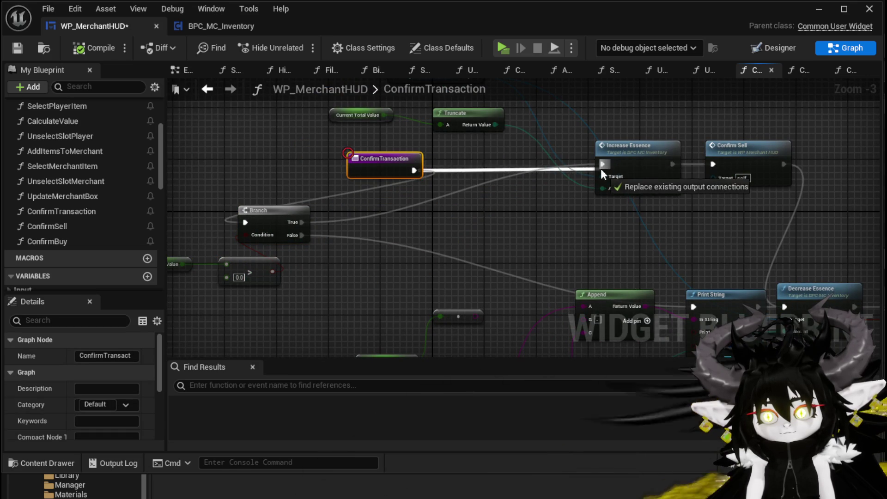
pyautogui.click(533, 221)
pyautogui.moveTo(584, 239)
pyautogui.mouseDown()
pyautogui.moveTo(392, 187)
pyautogui.moveTo(489, 253)
pyautogui.moveTo(512, 255)
pyautogui.mouseUp()
pyautogui.moveTo(318, 187); pyautogui.dragTo(390, 209)
pyautogui.write('Sequence')
pyautogui.press('Return')
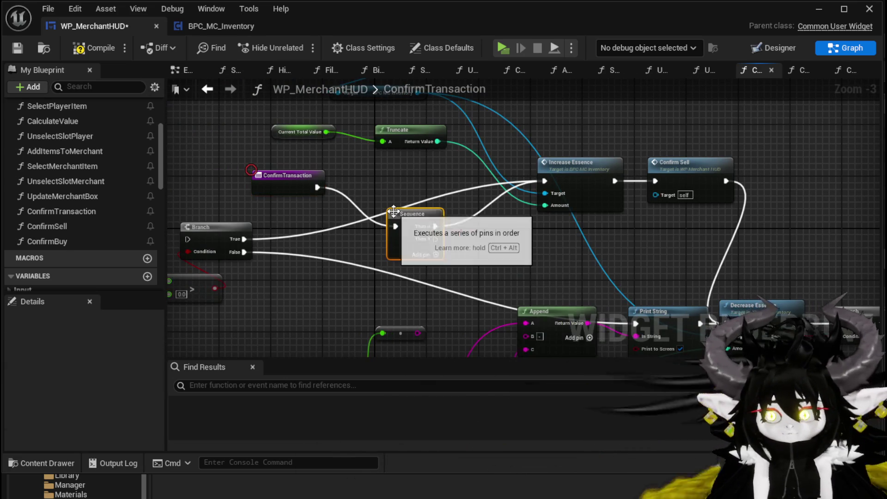
pyautogui.moveTo(400, 208)
pyautogui.mouseDown()
pyautogui.moveTo(401, 167)
pyautogui.moveTo(309, 122)
pyautogui.mouseUp()
pyautogui.moveTo(341, 153)
pyautogui.mouseDown()
pyautogui.moveTo(482, 296)
pyautogui.moveTo(549, 283)
pyautogui.mouseUp()
pyautogui.click(265, 181)
pyautogui.moveTo(265, 185); pyautogui.dragTo(154, 161)
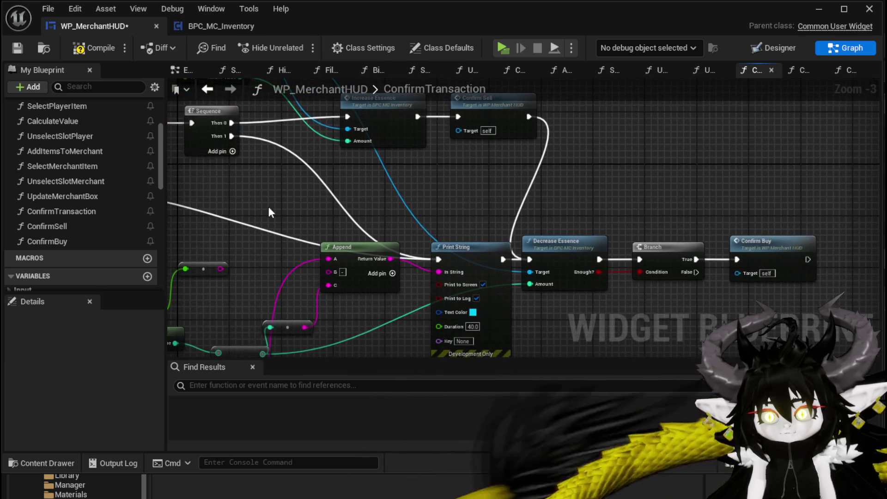
# Break the Confirm Sell to Decrease Essence wire and line up Confirm Sell, Increase Essence and Truncate
pyautogui.keyDown('alt'); pyautogui.click(535, 175); pyautogui.keyUp('alt')
pyautogui.moveTo(577, 179)
pyautogui.mouseDown()
pyautogui.moveTo(638, 232)
pyautogui.moveTo(425, 231)
pyautogui.moveTo(514, 272)
pyautogui.moveTo(451, 218)
pyautogui.moveTo(446, 160)
pyautogui.moveTo(472, 231)
pyautogui.mouseUp()
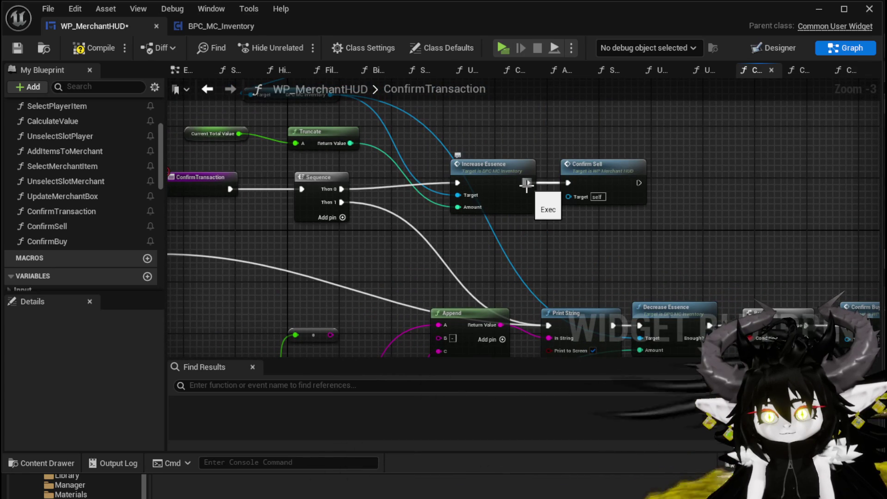
pyautogui.moveTo(586, 164); pyautogui.dragTo(689, 164)
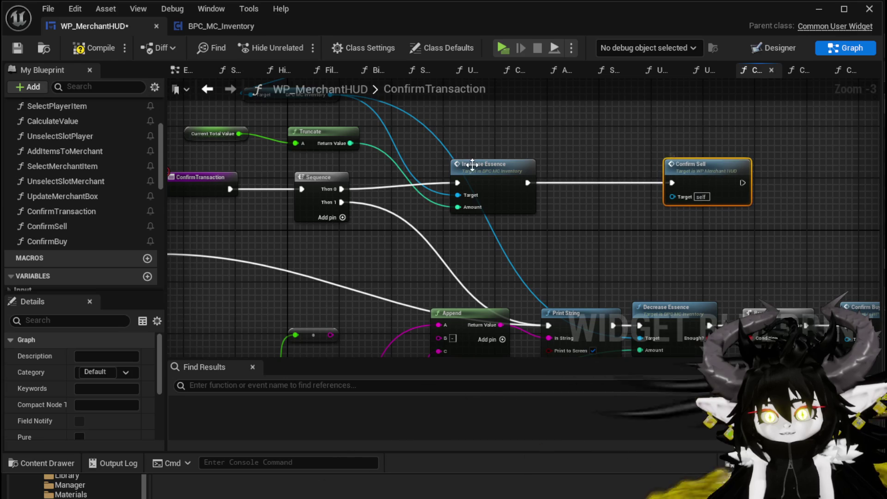
pyautogui.moveTo(471, 164); pyautogui.dragTo(540, 127)
pyautogui.moveTo(733, 169); pyautogui.dragTo(723, 123)
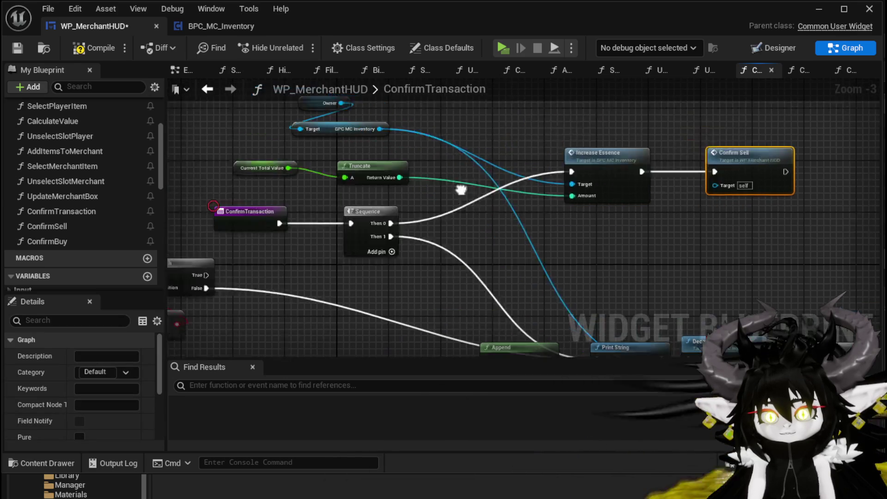
pyautogui.moveTo(421, 171); pyautogui.dragTo(408, 170)
pyautogui.moveTo(353, 179); pyautogui.dragTo(482, 212)
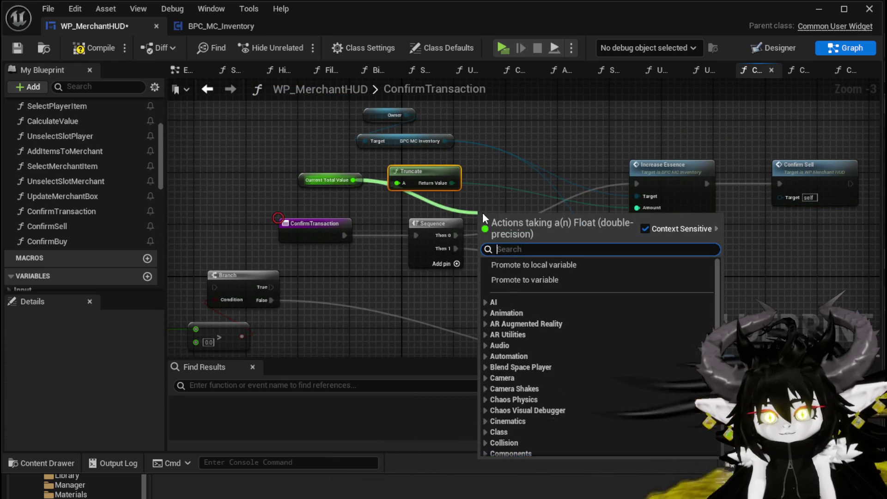
# Add a Greater (>) comparison of Current Total Value against 0.0
pyautogui.write('greate')
pyautogui.press('Escape')
pyautogui.moveTo(362, 247)
pyautogui.mouseDown()
pyautogui.moveTo(365, 240)
pyautogui.moveTo(343, 287)
pyautogui.mouseUp()
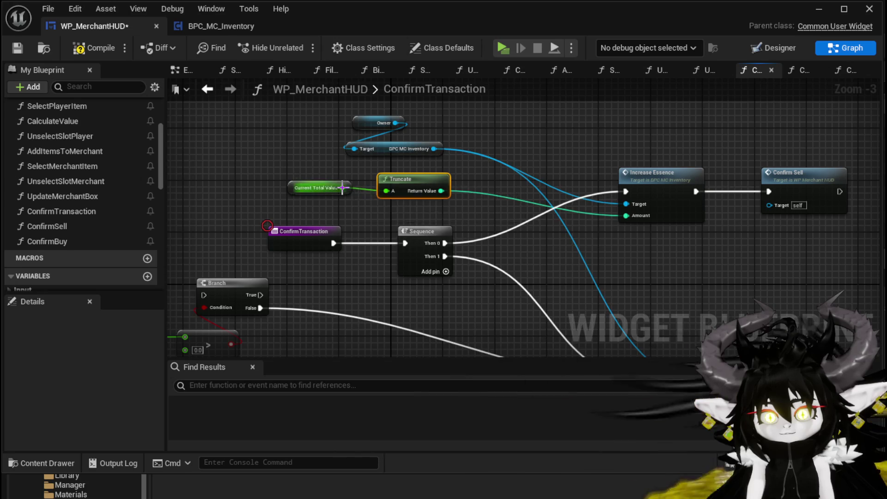
pyautogui.moveTo(343, 187); pyautogui.dragTo(367, 211)
pyautogui.write('greater')
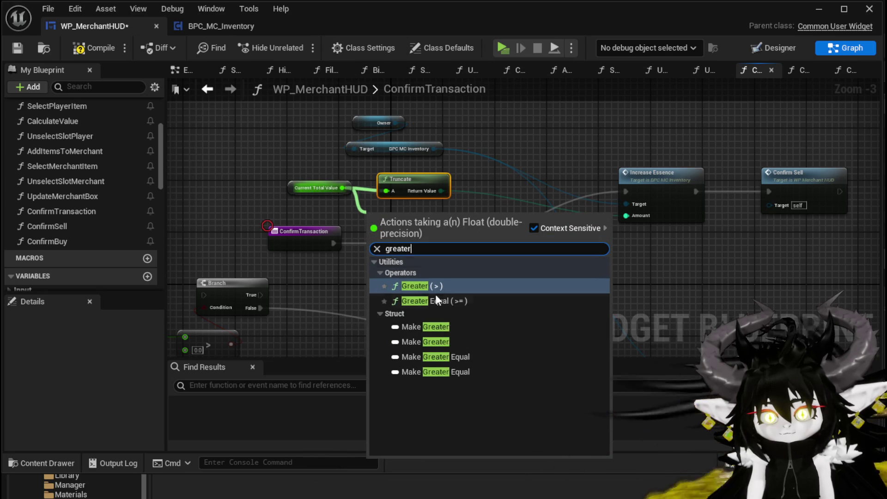
pyautogui.click(441, 287)
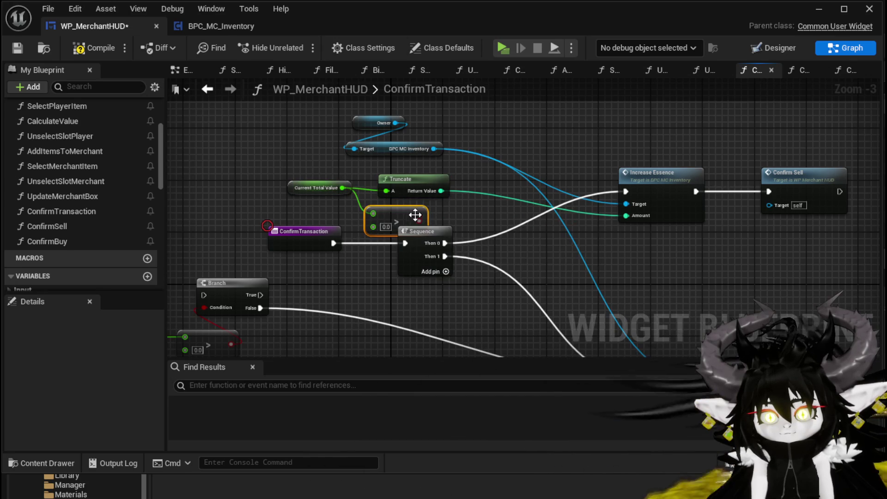
# Route Sequence Then 0 into the Branch: True runs Increase Essence, False goes to Confirm Sell via a reroute
pyautogui.moveTo(417, 221); pyautogui.dragTo(524, 206)
pyautogui.moveTo(445, 243)
pyautogui.mouseDown()
pyautogui.moveTo(520, 193)
pyautogui.moveTo(492, 223)
pyautogui.mouseUp()
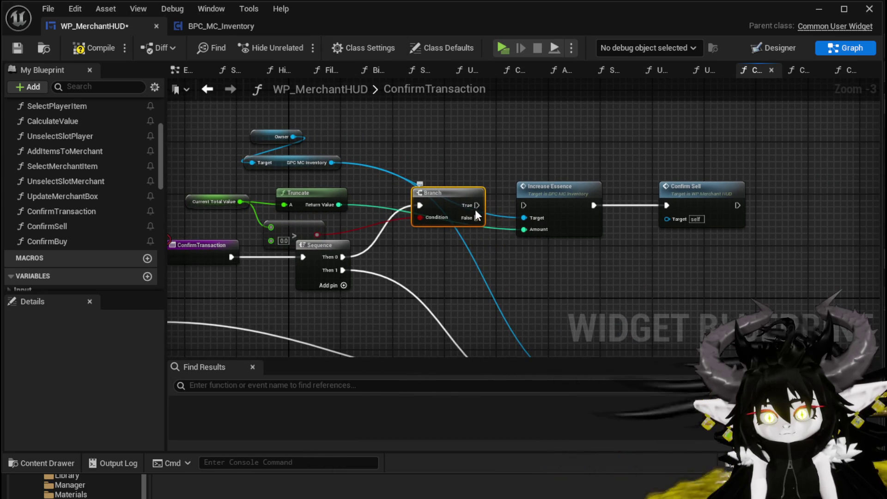
pyautogui.moveTo(687, 205); pyautogui.dragTo(673, 209)
pyautogui.moveTo(476, 205); pyautogui.dragTo(546, 205)
pyautogui.moveTo(456, 210); pyautogui.dragTo(457, 203)
pyautogui.doubleClick(495, 218)
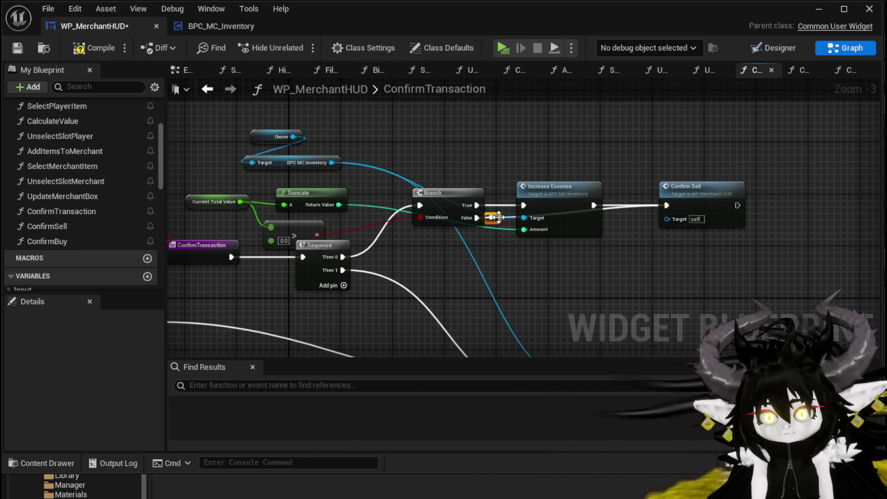
pyautogui.moveTo(643, 224); pyautogui.dragTo(631, 217)
pyautogui.moveTo(627, 261); pyautogui.dragTo(571, 180)
pyautogui.scroll(-1, 586, 214)
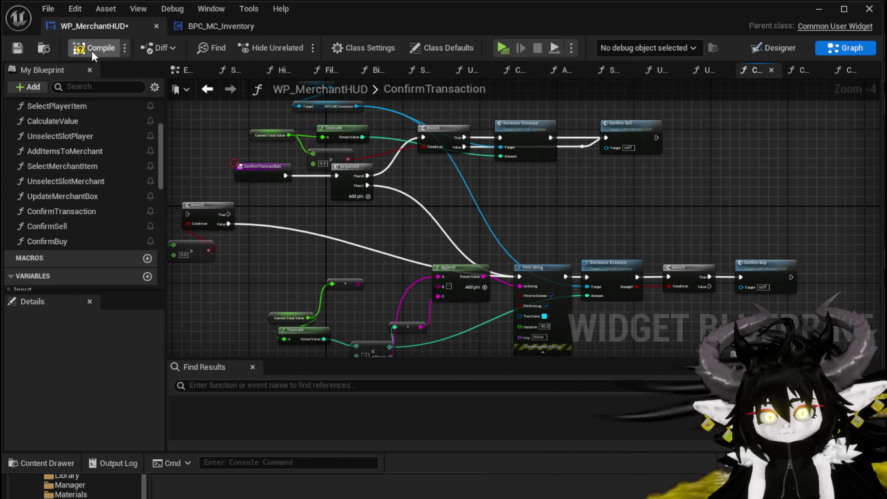
# Save WP_MerchantHUD with the Branch-gated graph and launch a standalone playtest of L_DungeonCreationTest
pyautogui.click(18, 48)
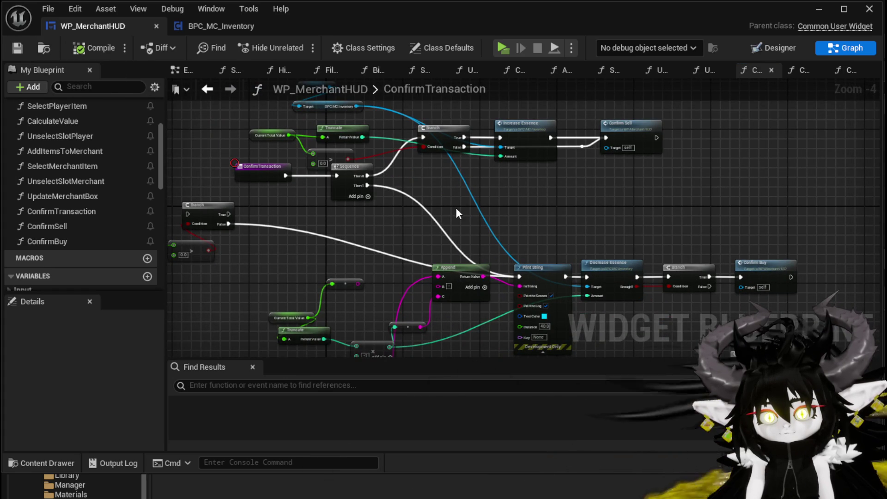
pyautogui.moveTo(456, 207)
pyautogui.mouseDown()
pyautogui.moveTo(446, 153)
pyautogui.moveTo(437, 212)
pyautogui.mouseUp()
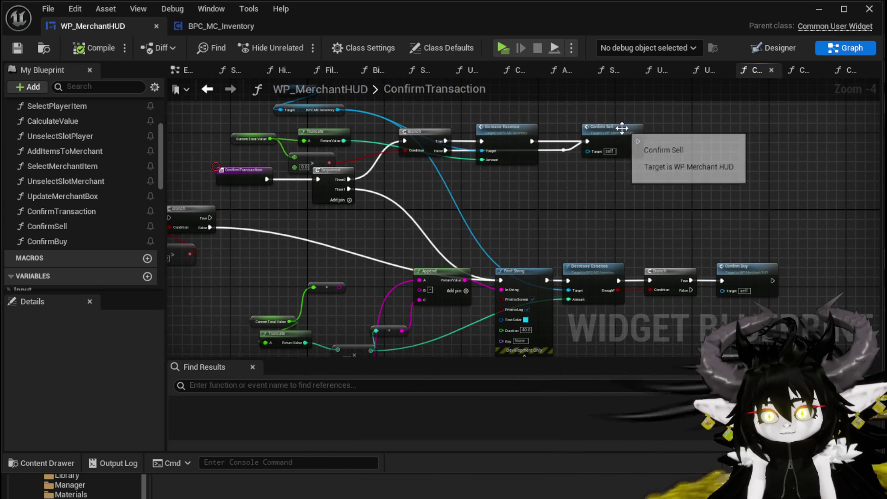
pyautogui.moveTo(653, 173); pyautogui.dragTo(653, 173)
pyautogui.click(619, 165)
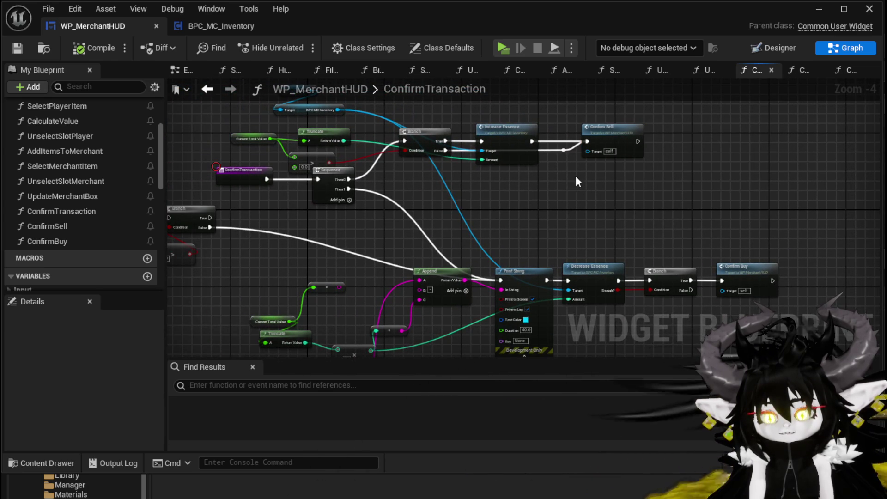
pyautogui.moveTo(583, 225)
pyautogui.mouseDown()
pyautogui.moveTo(535, 198)
pyautogui.moveTo(515, 158)
pyautogui.moveTo(521, 148)
pyautogui.moveTo(628, 145)
pyautogui.moveTo(683, 187)
pyautogui.moveTo(606, 176)
pyautogui.moveTo(530, 179)
pyautogui.mouseUp()
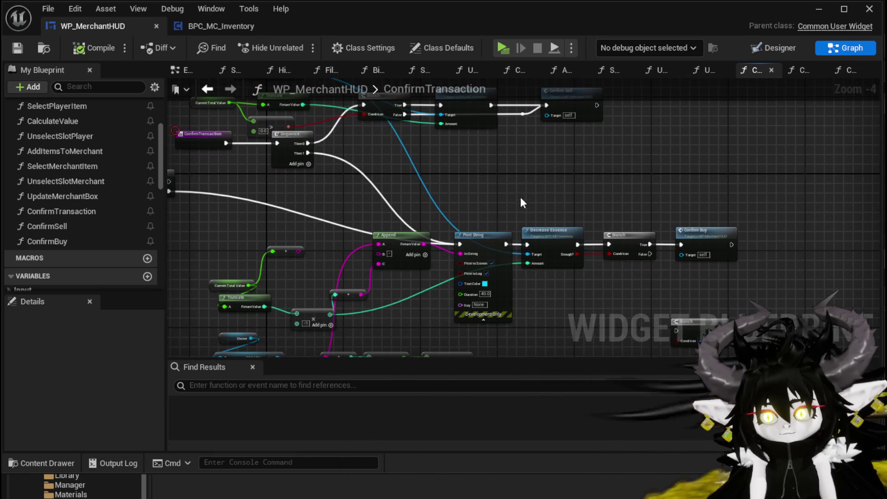
pyautogui.moveTo(362, 167); pyautogui.dragTo(400, 194)
pyautogui.moveTo(269, 135); pyautogui.dragTo(306, 149)
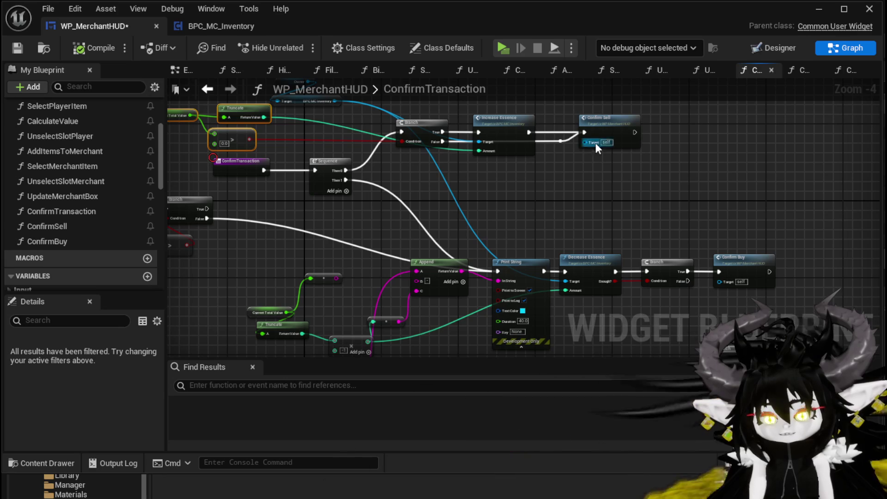
pyautogui.click(567, 161)
pyautogui.click(13, 54)
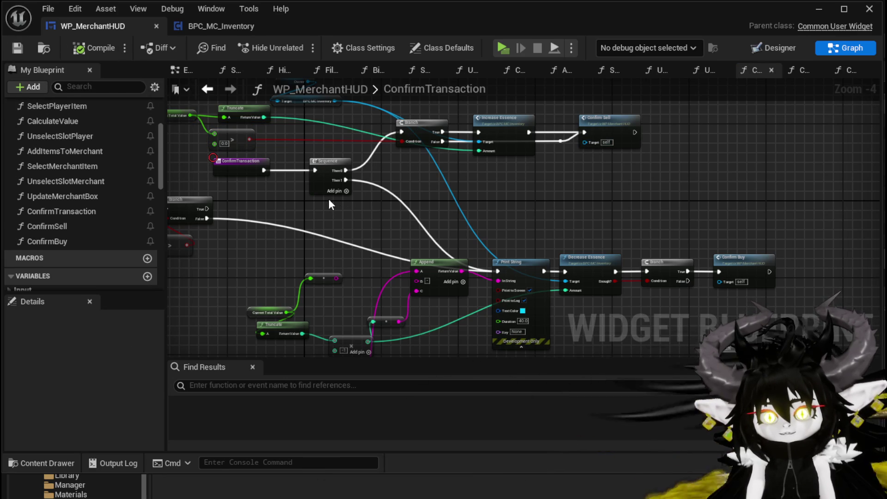
pyautogui.click(814, 12)
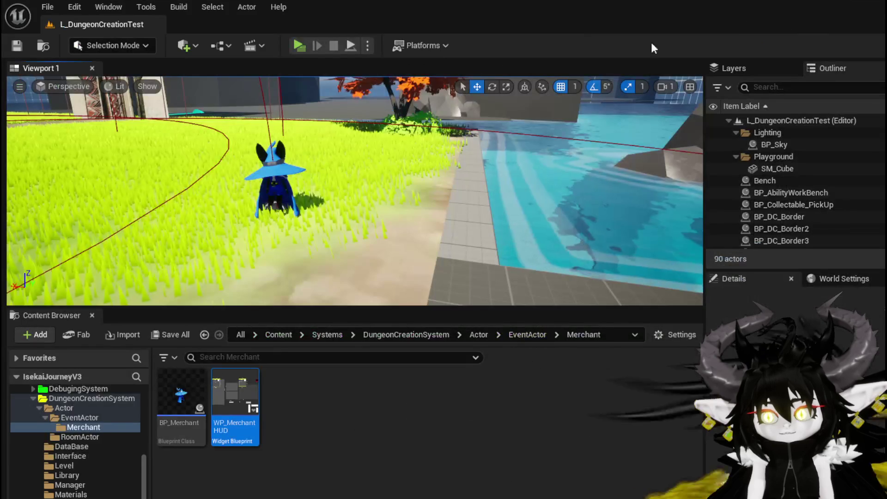
# Walk to the merchant, open the trade screen, and offer Iron_Legs and Iron_Head
pyautogui.hotkey('alt', 'p')
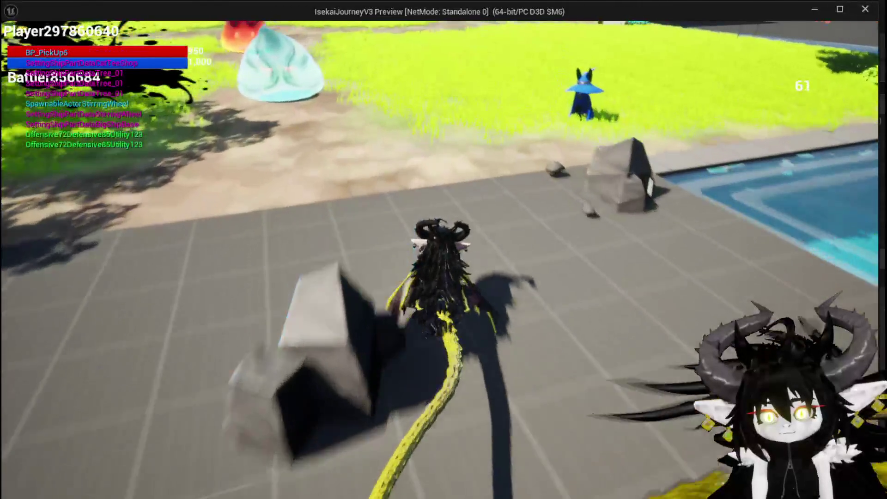
pyautogui.press('e')
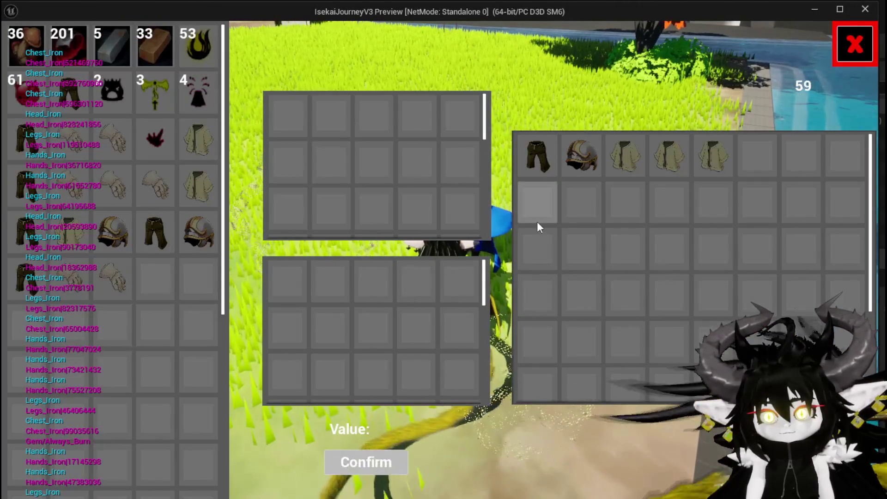
pyautogui.click(547, 160)
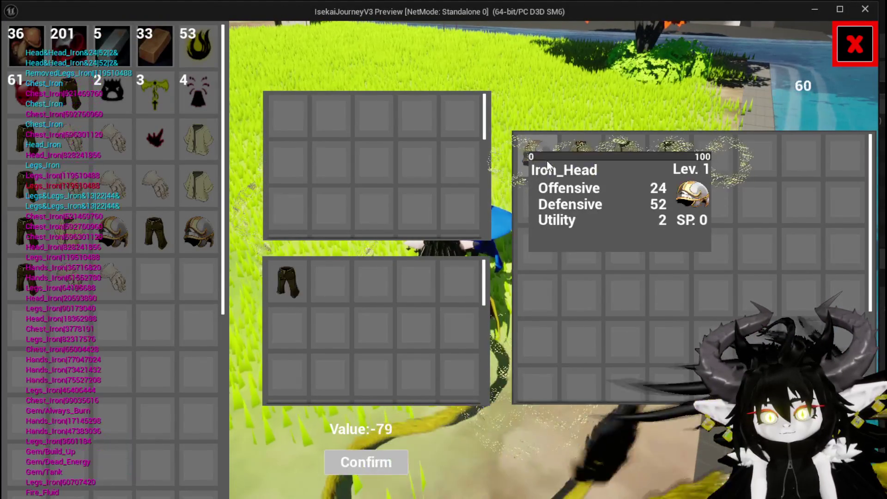
pyautogui.moveTo(187, 190)
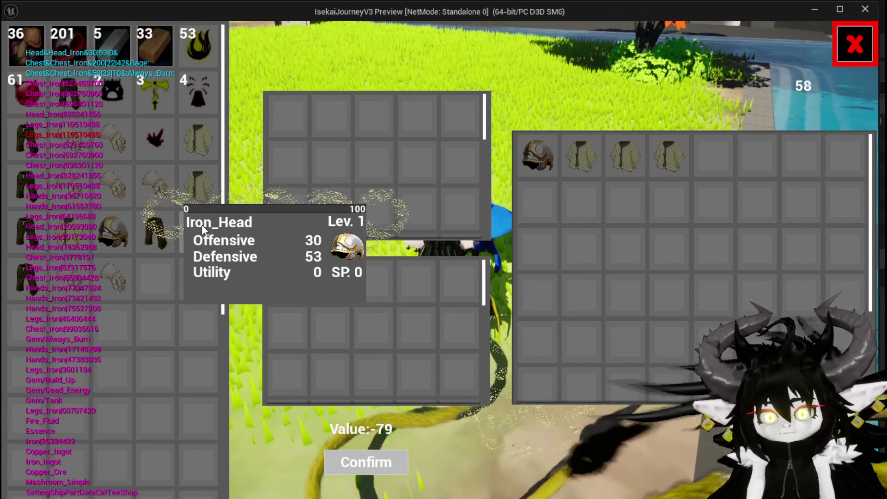
pyautogui.click(203, 230)
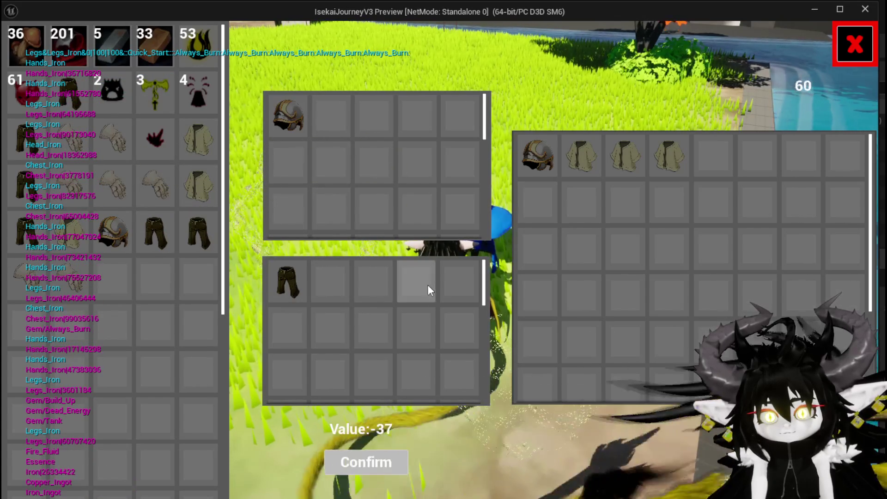
# Confirm the trade, close the game preview, and save the level
pyautogui.click(387, 460)
pyautogui.click(386, 460)
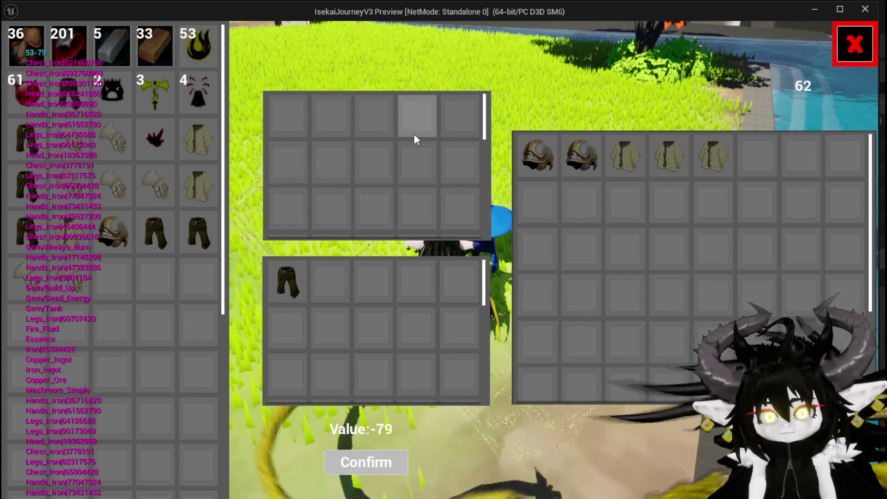
pyautogui.moveTo(213, 47)
pyautogui.press('Escape')
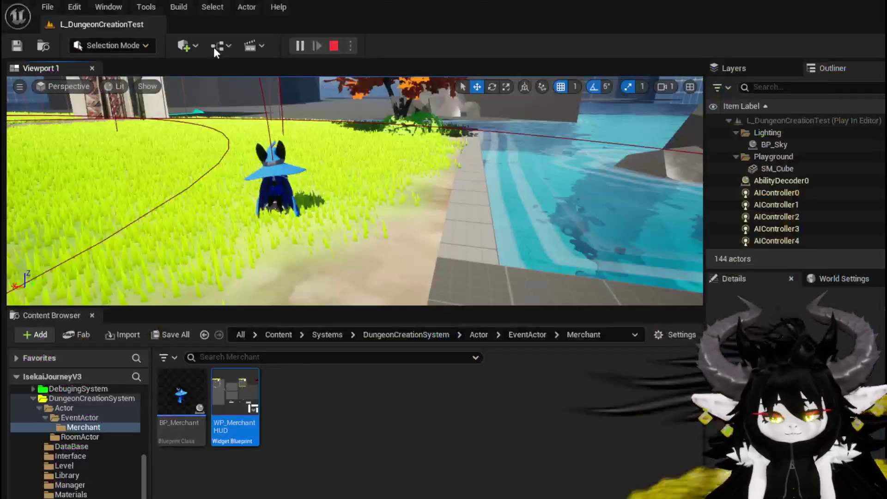
pyautogui.click(24, 46)
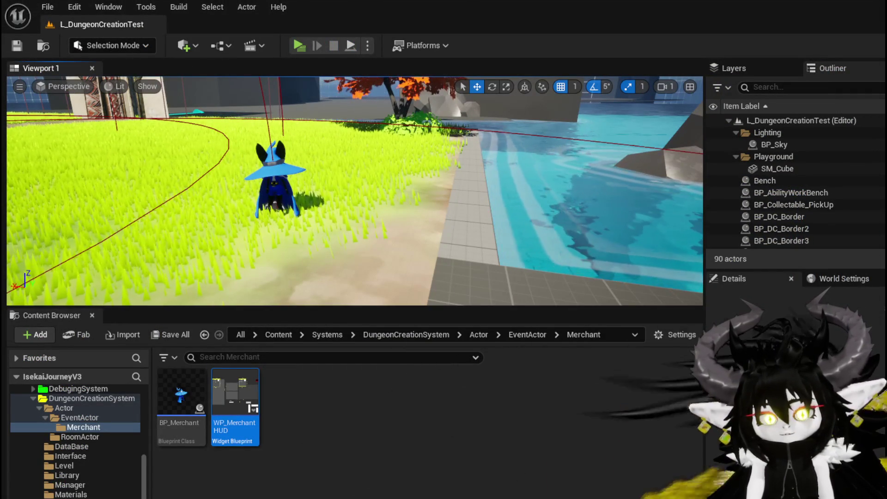
# Open ConfirmTransaction and wire Sequence Then 0 into Increase Essence, moving Confirm Sell and Branch aside
pyautogui.doubleClick(236, 406)
pyautogui.scroll(1, 546, 199)
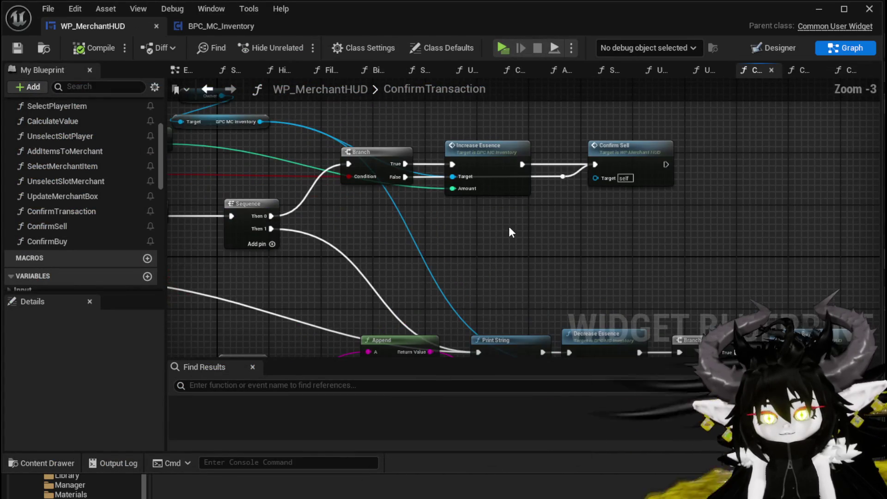
pyautogui.moveTo(501, 175)
pyautogui.mouseDown()
pyautogui.moveTo(493, 219)
pyautogui.moveTo(511, 256)
pyautogui.mouseUp()
pyautogui.moveTo(282, 214)
pyautogui.mouseDown()
pyautogui.moveTo(601, 152)
pyautogui.moveTo(608, 167)
pyautogui.moveTo(366, 141)
pyautogui.moveTo(496, 270)
pyautogui.moveTo(464, 247)
pyautogui.mouseUp()
pyautogui.moveTo(492, 245); pyautogui.dragTo(506, 134)
pyautogui.moveTo(639, 180)
pyautogui.mouseDown()
pyautogui.moveTo(651, 223)
pyautogui.moveTo(718, 176)
pyautogui.moveTo(767, 175)
pyautogui.mouseUp()
pyautogui.moveTo(383, 149); pyautogui.dragTo(364, 130)
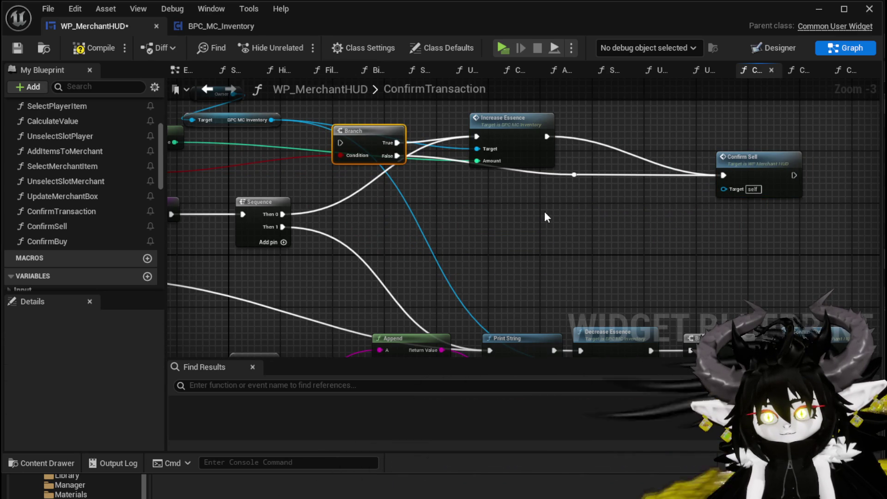
# Wire Sequence Then 2 into Confirm Sell, delete the reroute node, and move Decrease Essence and Branch up
pyautogui.moveTo(282, 239)
pyautogui.mouseDown()
pyautogui.moveTo(359, 240)
pyautogui.moveTo(723, 175)
pyautogui.moveTo(745, 217)
pyautogui.mouseUp()
pyautogui.click(574, 174)
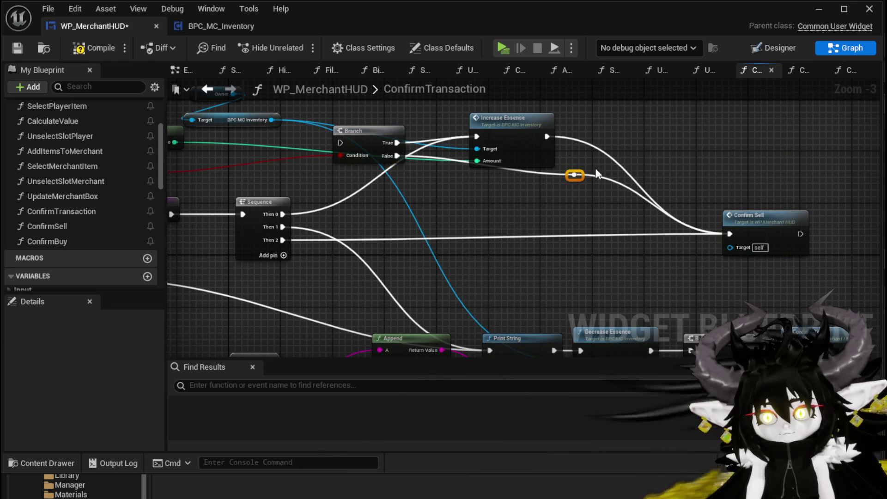
pyautogui.press('Delete')
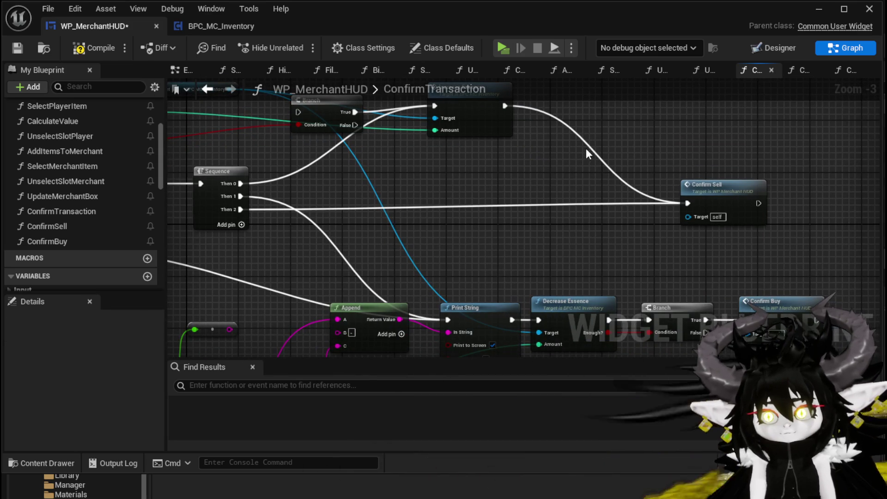
pyautogui.moveTo(609, 171)
pyautogui.mouseDown()
pyautogui.moveTo(661, 182)
pyautogui.moveTo(650, 148)
pyautogui.mouseUp()
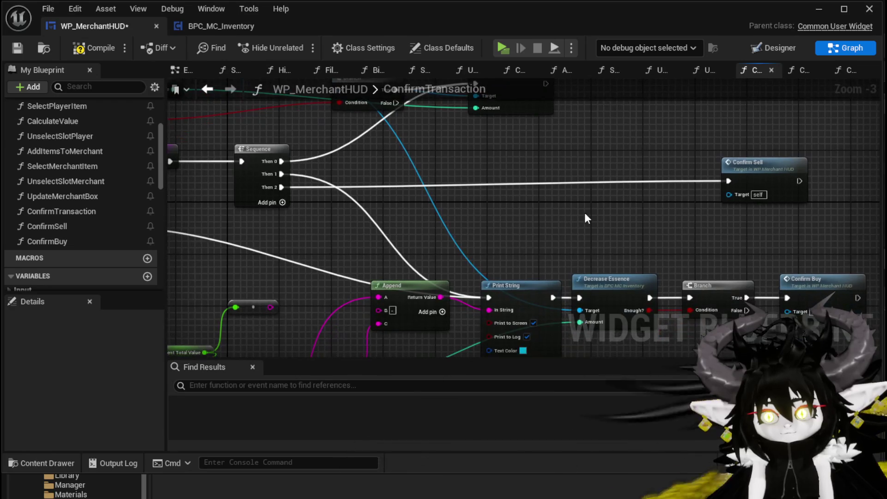
pyautogui.moveTo(582, 207)
pyautogui.mouseDown()
pyautogui.moveTo(550, 196)
pyautogui.moveTo(670, 292)
pyautogui.moveTo(552, 171)
pyautogui.moveTo(568, 136)
pyautogui.mouseUp()
pyautogui.moveTo(223, 175)
pyautogui.mouseDown()
pyautogui.moveTo(315, 225)
pyautogui.moveTo(524, 190)
pyautogui.moveTo(421, 164)
pyautogui.mouseUp()
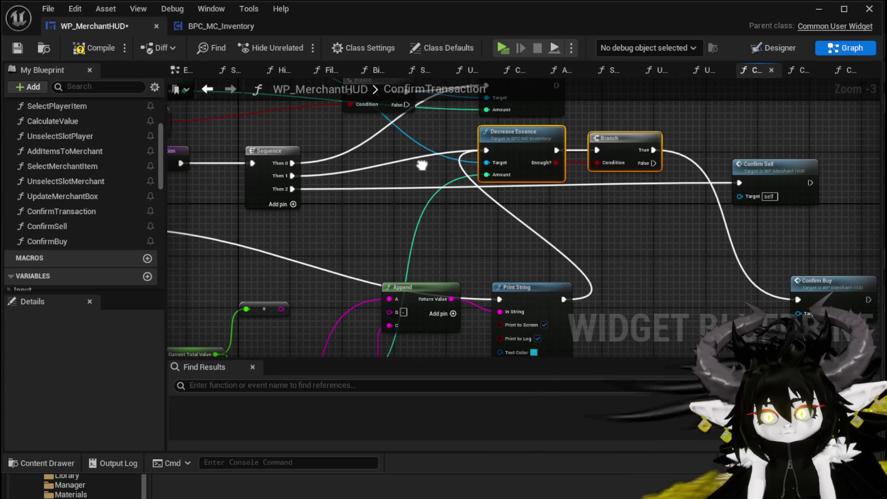
pyautogui.click(481, 198)
# Place Confirm Buy beside Confirm Sell and chain Confirm Sell's exec output into Confirm Buy
pyautogui.moveTo(482, 198)
pyautogui.mouseDown()
pyautogui.moveTo(402, 232)
pyautogui.moveTo(586, 280)
pyautogui.mouseUp()
pyautogui.moveTo(467, 237)
pyautogui.mouseDown()
pyautogui.moveTo(460, 234)
pyautogui.moveTo(520, 231)
pyautogui.mouseUp()
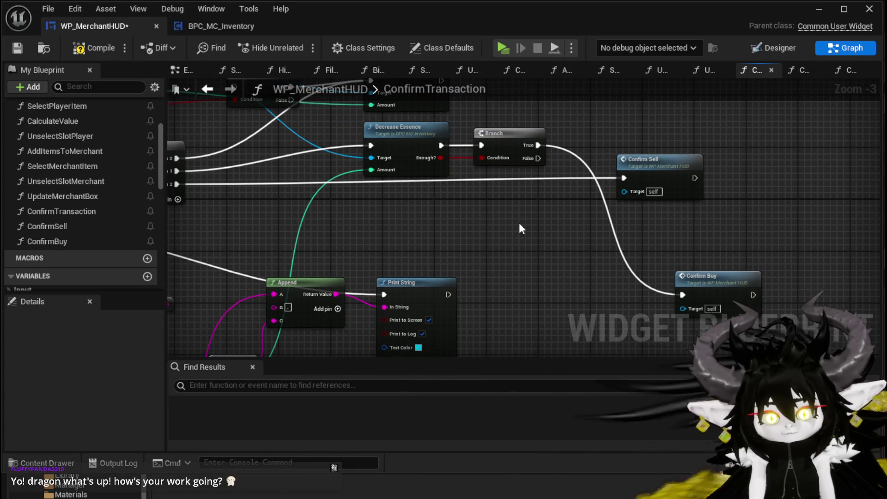
pyautogui.moveTo(520, 224); pyautogui.dragTo(456, 222)
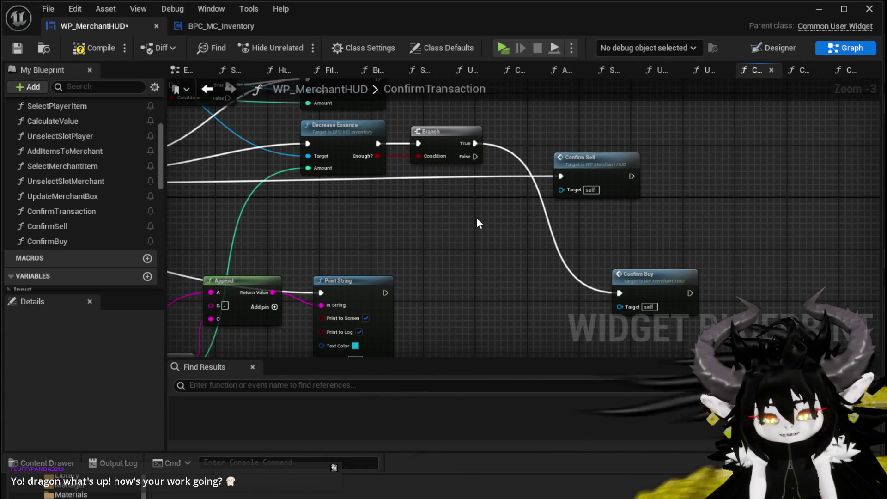
pyautogui.moveTo(577, 167); pyautogui.dragTo(428, 230)
pyautogui.moveTo(637, 277)
pyautogui.mouseDown()
pyautogui.moveTo(604, 247)
pyautogui.moveTo(538, 217)
pyautogui.mouseUp()
pyautogui.moveTo(482, 235); pyautogui.dragTo(522, 235)
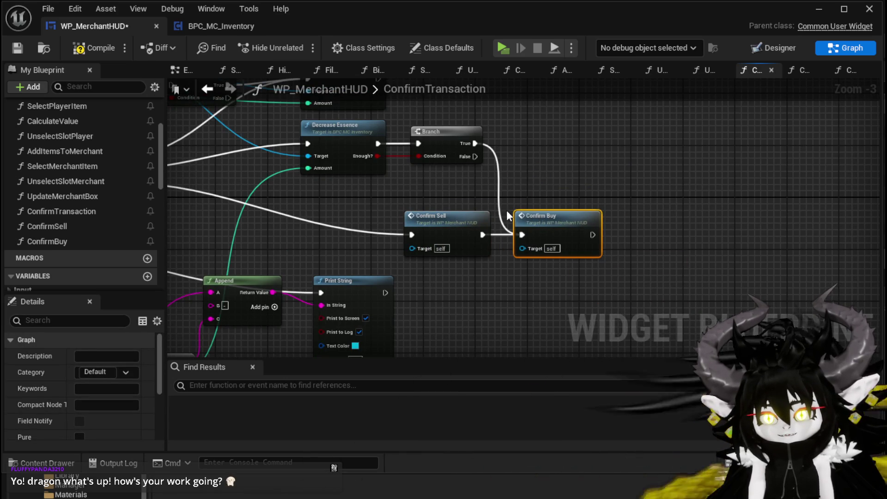
# Wire Sequence Then 0 into the first Branch node
pyautogui.keyDown('alt'); pyautogui.click(497, 149); pyautogui.keyUp('alt')
pyautogui.moveTo(521, 184); pyautogui.dragTo(726, 205)
pyautogui.moveTo(506, 217)
pyautogui.mouseDown()
pyautogui.moveTo(743, 253)
pyautogui.moveTo(627, 252)
pyautogui.moveTo(655, 249)
pyautogui.mouseUp()
pyautogui.moveTo(616, 223); pyautogui.dragTo(647, 272)
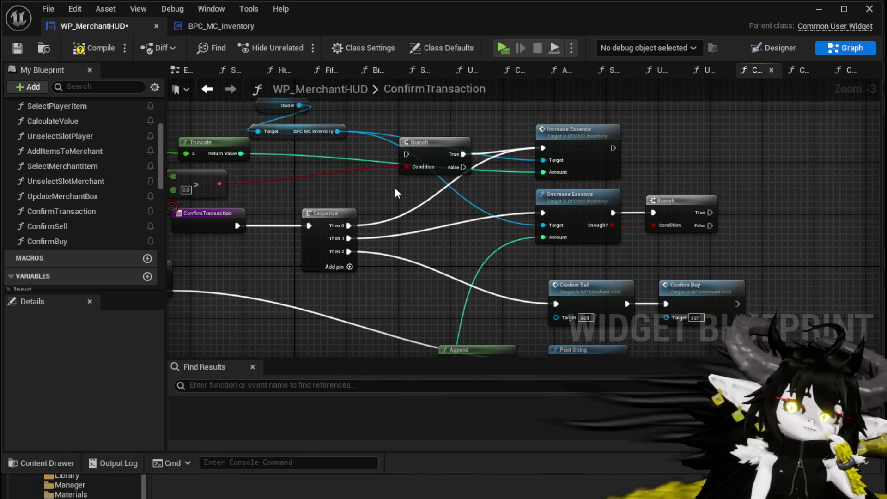
pyautogui.moveTo(349, 225)
pyautogui.mouseDown()
pyautogui.moveTo(415, 153)
pyautogui.moveTo(407, 154)
pyautogui.moveTo(464, 146)
pyautogui.mouseUp()
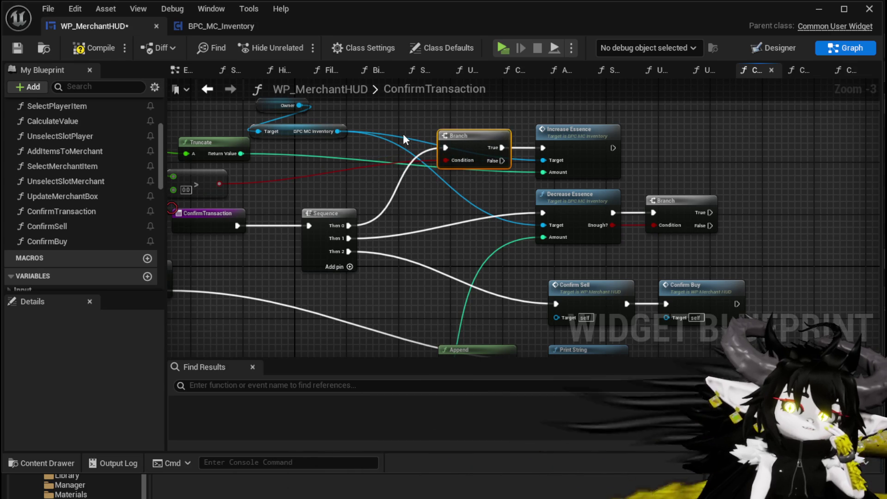
# Move the Decrease Essence and Branch nodes to the left
pyautogui.moveTo(578, 265); pyautogui.dragTo(570, 157)
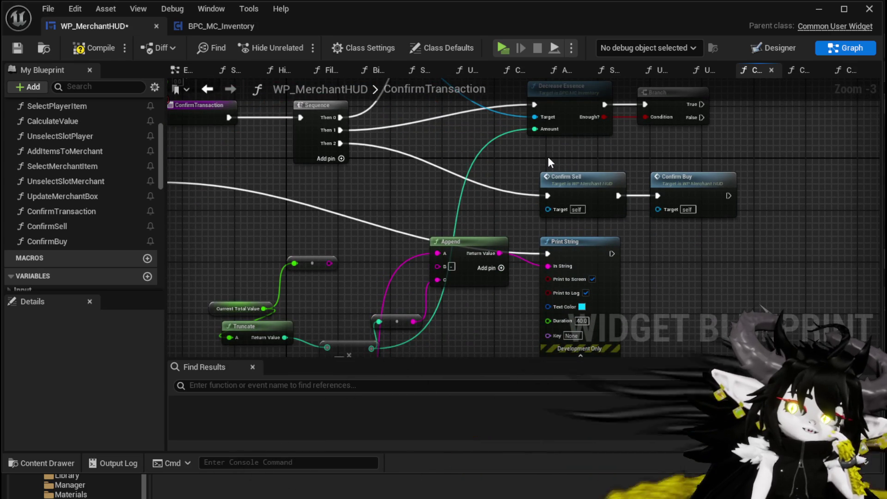
pyautogui.moveTo(553, 159)
pyautogui.mouseDown()
pyautogui.moveTo(696, 188)
pyautogui.moveTo(601, 208)
pyautogui.moveTo(562, 234)
pyautogui.moveTo(746, 178)
pyautogui.moveTo(590, 187)
pyautogui.moveTo(787, 222)
pyautogui.mouseUp()
pyautogui.press('Escape')
pyautogui.moveTo(695, 182); pyautogui.dragTo(588, 191)
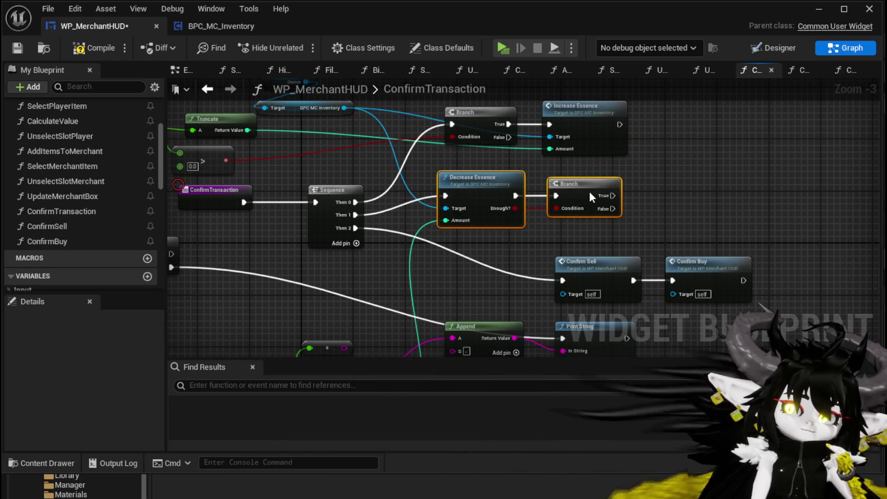
# Zoom out to survey the whole ConfirmTransaction graph and locate the Append and Print String nodes
pyautogui.moveTo(587, 225); pyautogui.dragTo(587, 146)
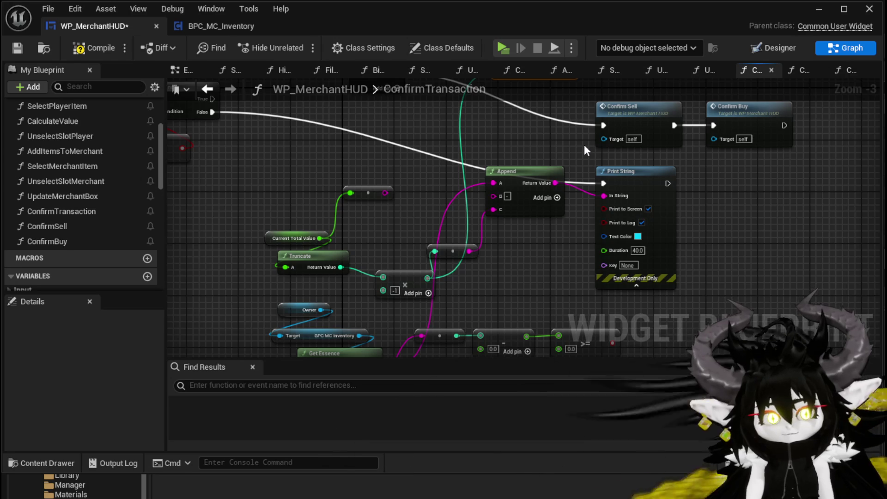
pyautogui.moveTo(555, 259); pyautogui.dragTo(660, 285)
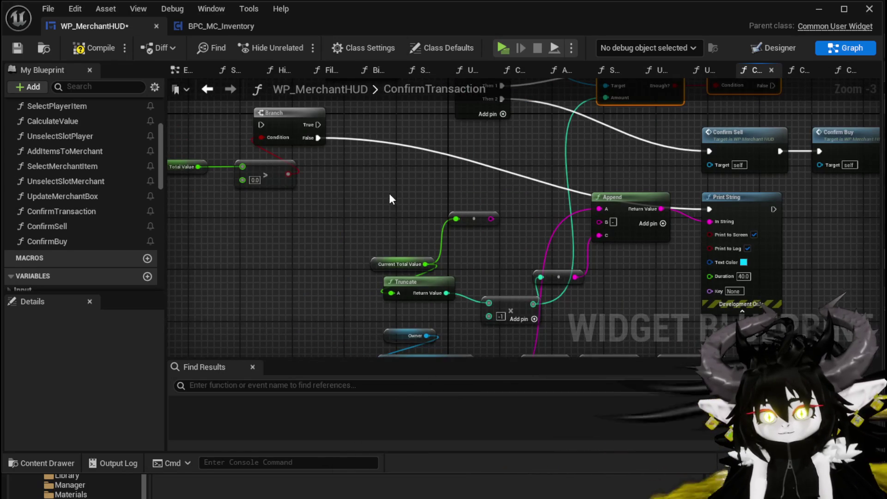
pyautogui.moveTo(262, 216); pyautogui.dragTo(371, 229)
pyautogui.moveTo(256, 226); pyautogui.dragTo(427, 136)
pyautogui.moveTo(516, 217); pyautogui.dragTo(336, 139)
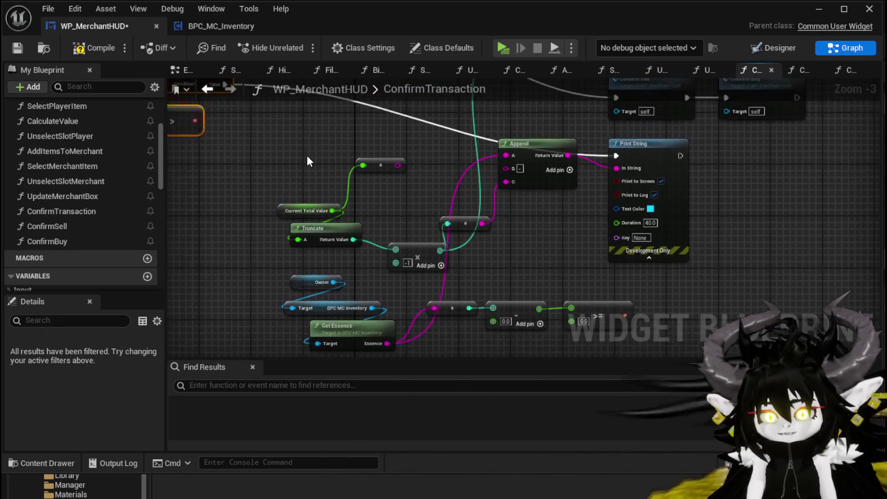
pyautogui.moveTo(519, 193); pyautogui.dragTo(101, 162)
pyautogui.moveTo(493, 185); pyautogui.dragTo(699, 231)
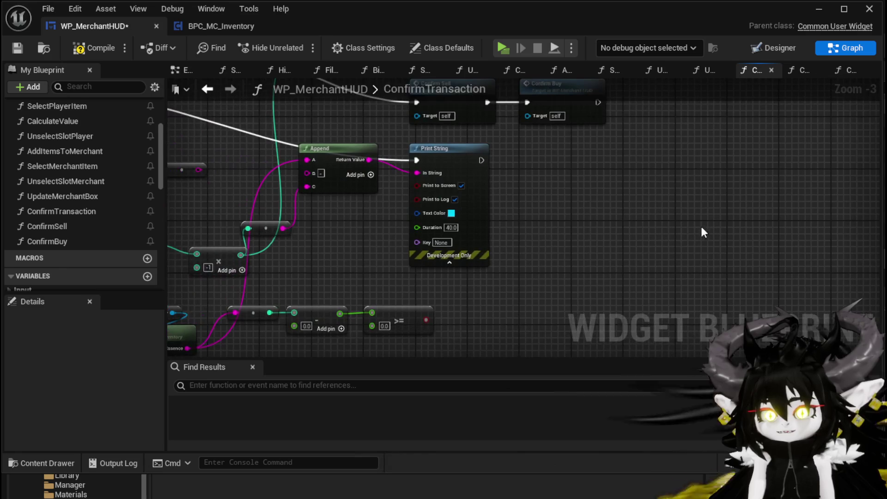
pyautogui.scroll(-2, 542, 184)
pyautogui.moveTo(542, 185); pyautogui.dragTo(620, 185)
pyautogui.moveTo(536, 224); pyautogui.dragTo(536, 217)
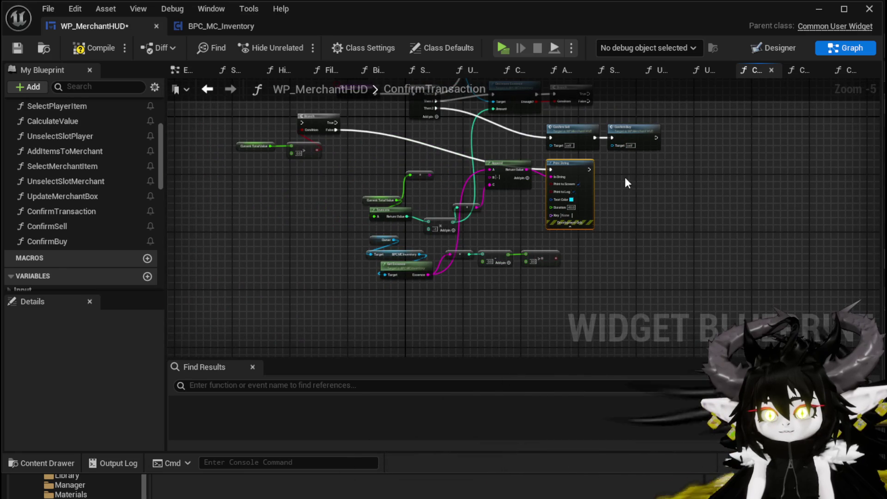
pyautogui.moveTo(617, 162)
pyautogui.mouseDown()
pyautogui.moveTo(604, 246)
pyautogui.moveTo(565, 231)
pyautogui.mouseUp()
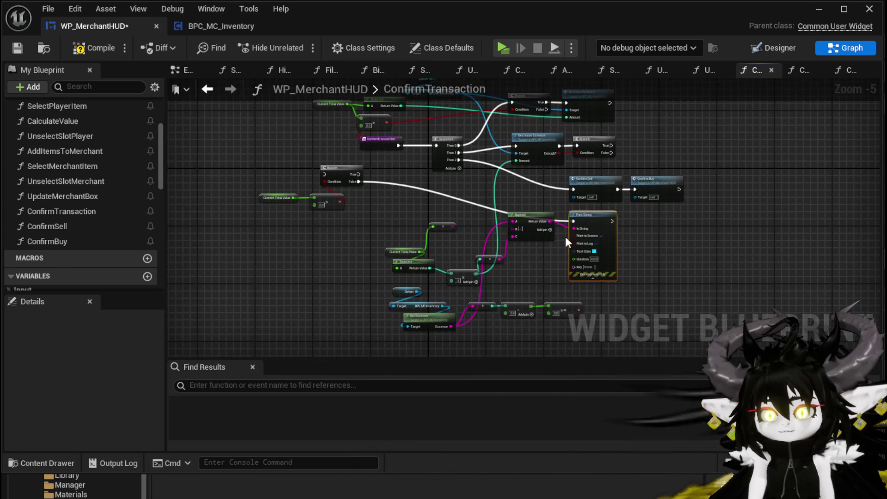
pyautogui.moveTo(403, 221)
pyautogui.mouseDown()
pyautogui.moveTo(453, 262)
pyautogui.moveTo(436, 267)
pyautogui.mouseUp()
pyautogui.scroll(2, 440, 218)
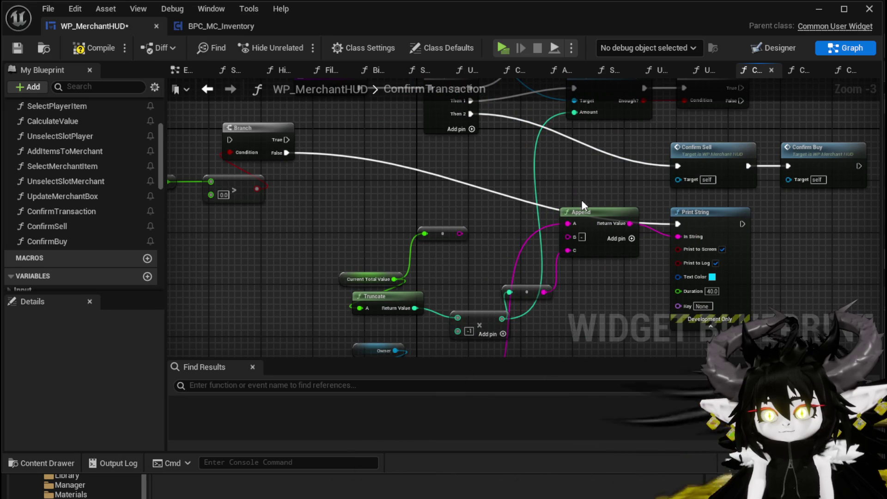
# Delete the debug Append, Print String, leftover reroute, and unused getter, subtract and compare nodes
pyautogui.click(596, 212)
pyautogui.press('Delete')
pyautogui.click(703, 237)
pyautogui.press('Delete')
pyautogui.click(546, 295)
pyautogui.press('Delete')
pyautogui.moveTo(346, 343); pyautogui.dragTo(395, 268)
pyautogui.press('Delete')
pyautogui.moveTo(575, 299); pyautogui.dragTo(633, 277)
pyautogui.press('Delete')
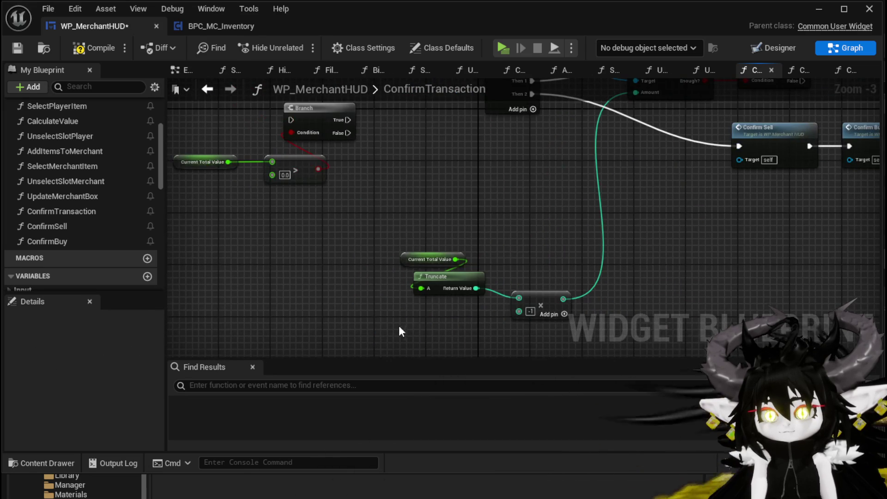
# Regroup the remaining value nodes, Branch group, Confirm Sell/Buy and Decrease Essence into a tidy layout
pyautogui.moveTo(400, 329); pyautogui.dragTo(540, 247)
pyautogui.moveTo(534, 300)
pyautogui.mouseDown()
pyautogui.moveTo(554, 184)
pyautogui.moveTo(512, 140)
pyautogui.mouseUp()
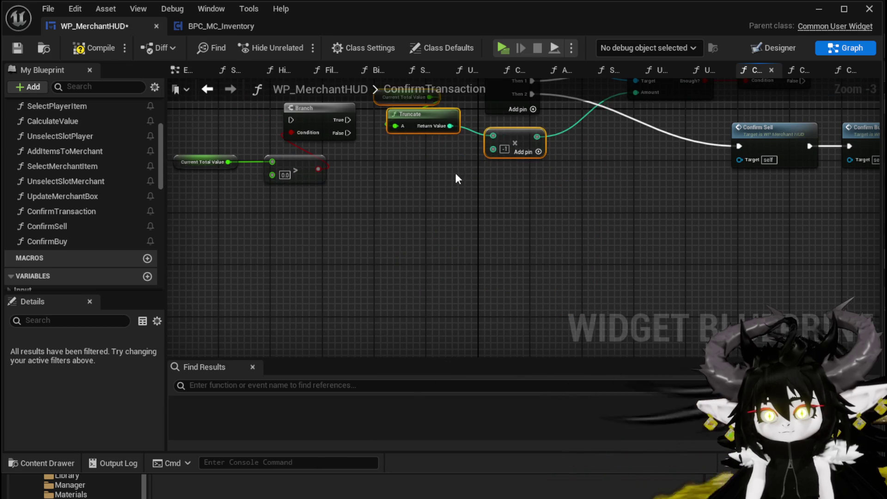
pyautogui.moveTo(467, 165); pyautogui.dragTo(541, 203)
pyautogui.moveTo(242, 265); pyautogui.dragTo(537, 79)
pyautogui.moveTo(540, 258)
pyautogui.mouseDown()
pyautogui.moveTo(693, 225)
pyautogui.moveTo(677, 252)
pyautogui.moveTo(636, 224)
pyautogui.mouseUp()
pyautogui.click(638, 232)
pyautogui.moveTo(525, 257); pyautogui.dragTo(698, 198)
pyautogui.moveTo(651, 213); pyautogui.dragTo(652, 226)
pyautogui.click(632, 195)
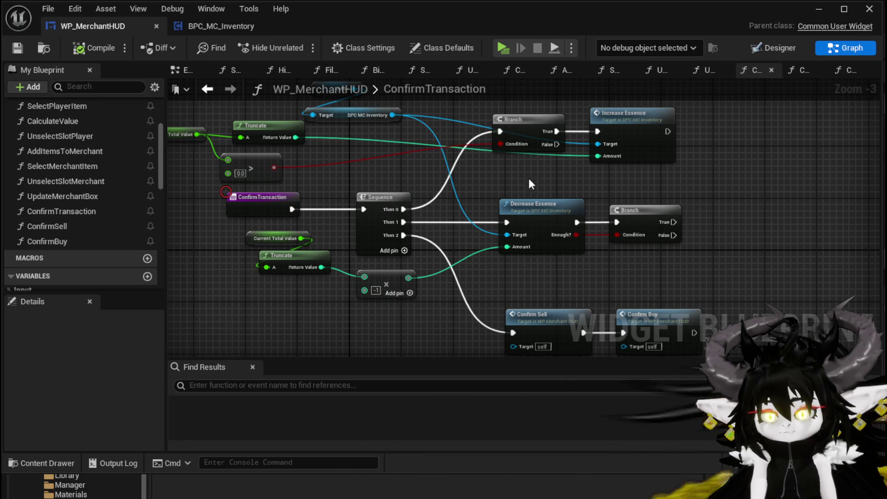
pyautogui.moveTo(240, 152); pyautogui.dragTo(324, 169)
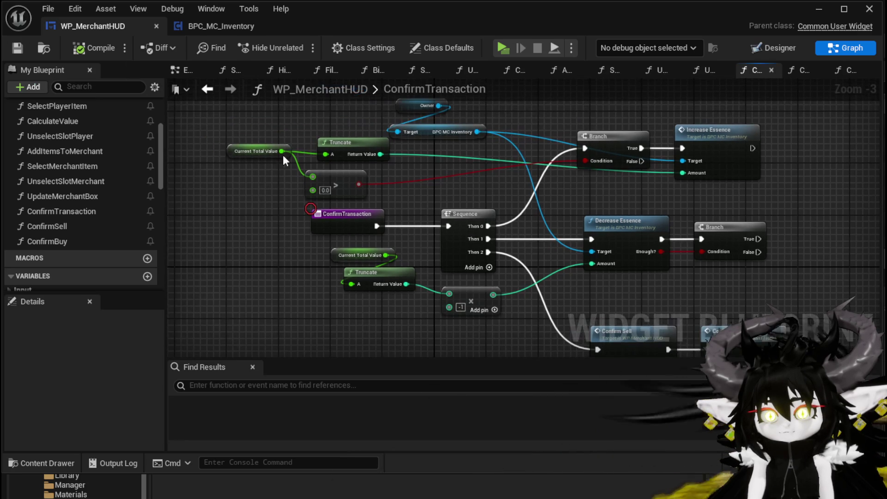
pyautogui.moveTo(257, 125)
pyautogui.mouseDown()
pyautogui.moveTo(341, 183)
pyautogui.moveTo(329, 148)
pyautogui.moveTo(350, 196)
pyautogui.mouseUp()
pyautogui.click(432, 191)
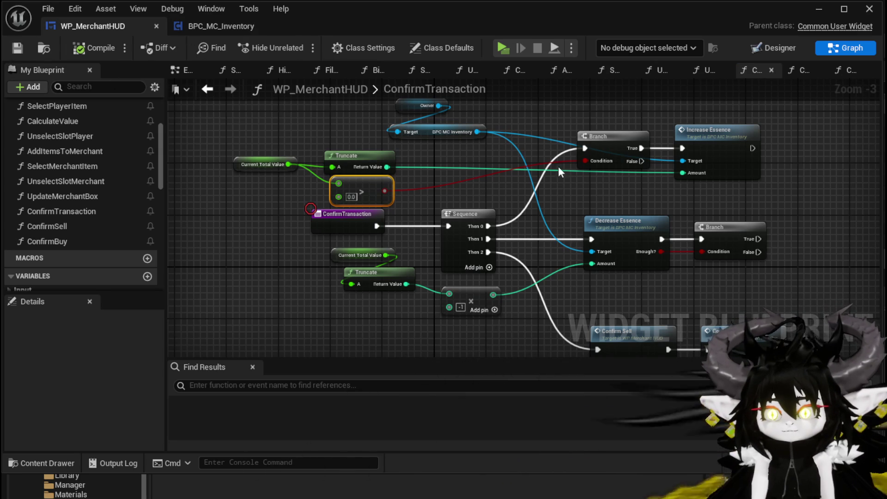
# Shift Confirm Sell/Buy left and Branch/Increase Essence up, then close the saved WP_MerchantHUD editor
pyautogui.moveTo(573, 168); pyautogui.dragTo(412, 112)
pyautogui.moveTo(638, 262); pyautogui.dragTo(618, 263)
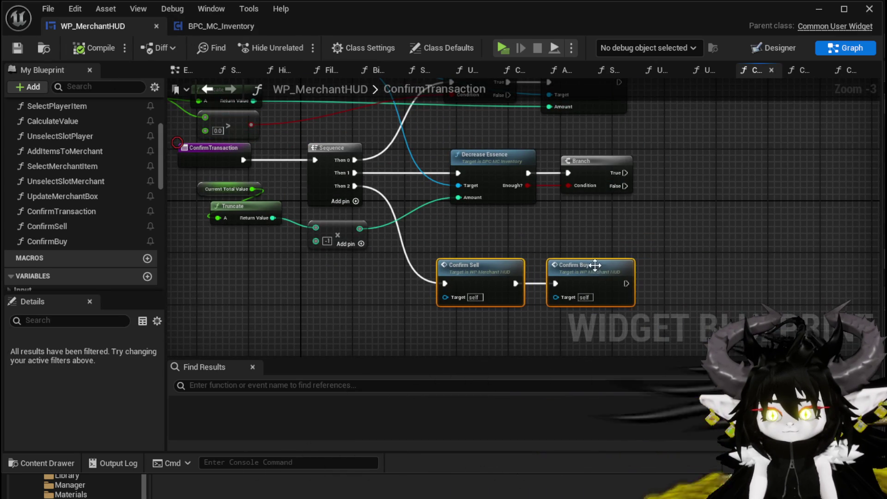
pyautogui.moveTo(604, 170)
pyautogui.mouseDown()
pyautogui.moveTo(550, 151)
pyautogui.moveTo(598, 236)
pyautogui.mouseUp()
pyautogui.moveTo(650, 154)
pyautogui.mouseDown()
pyautogui.moveTo(642, 153)
pyautogui.moveTo(644, 123)
pyautogui.mouseUp()
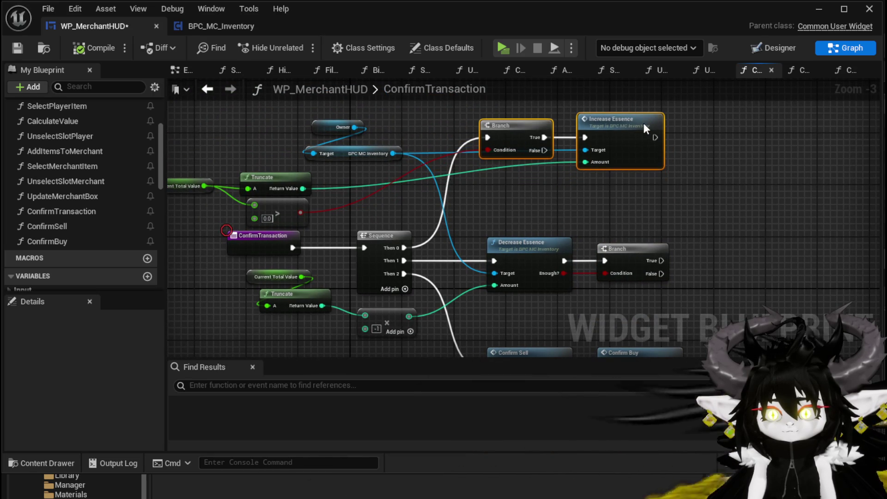
pyautogui.click(605, 212)
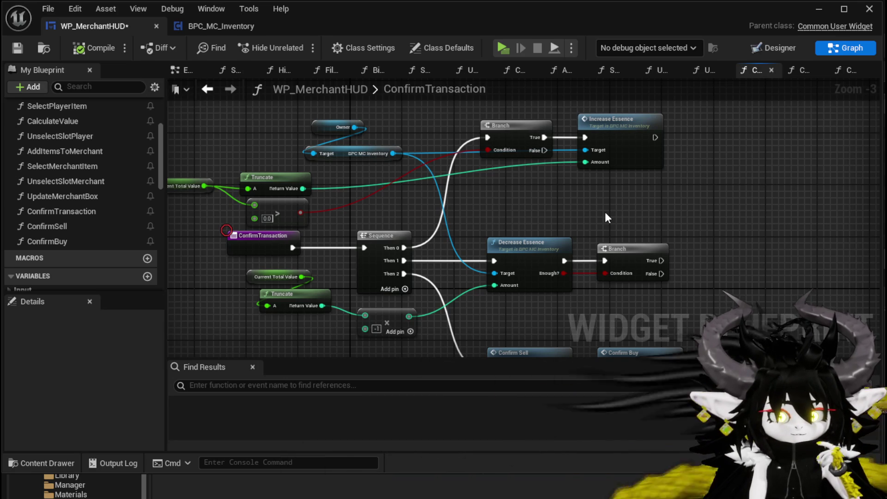
pyautogui.moveTo(606, 219); pyautogui.dragTo(625, 143)
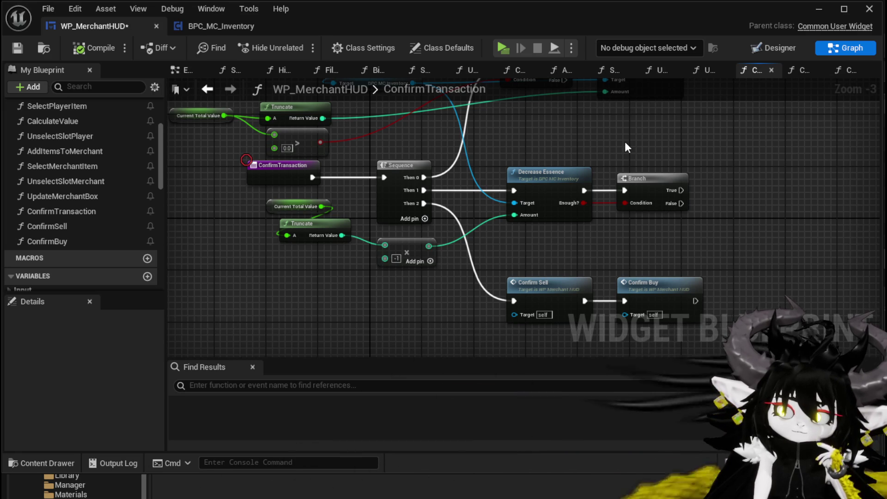
pyautogui.moveTo(625, 142)
pyautogui.mouseDown()
pyautogui.moveTo(625, 211)
pyautogui.moveTo(621, 199)
pyautogui.mouseUp()
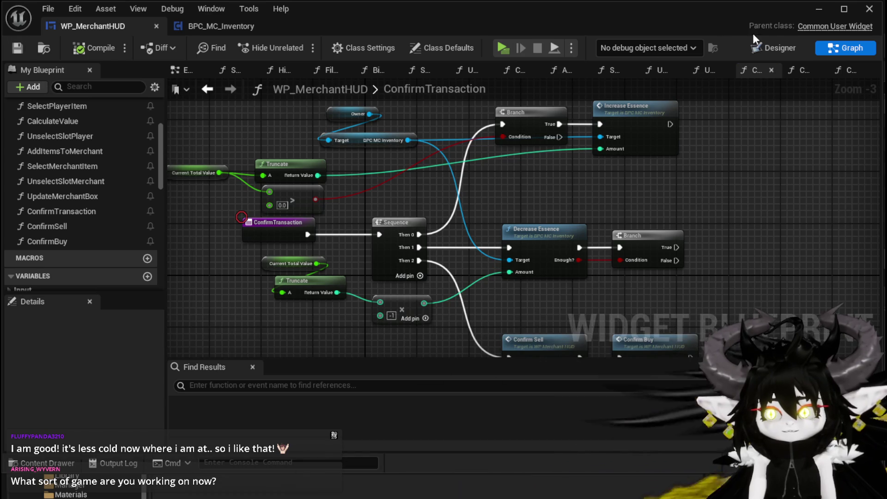
pyautogui.click(819, 9)
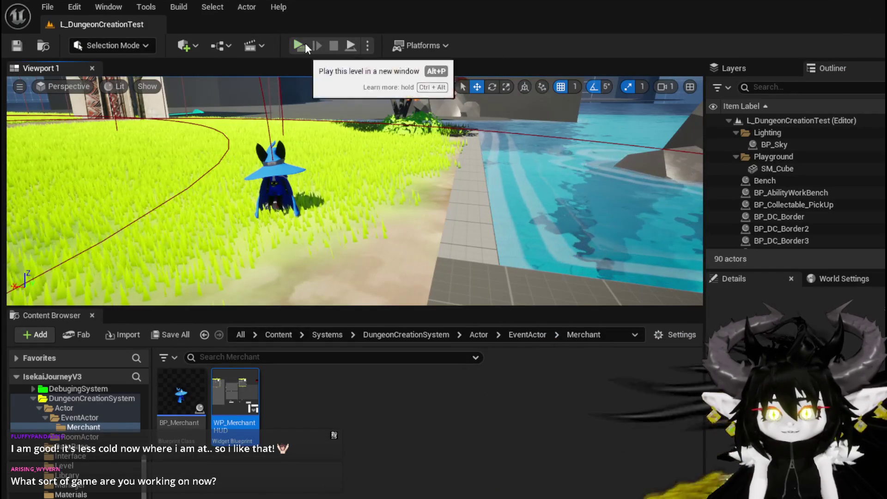
# Launch a standalone preview and walk the character up to the blue slime to engage it
pyautogui.click(299, 45)
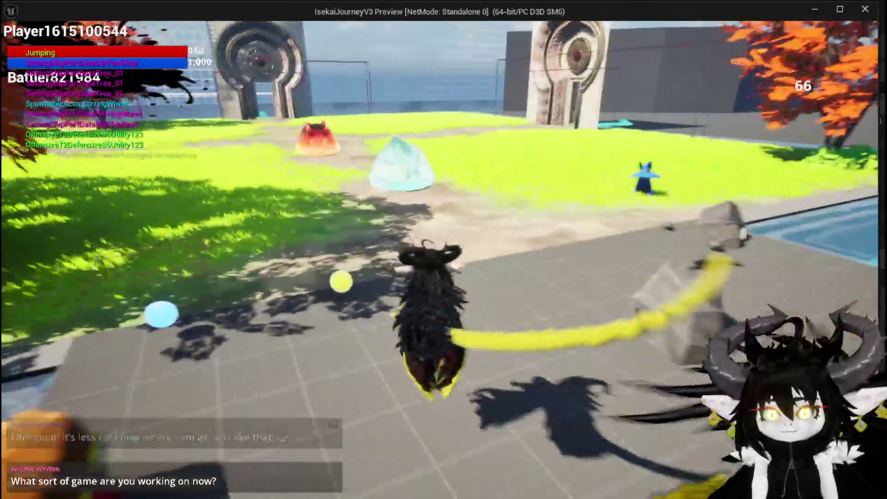
pyautogui.press('w')
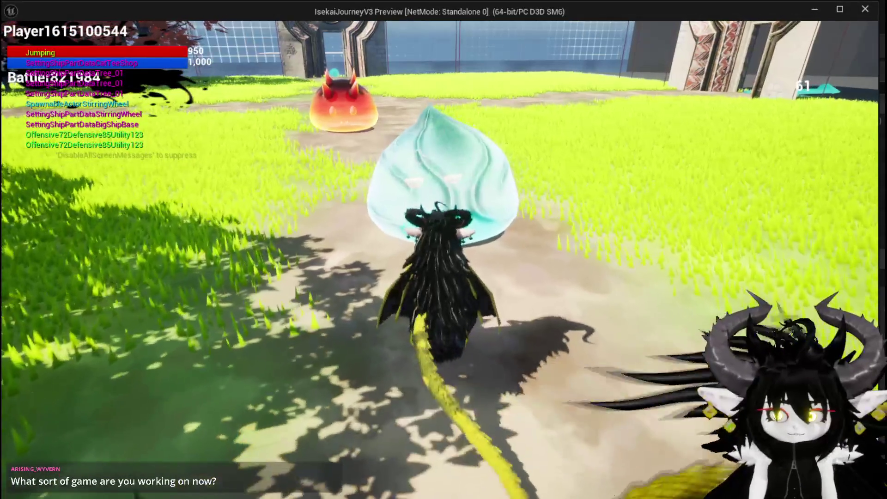
pyautogui.press('e')
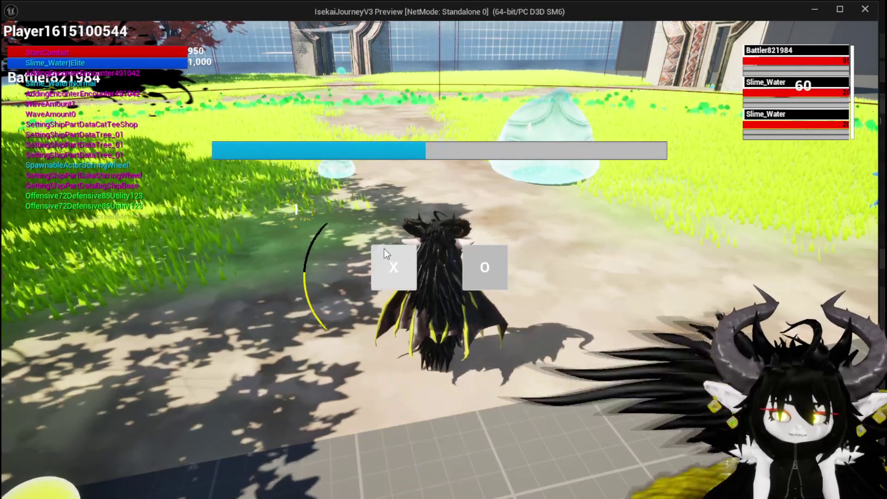
# Start the Slime_Water battle and play SummonSpawn, Movement, then the Nature-cast Ability004 card
pyautogui.click(386, 251)
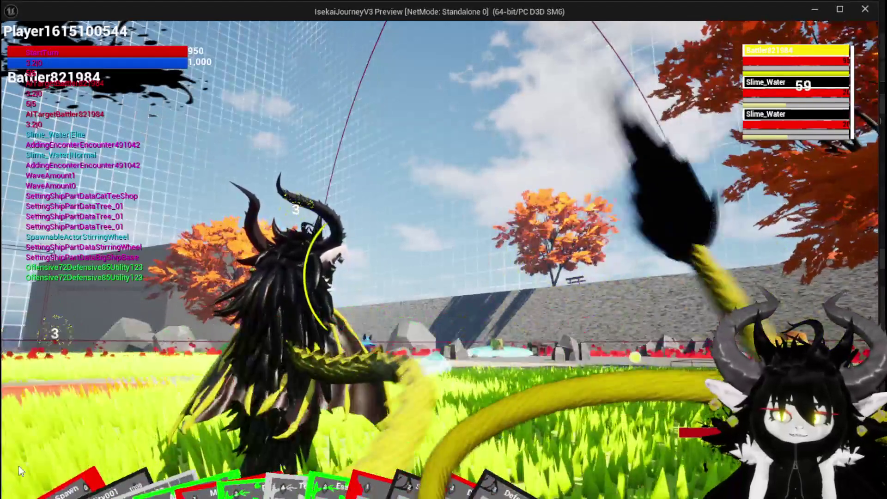
pyautogui.moveTo(34, 483)
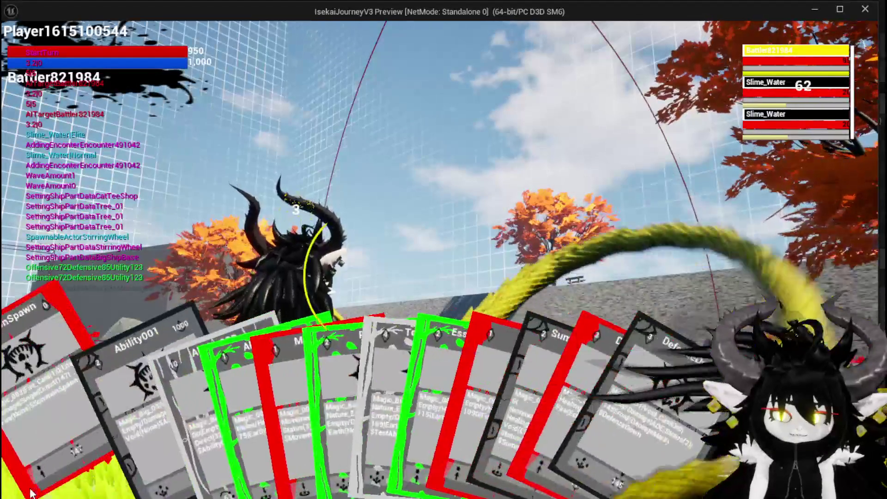
pyautogui.moveTo(35, 483); pyautogui.dragTo(325, 401)
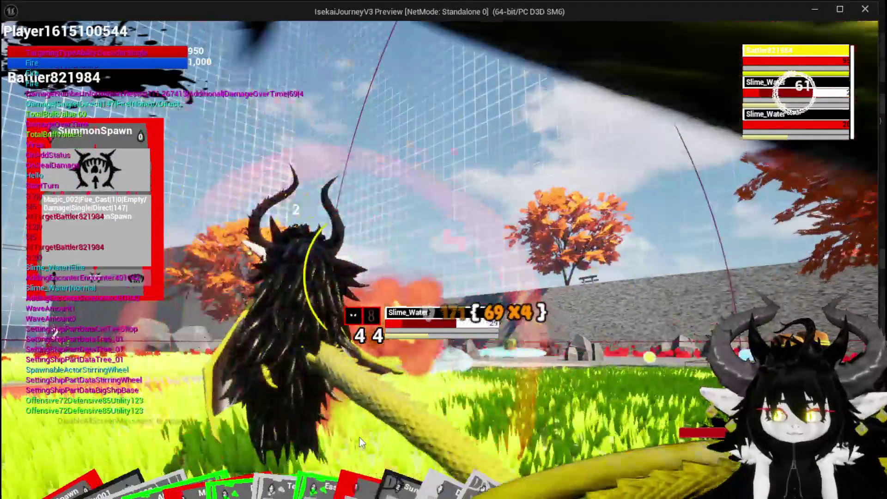
pyautogui.moveTo(296, 454)
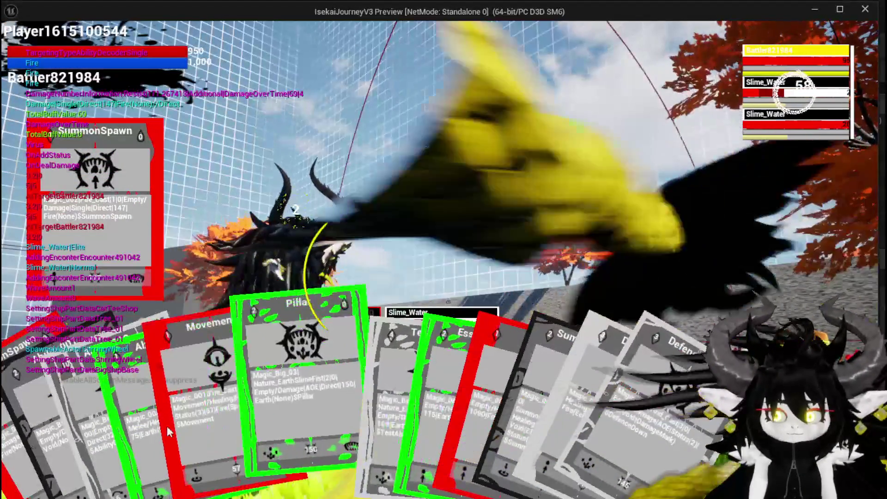
pyautogui.moveTo(212, 430); pyautogui.dragTo(434, 314)
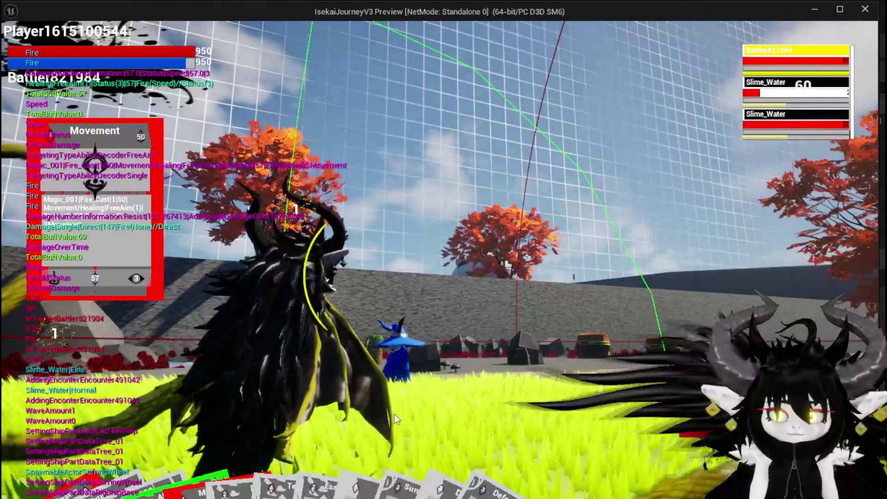
pyautogui.moveTo(184, 479)
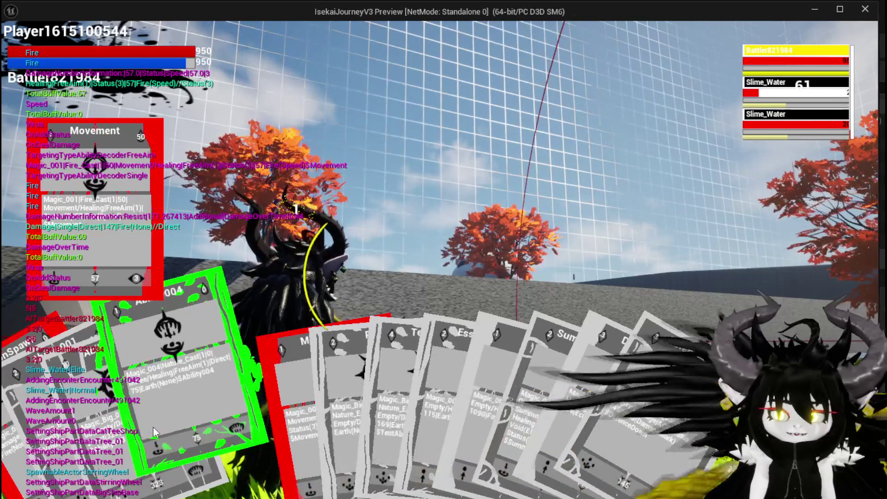
pyautogui.click(153, 426)
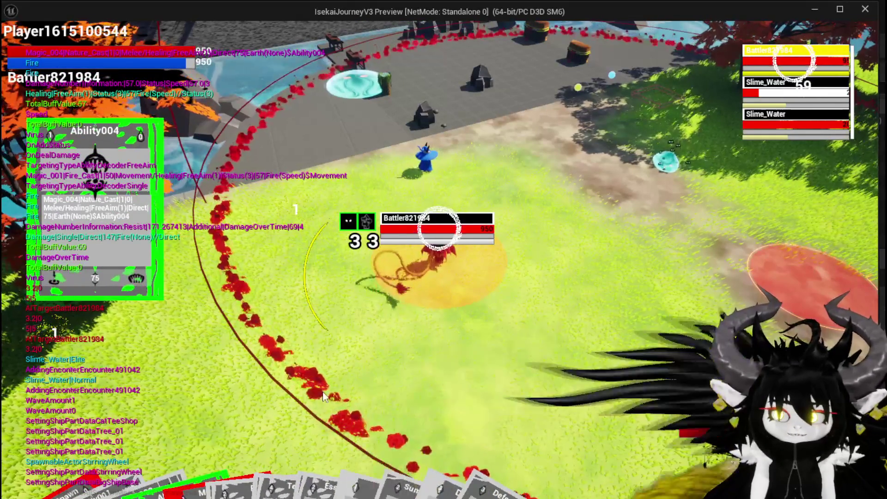
# Play the Movement card aimed near the Summon, then stop the playtest
pyautogui.moveTo(376, 361)
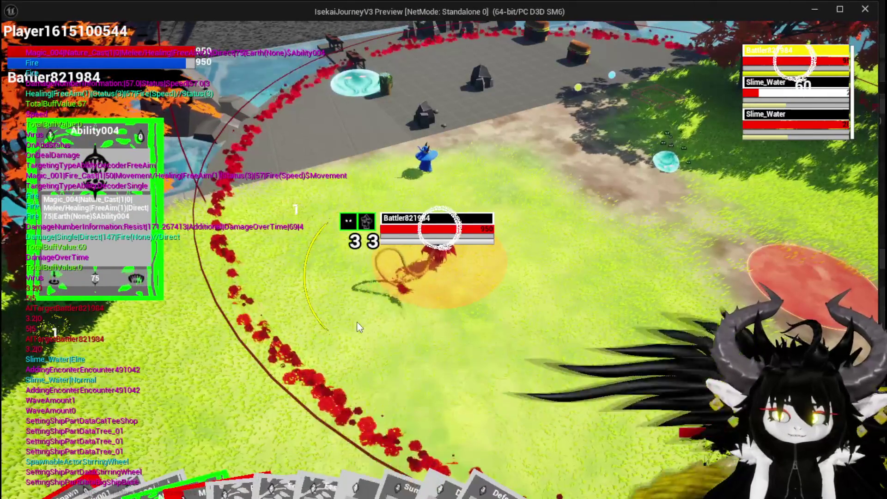
pyautogui.moveTo(92, 480)
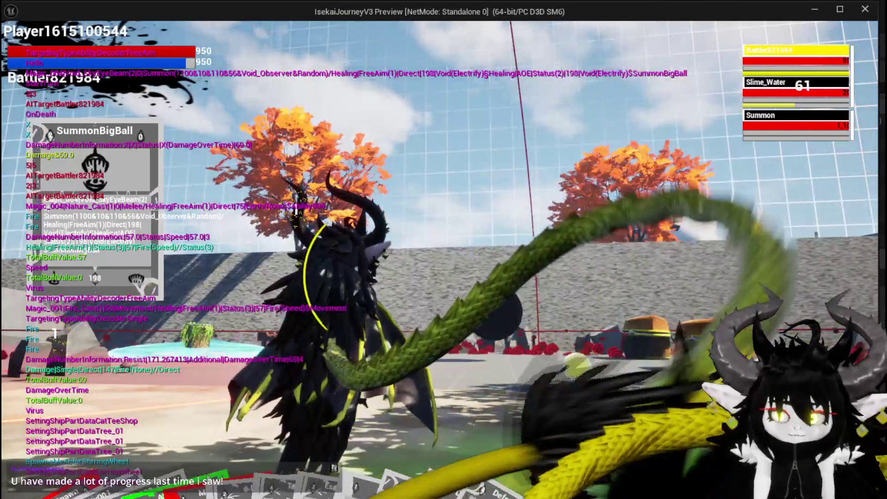
pyautogui.moveTo(277, 462)
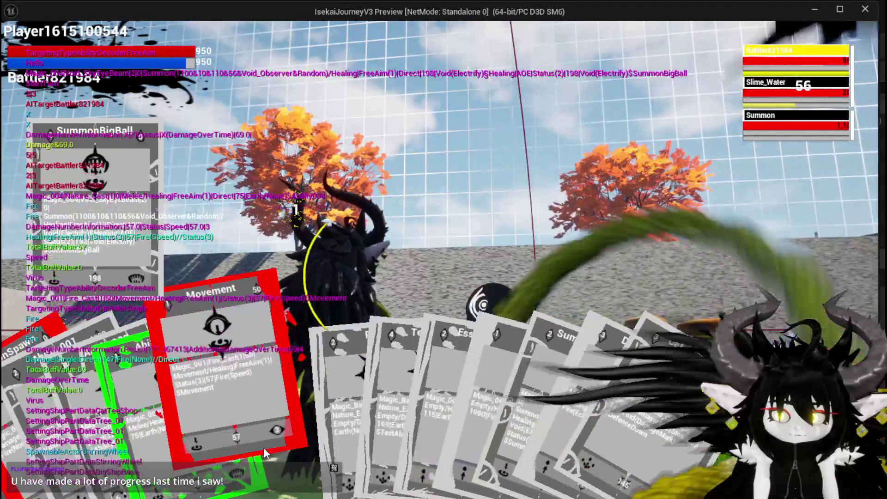
pyautogui.click(270, 448)
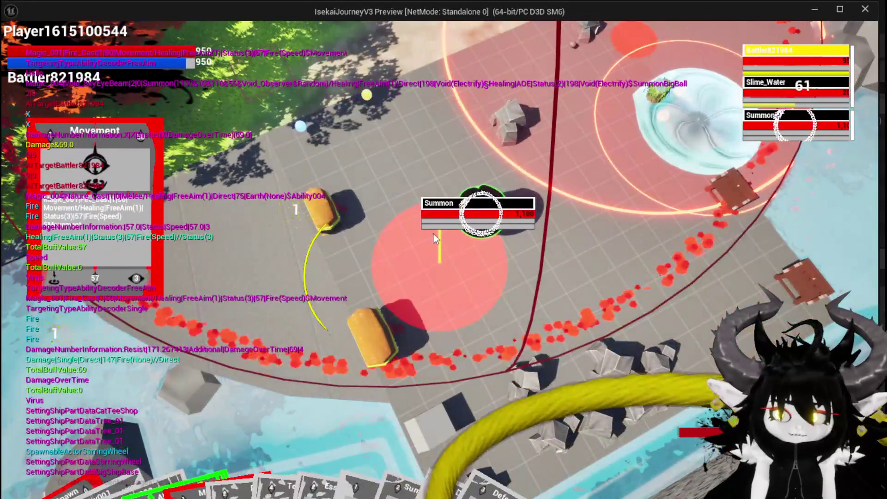
pyautogui.click(434, 234)
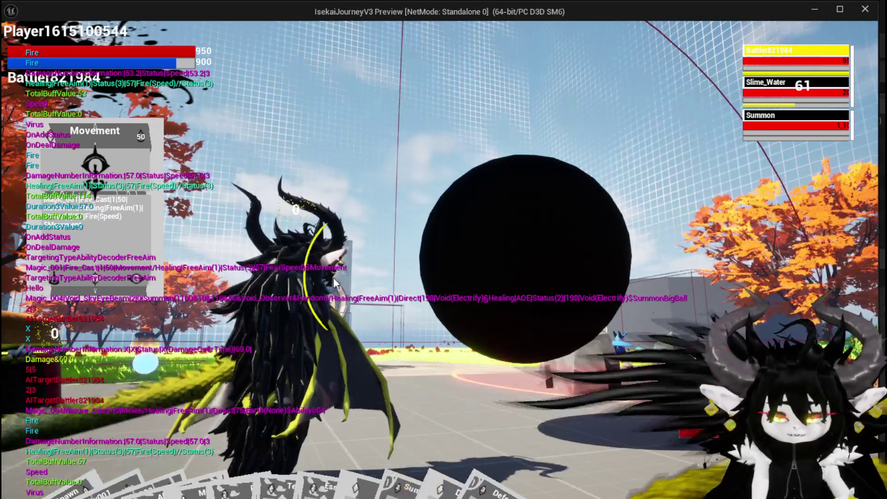
pyautogui.press('Escape')
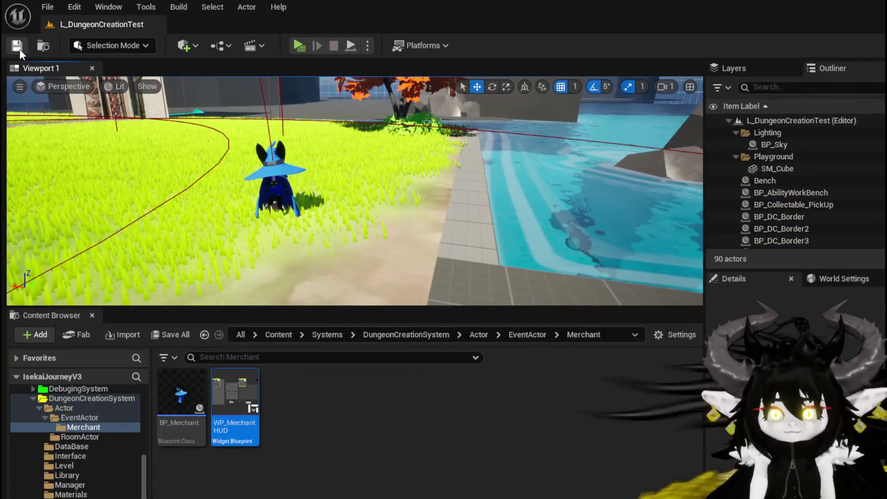
# Save the map, start a new playtest and bring up the workbench ability menu
pyautogui.hotkey('ctrl', 's')
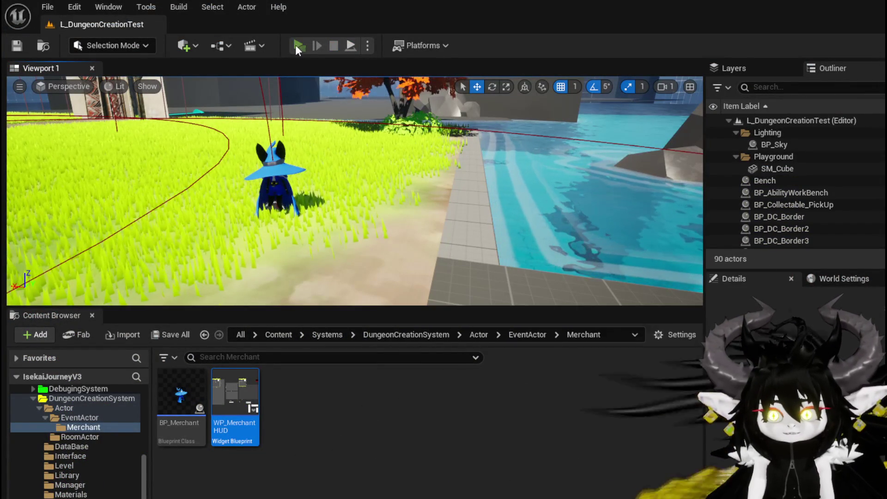
pyautogui.hotkey('alt', 'p')
pyautogui.press('w')
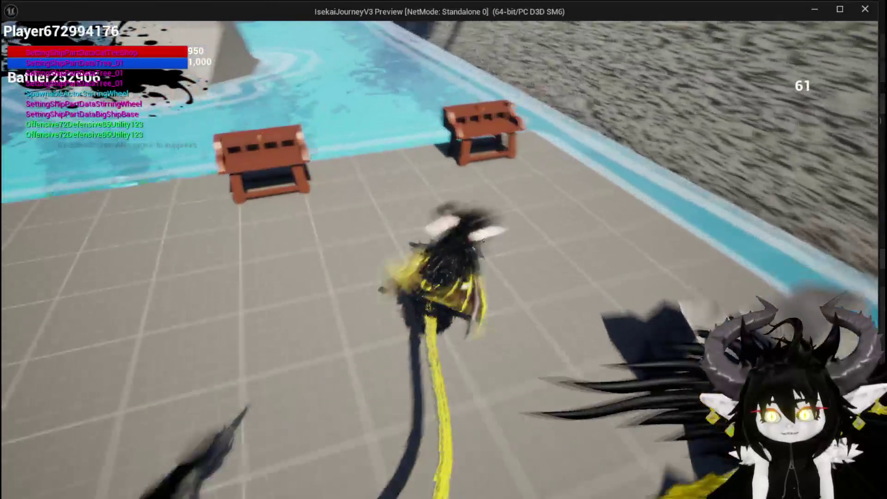
pyautogui.press('e')
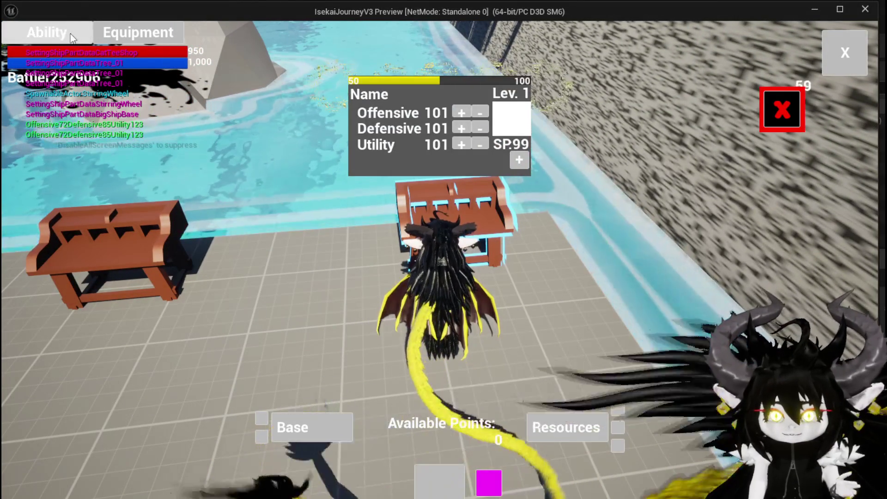
# Load the Magic|ChuraMagicSummon|001 ability and select its SummonSpawn part for editing
pyautogui.click(35, 33)
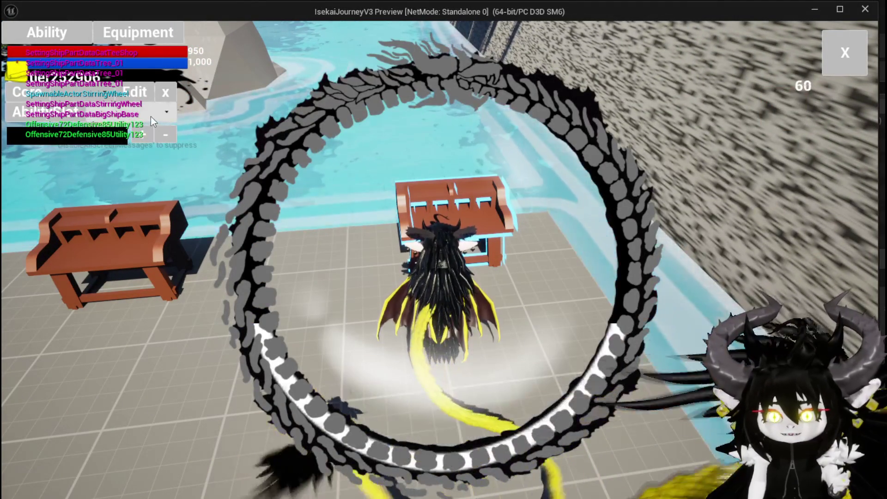
pyautogui.click(117, 109)
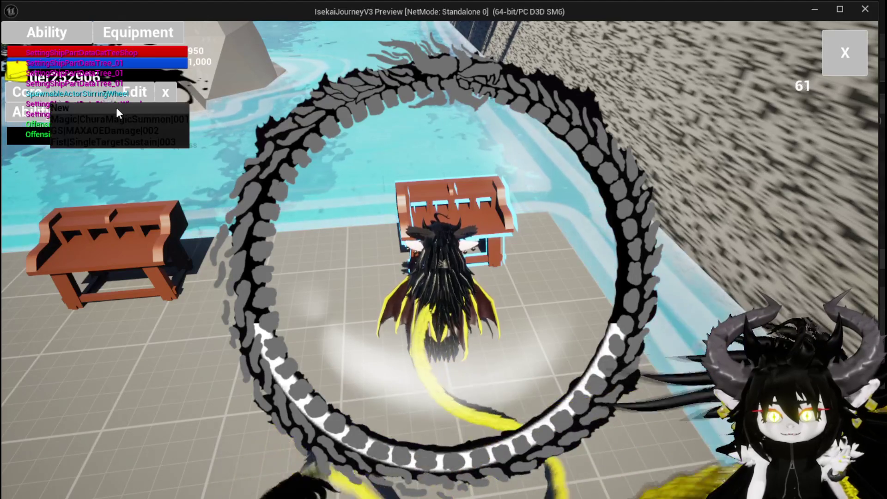
pyautogui.click(118, 118)
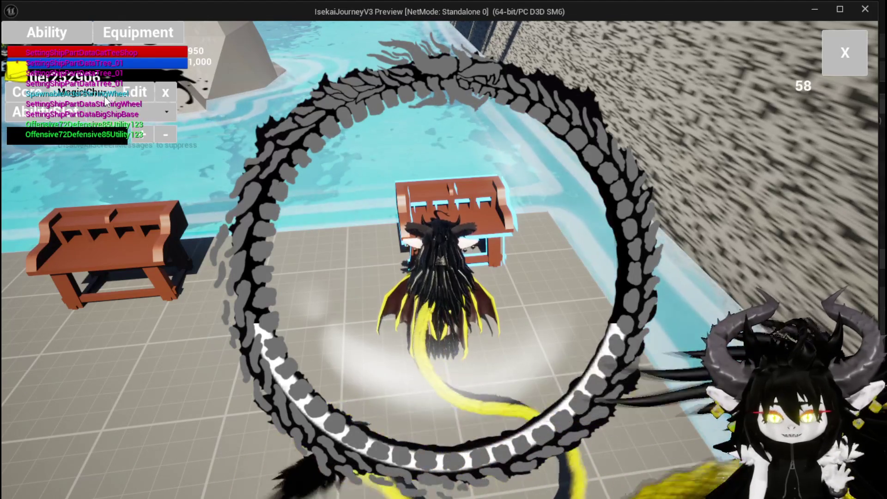
pyautogui.click(159, 116)
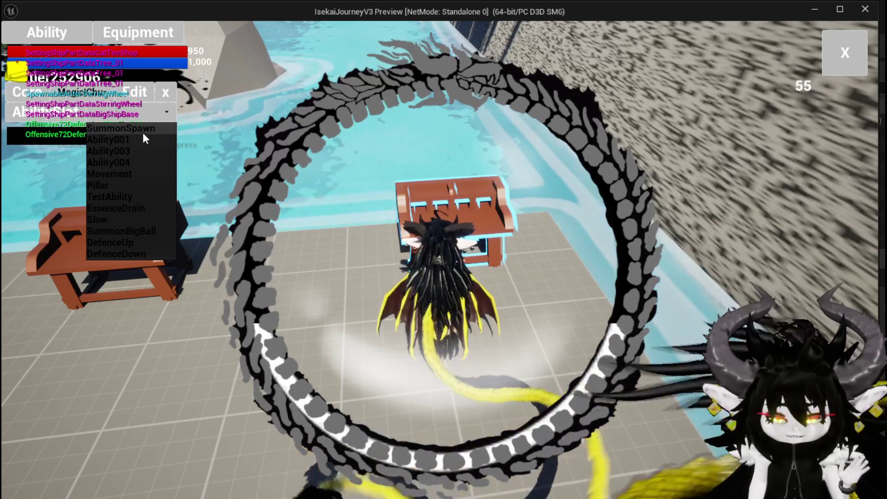
pyautogui.click(143, 130)
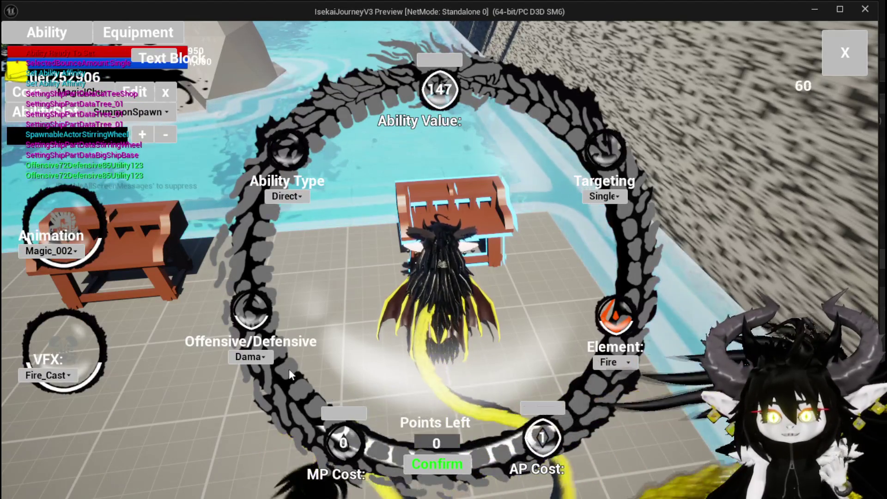
# Keep SummonSpawn's element as Fire and change its Ability Type to Status
pyautogui.click(259, 356)
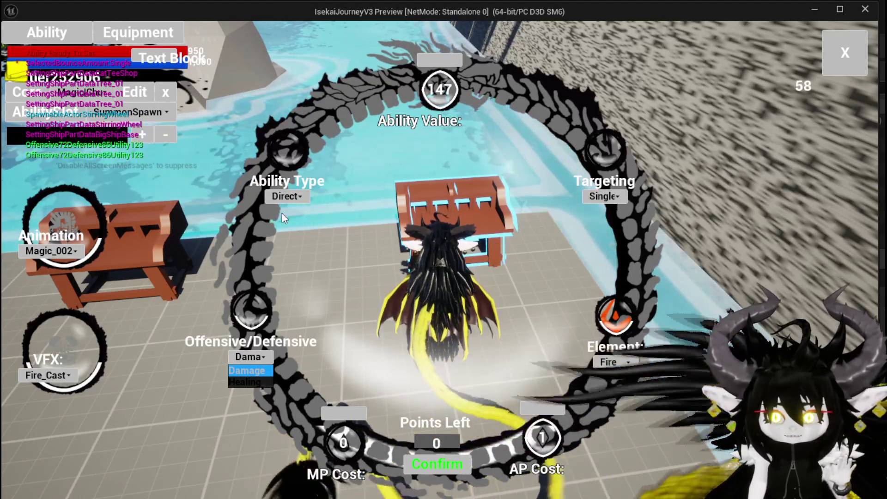
pyautogui.click(615, 362)
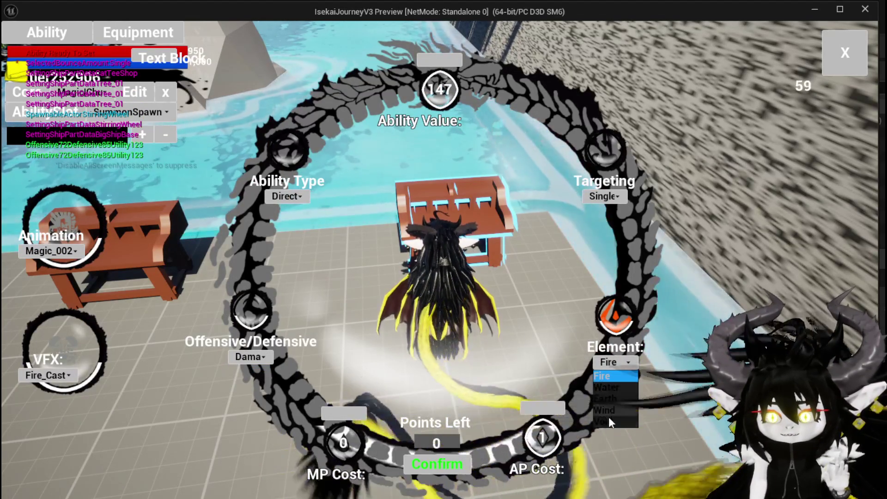
pyautogui.click(332, 187)
pyautogui.click(287, 196)
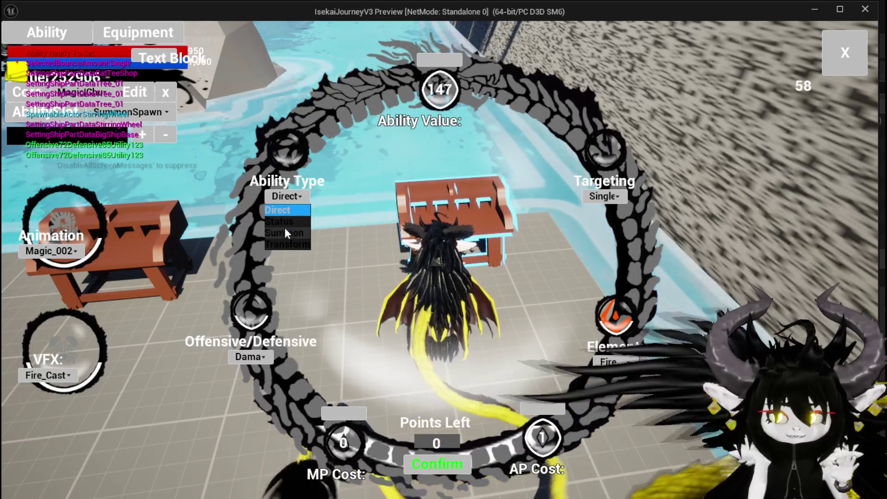
pyautogui.click(281, 222)
pyautogui.click(301, 212)
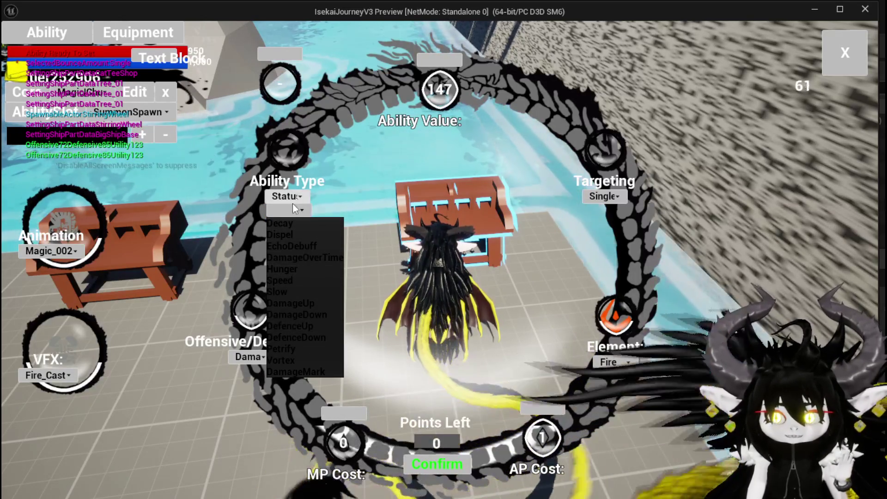
pyautogui.click(298, 164)
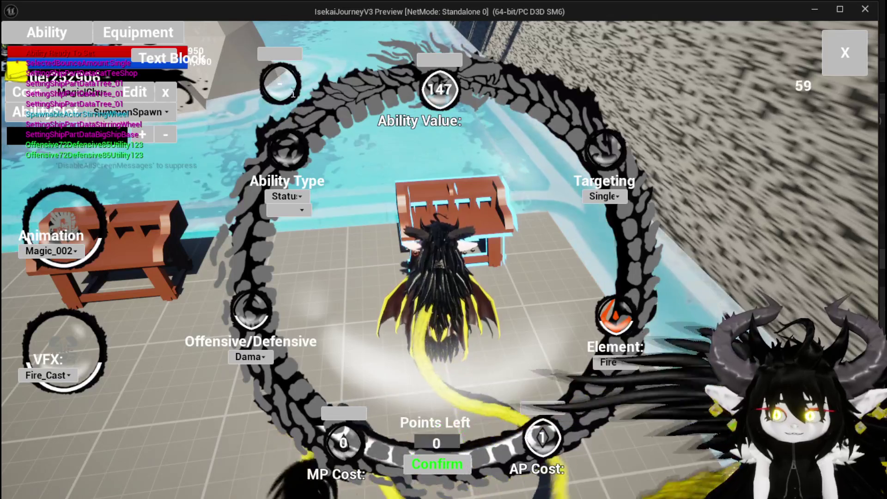
# Set targeting to Bounce, AP cost to 5 and animation to Magic_Big_03, then close the editor
pyautogui.click(605, 197)
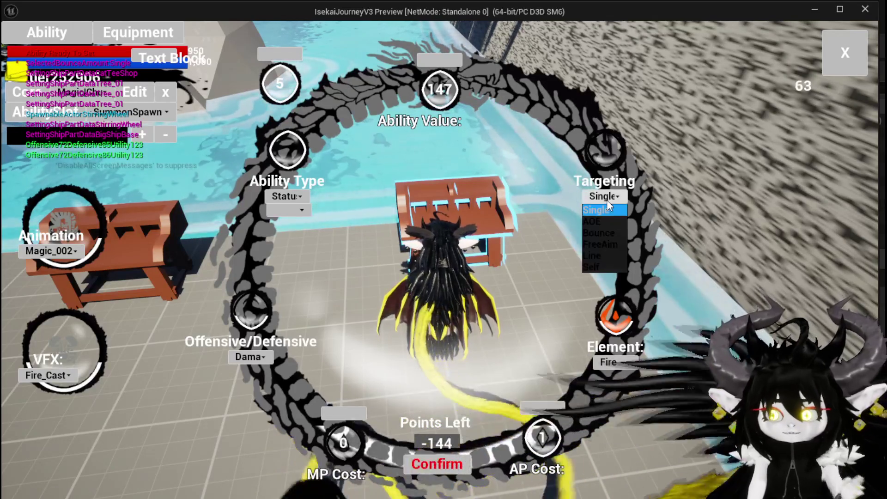
pyautogui.click(602, 221)
pyautogui.click(605, 196)
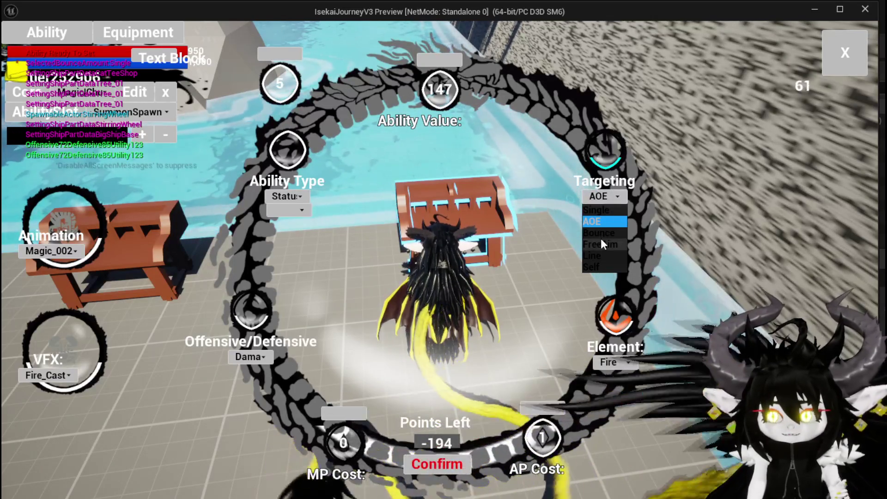
pyautogui.click(599, 232)
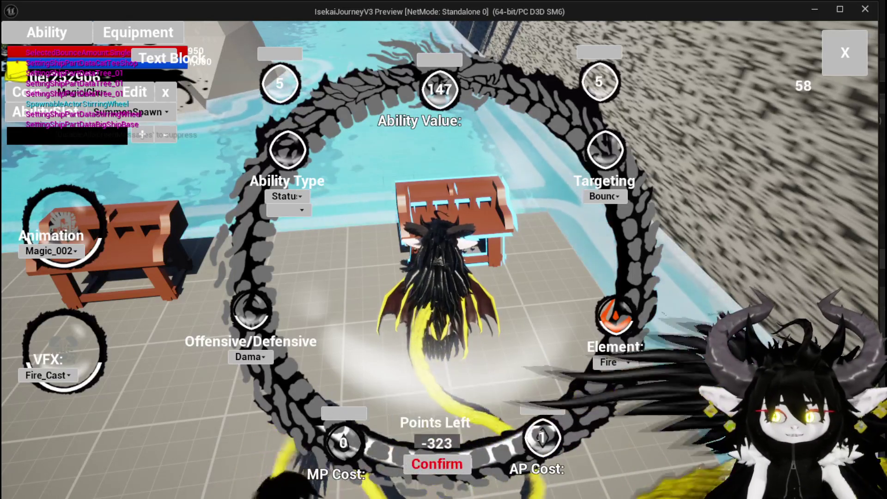
pyautogui.click(543, 437)
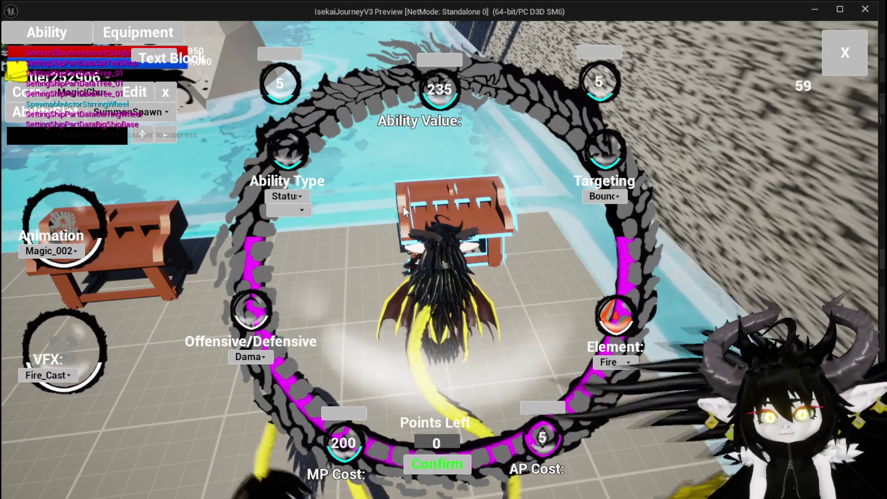
pyautogui.click(47, 254)
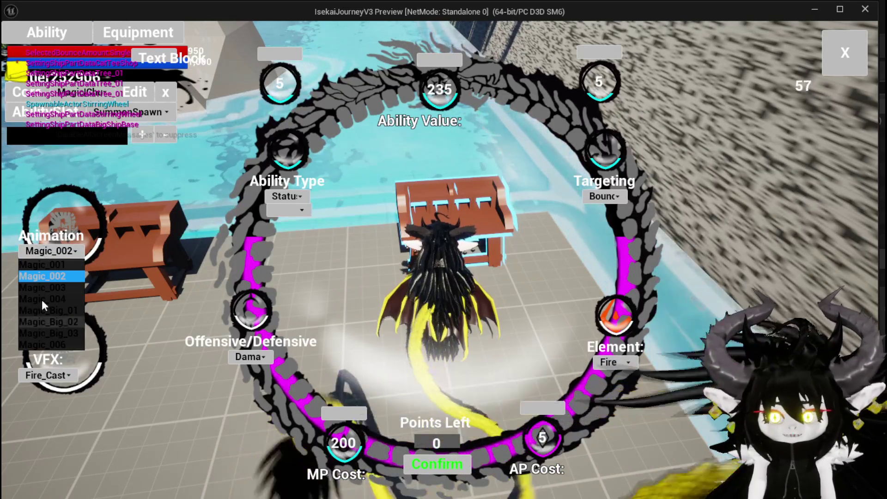
pyautogui.click(53, 333)
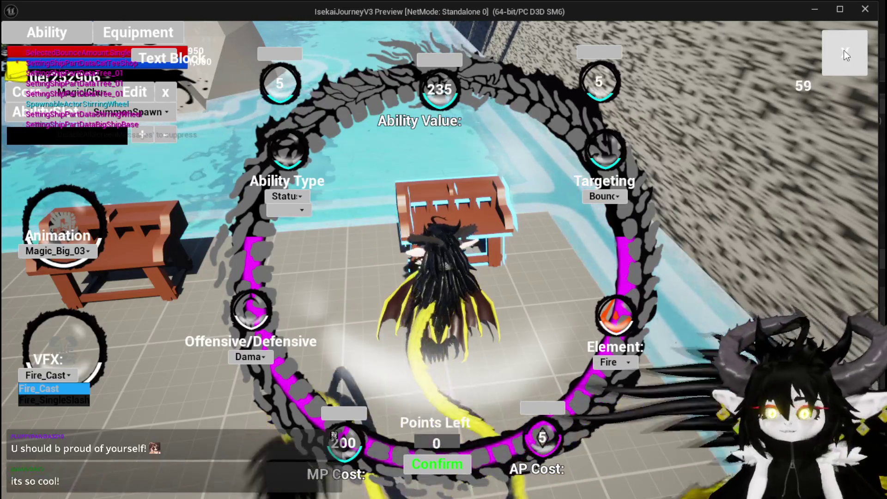
pyautogui.click(841, 65)
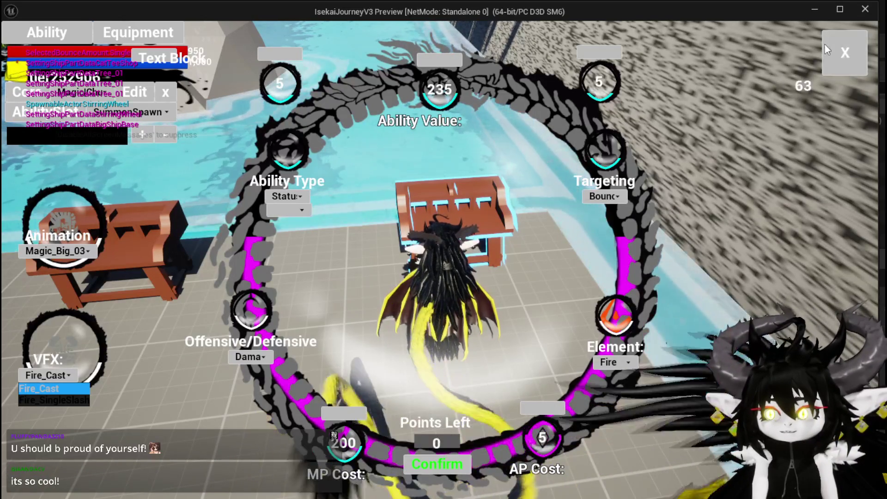
# Check the equipment stats (HP 950, Offensive 72, Defensive 85, Utility 123), then close the screen
pyautogui.press('Tab')
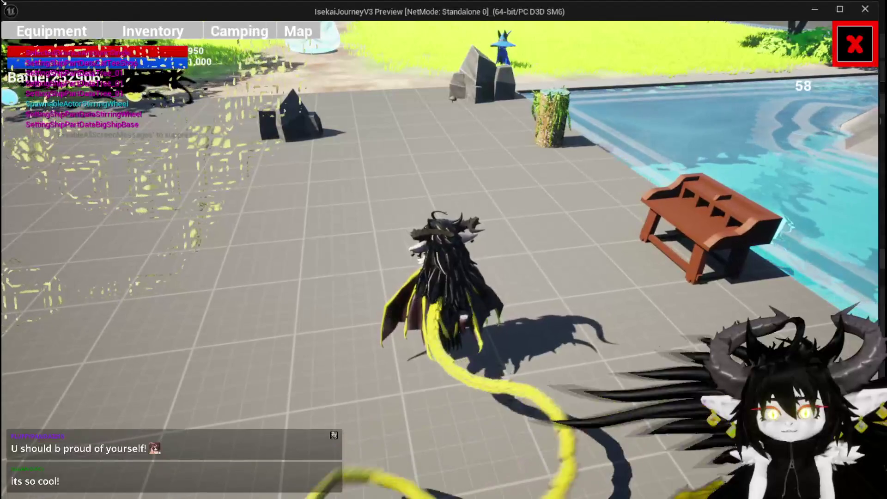
pyautogui.click(73, 29)
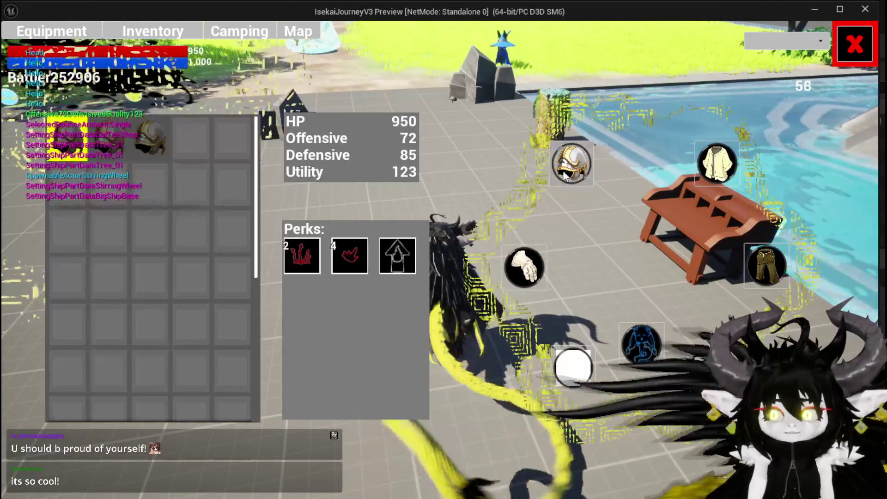
pyautogui.moveTo(154, 149)
pyautogui.moveTo(115, 145)
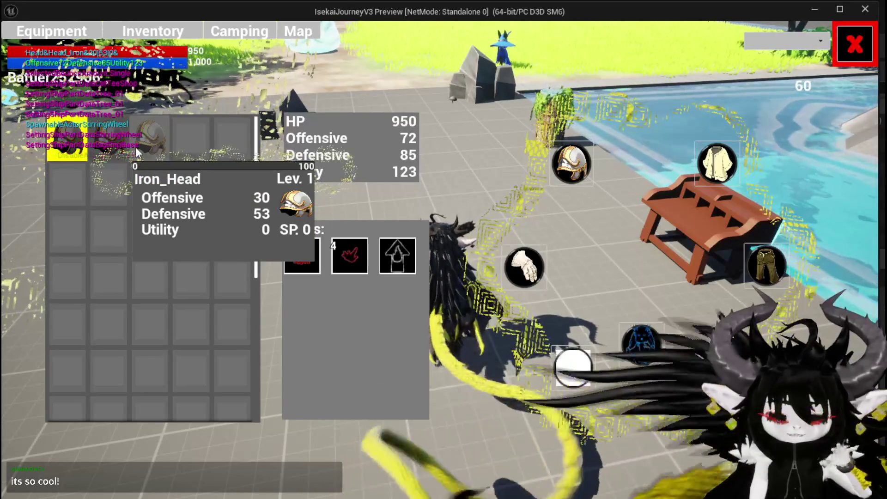
pyautogui.click(855, 44)
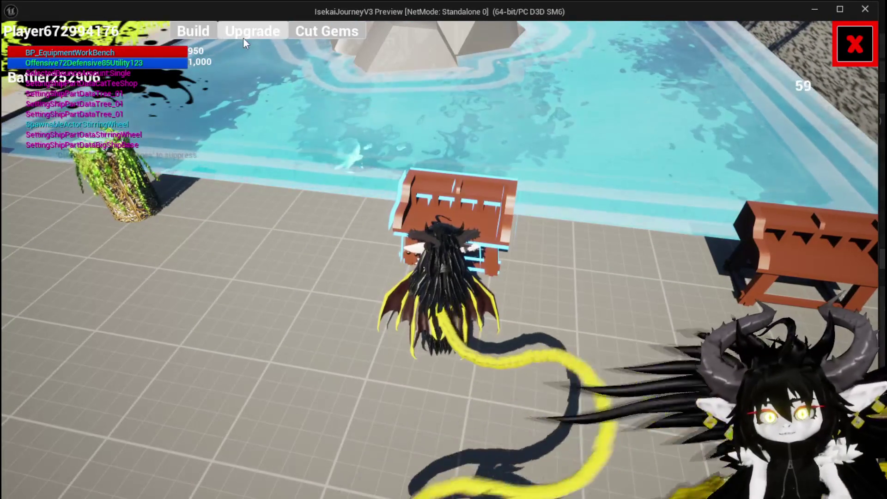
# Upgrade Iron_Legs with Utility at 8 and a 30-point gem in a third socket
pyautogui.click(243, 37)
pyautogui.moveTo(84, 174)
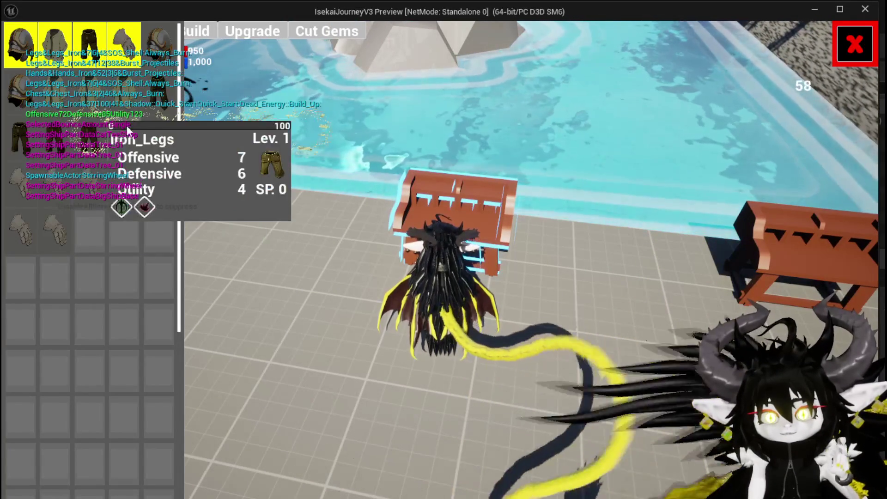
pyautogui.moveTo(154, 70)
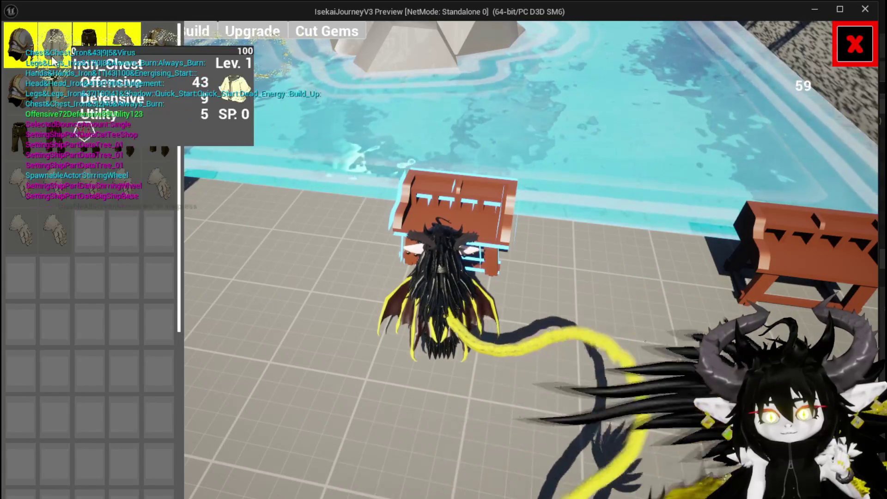
pyautogui.click(99, 59)
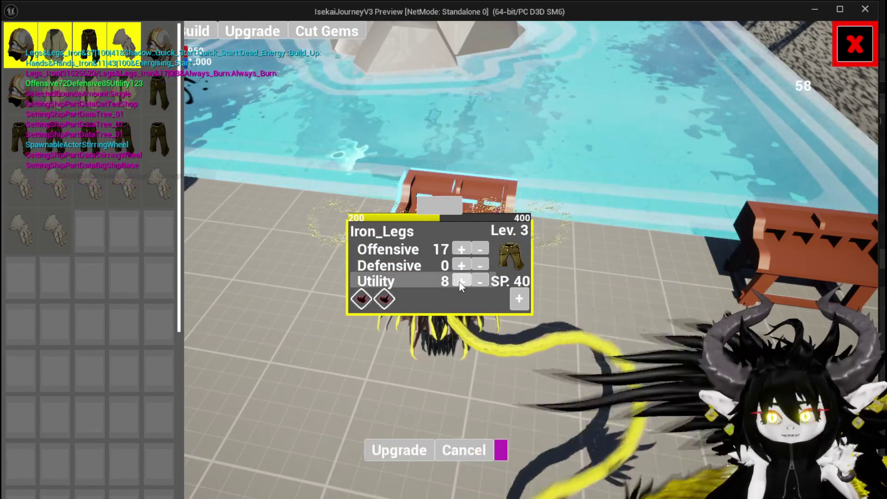
pyautogui.click(460, 283)
pyautogui.click(461, 282)
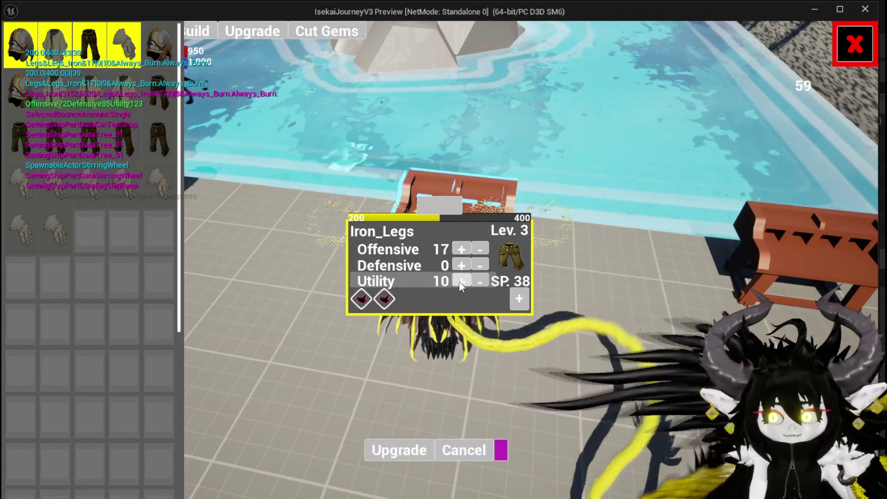
pyautogui.click(519, 300)
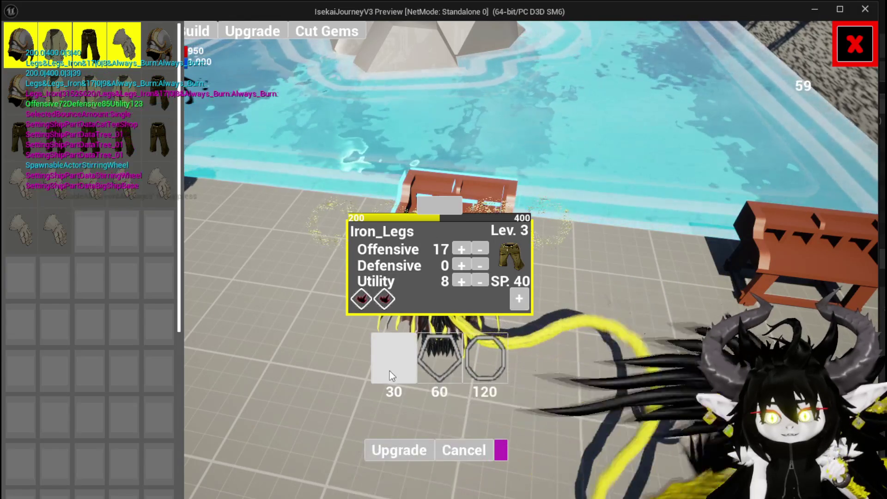
pyautogui.click(387, 370)
pyautogui.click(407, 299)
pyautogui.click(419, 310)
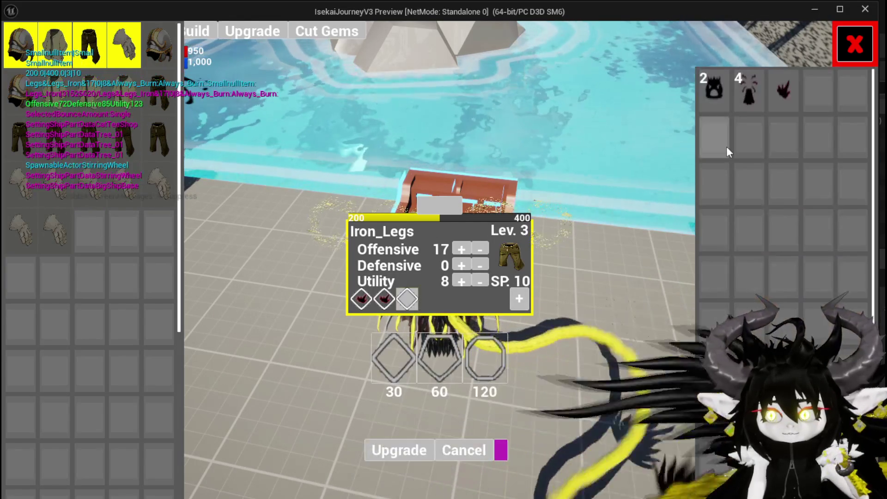
pyautogui.click(784, 93)
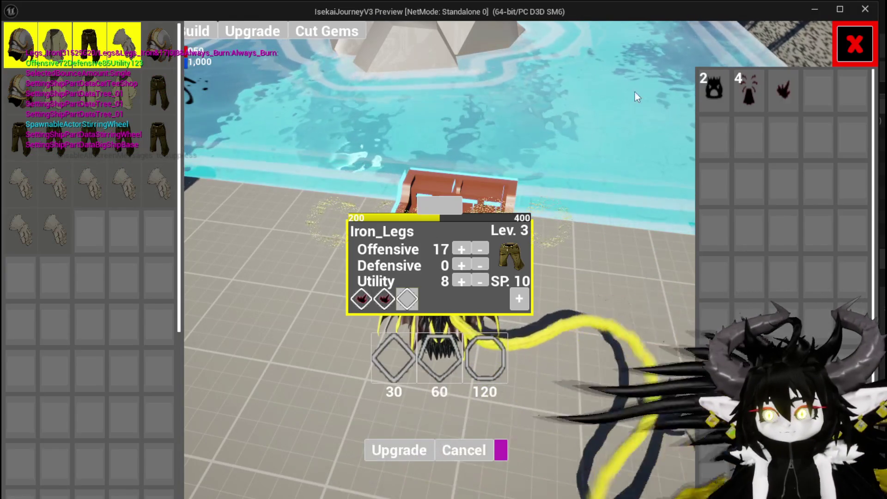
# Close the upgrade screen, reopen the workbench upgrade inventory, then close it to resume play
pyautogui.moveTo(139, 187)
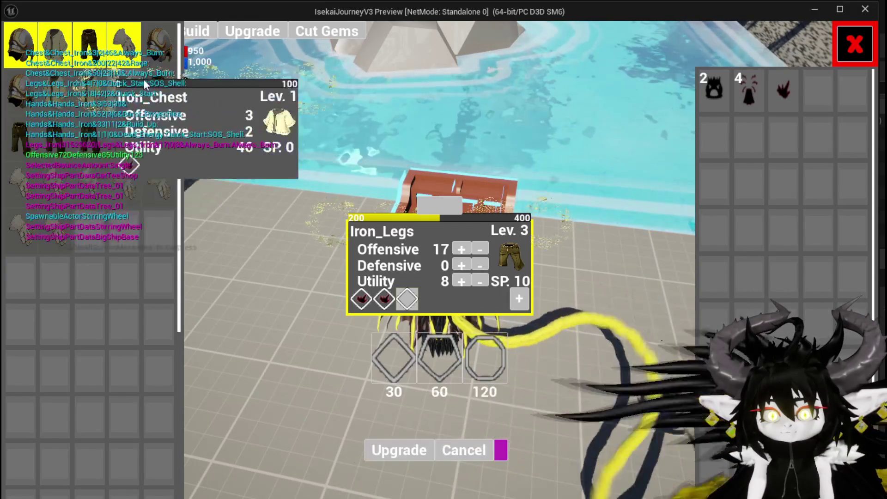
pyautogui.moveTo(162, 60)
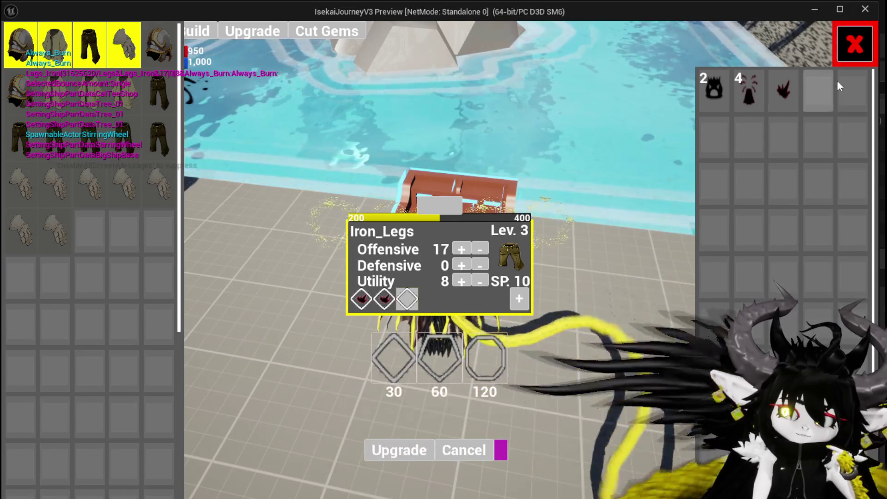
pyautogui.click(854, 44)
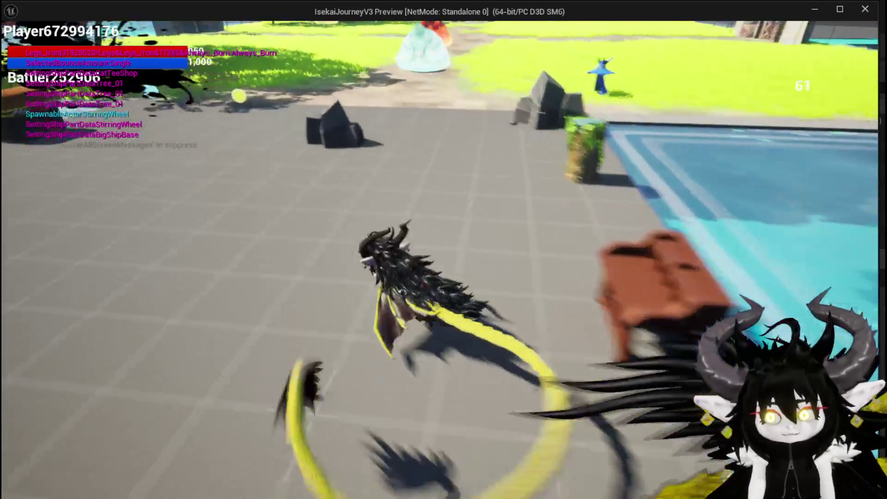
pyautogui.press('e')
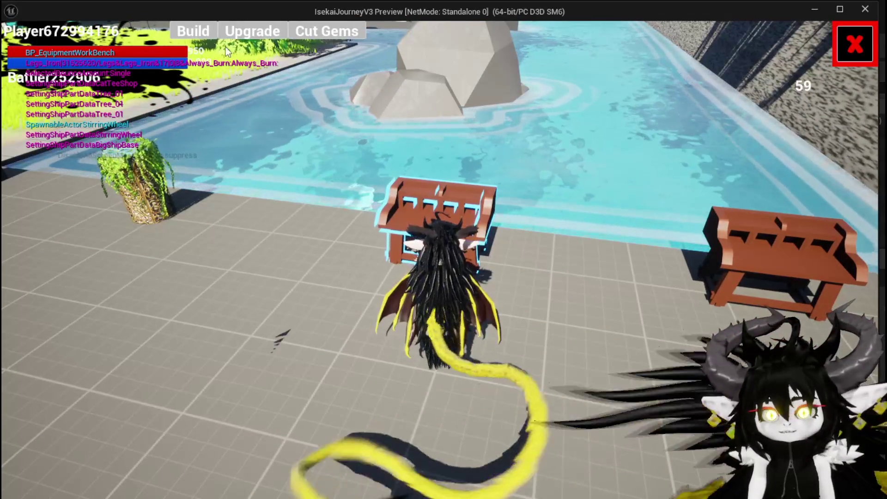
pyautogui.click(241, 41)
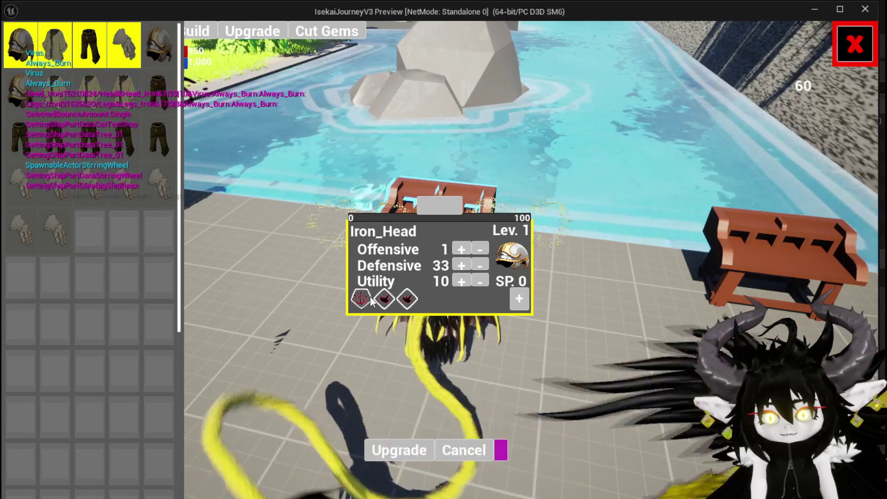
pyautogui.click(854, 59)
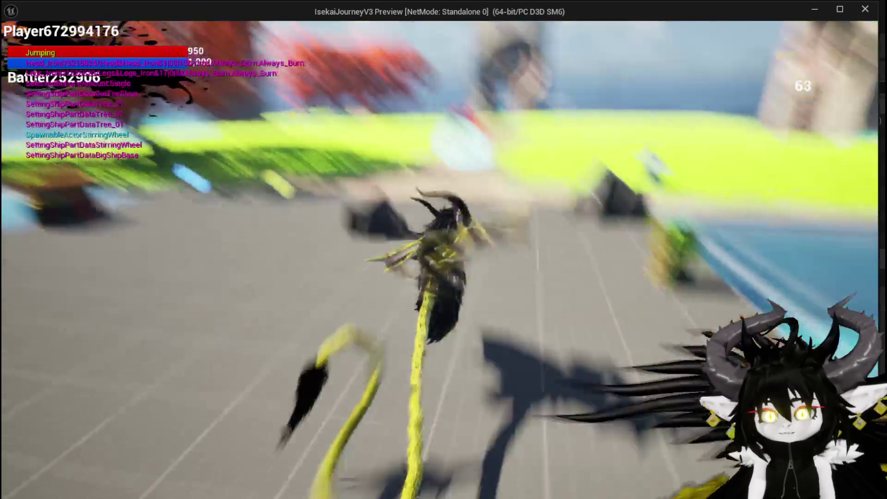
# Fly over the grass and courtyard, then pass through the stone gateway to reach the room map
pyautogui.press('w')
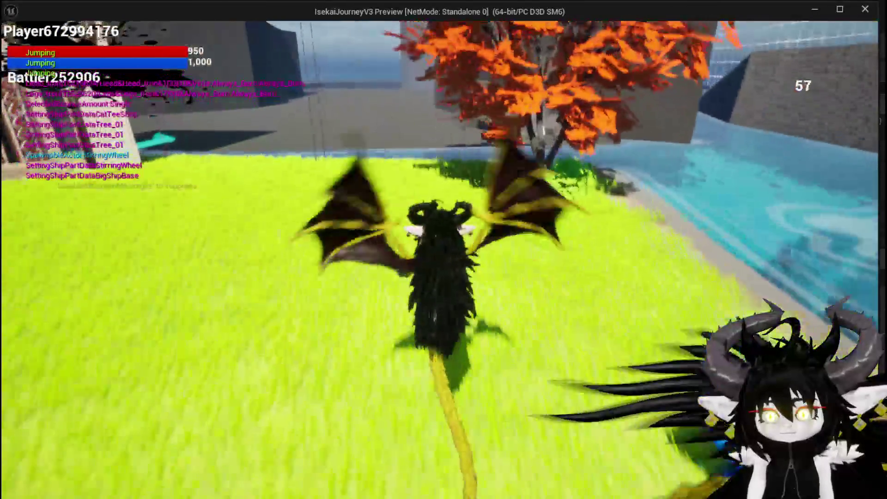
pyautogui.press('w')
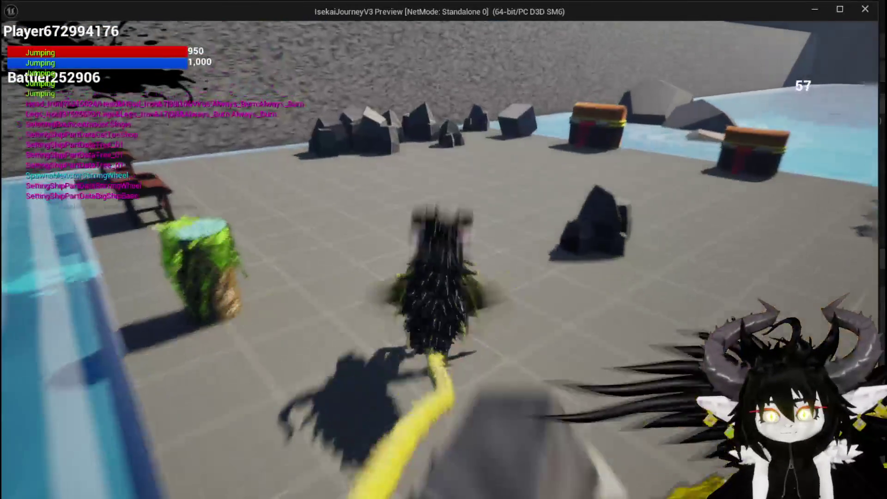
pyautogui.press('w')
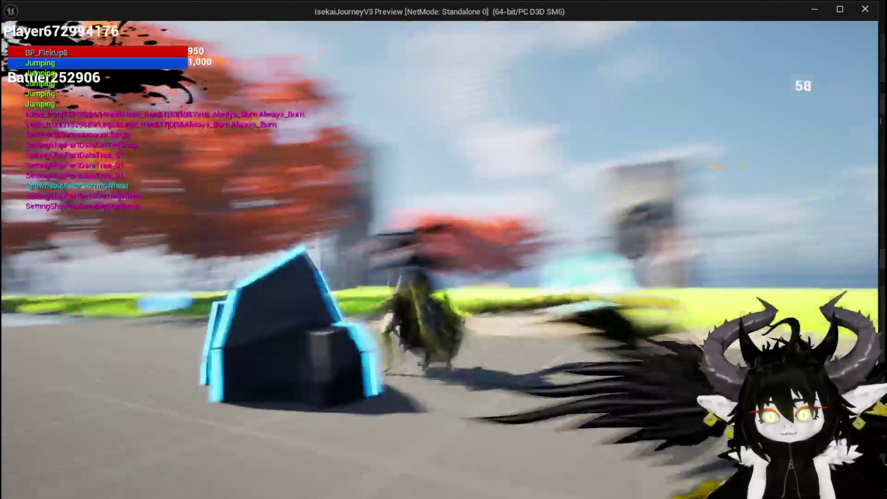
pyautogui.press('w')
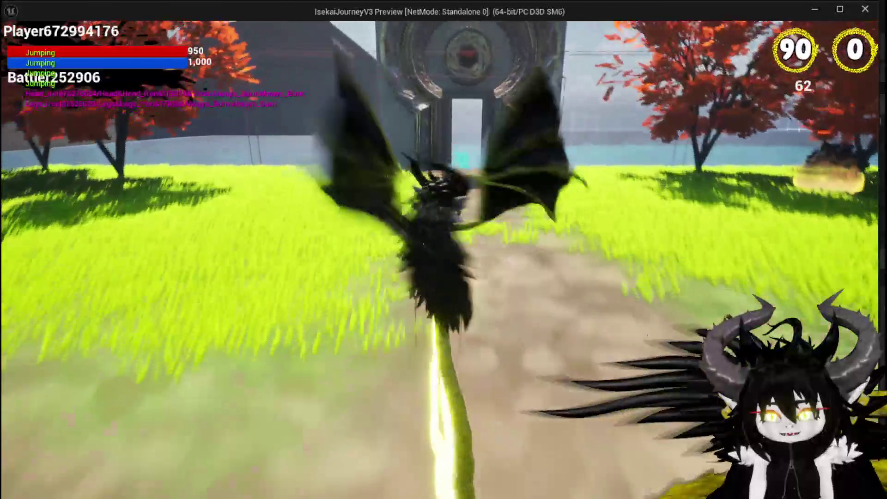
pyautogui.press('w')
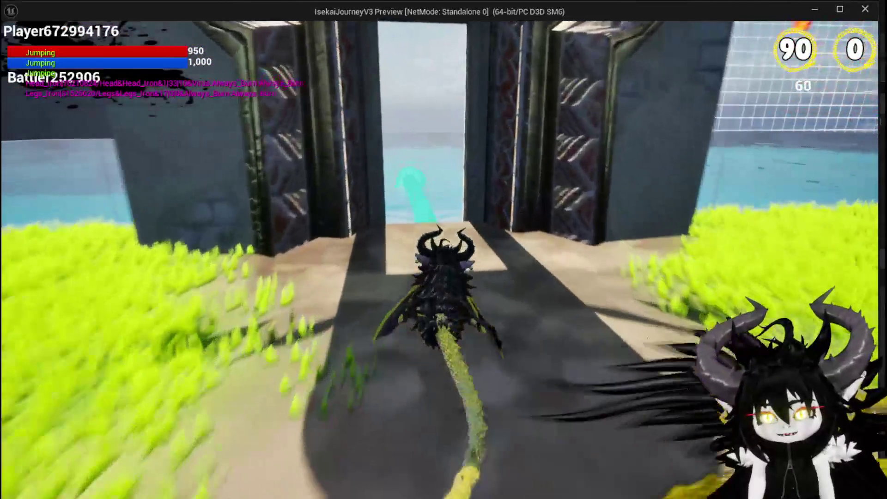
pyautogui.press('w')
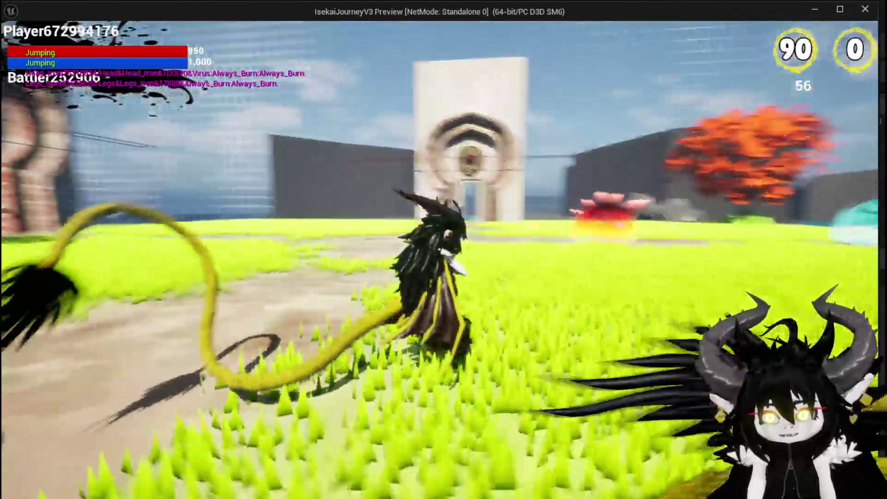
pyautogui.press('w')
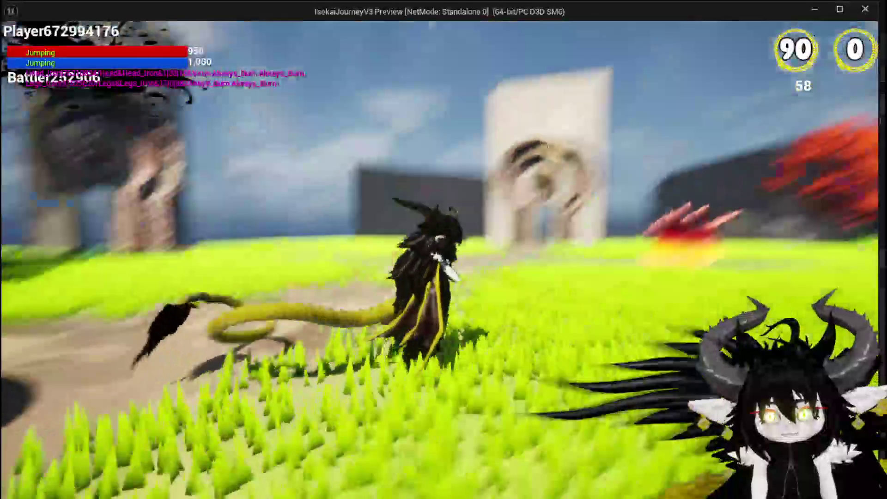
pyautogui.press('w')
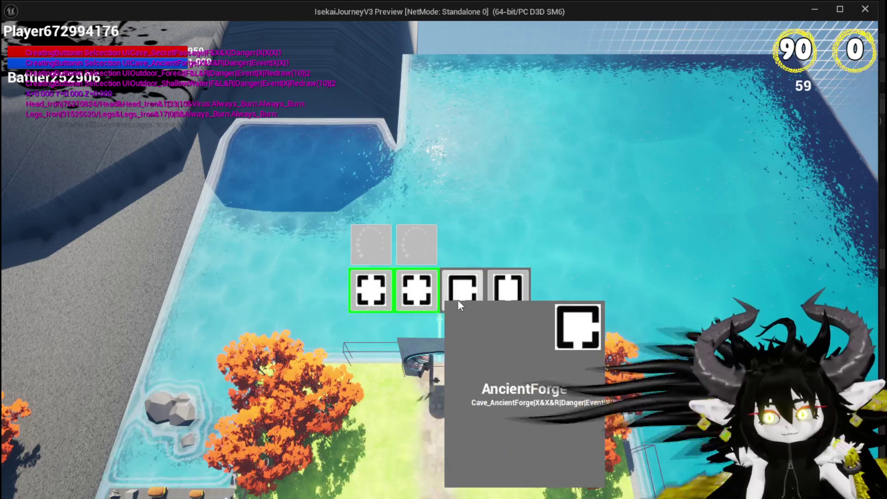
# Choose the ShallowWater room, then fly through the gateway and pick the SecretPassage door
pyautogui.click(356, 303)
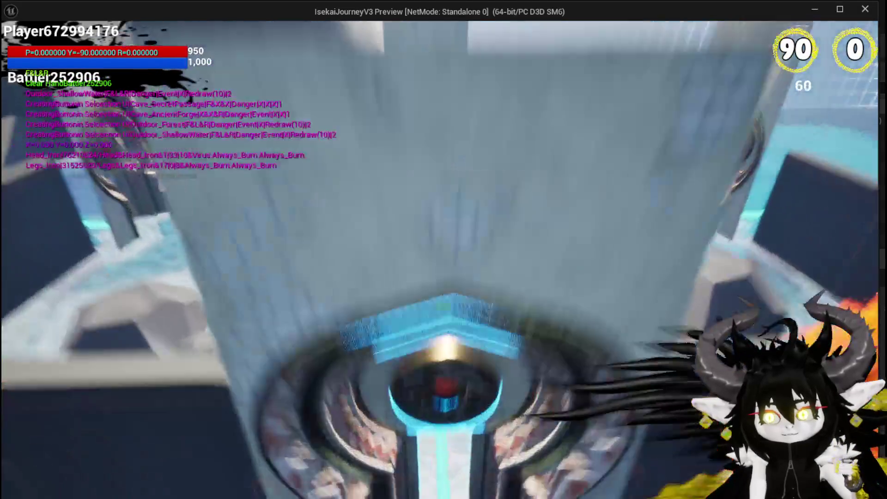
pyautogui.press('w')
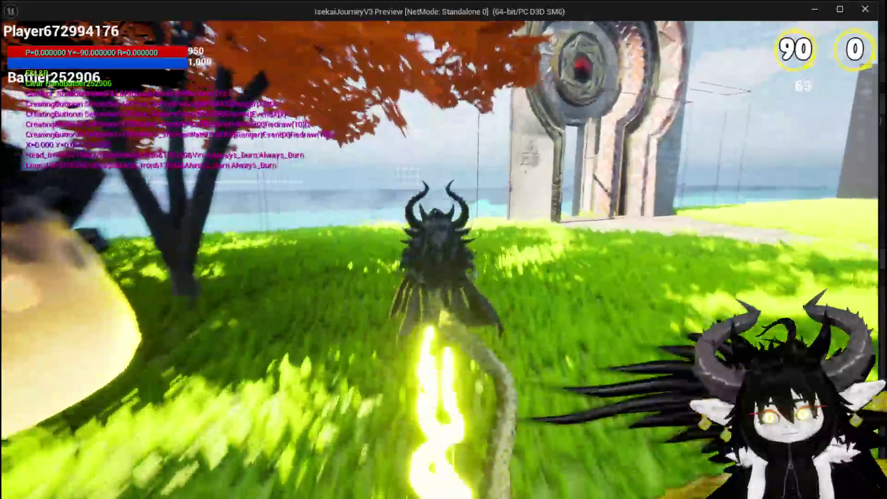
pyautogui.press('w')
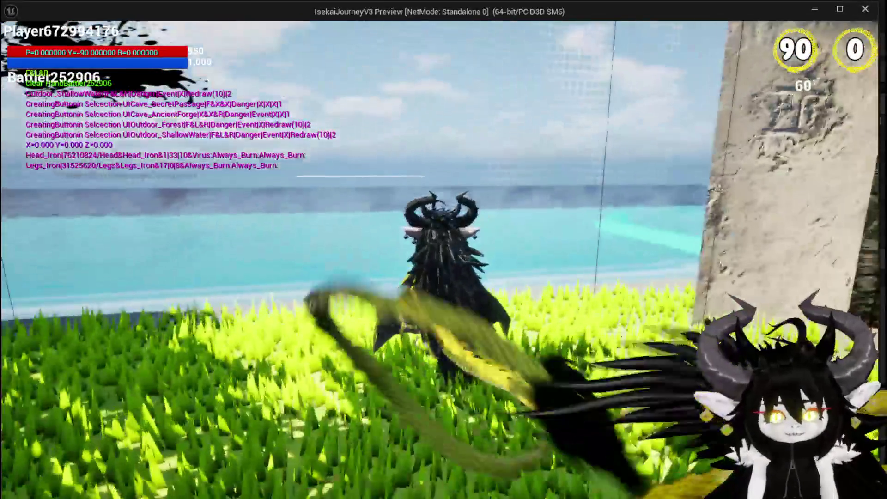
pyautogui.press('space')
pyautogui.press('space')
pyautogui.press('w')
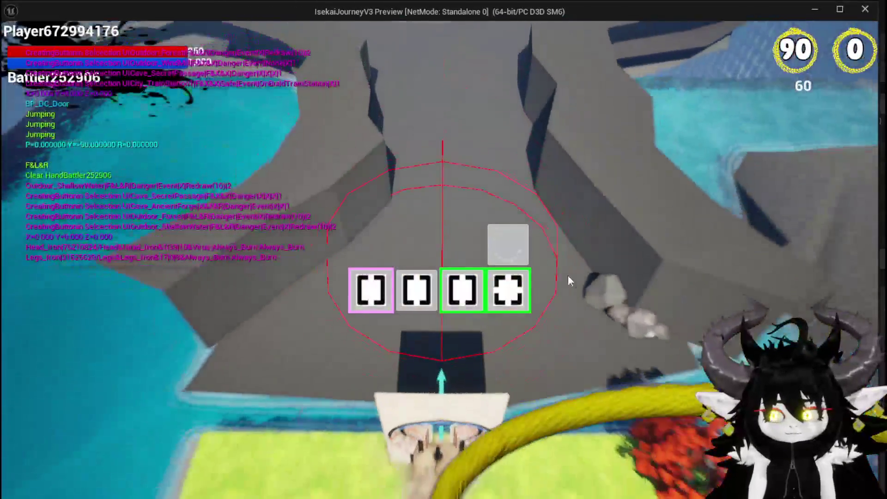
pyautogui.moveTo(508, 289)
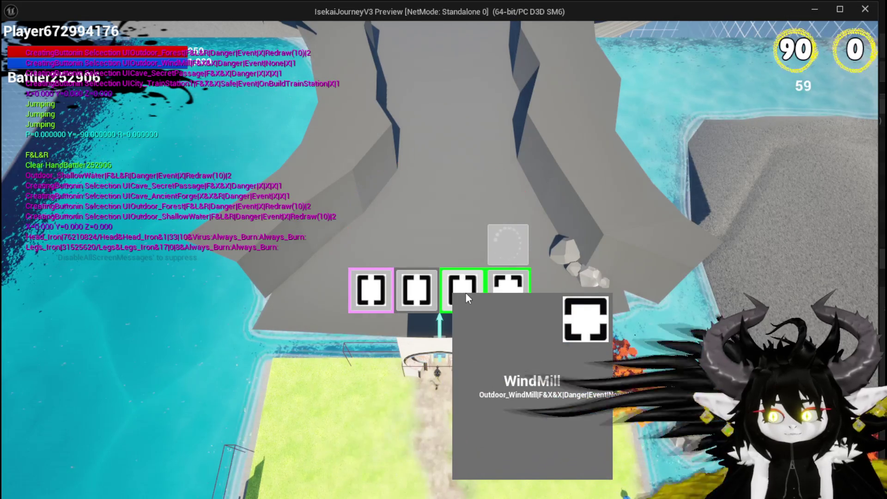
pyautogui.click(417, 289)
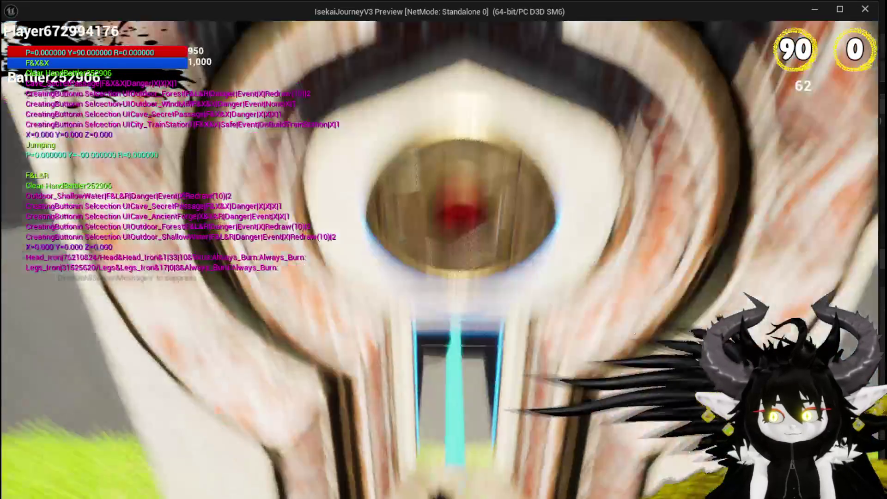
# Fly through the cave and corridor out to the grassy seaside area
pyautogui.press('space')
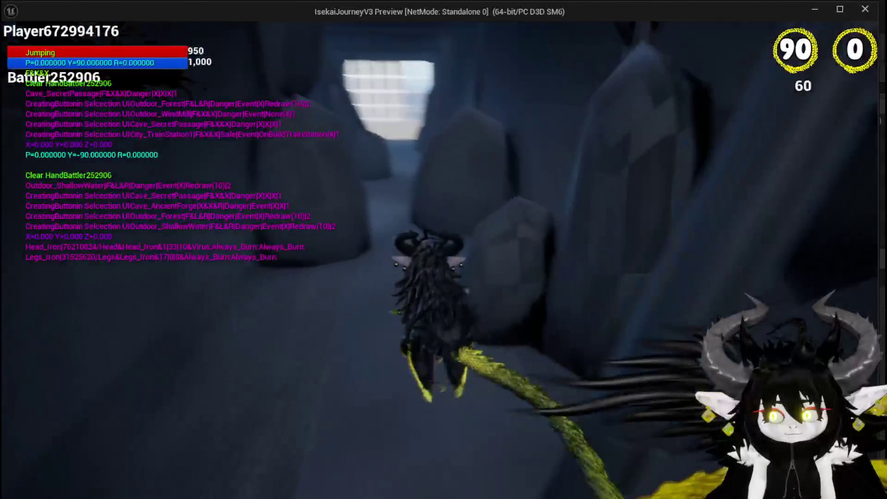
pyautogui.press('w')
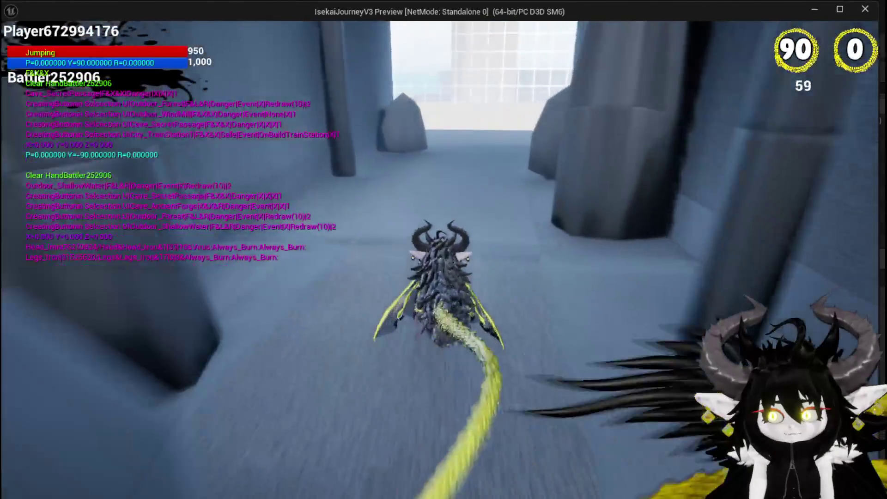
pyautogui.press('space')
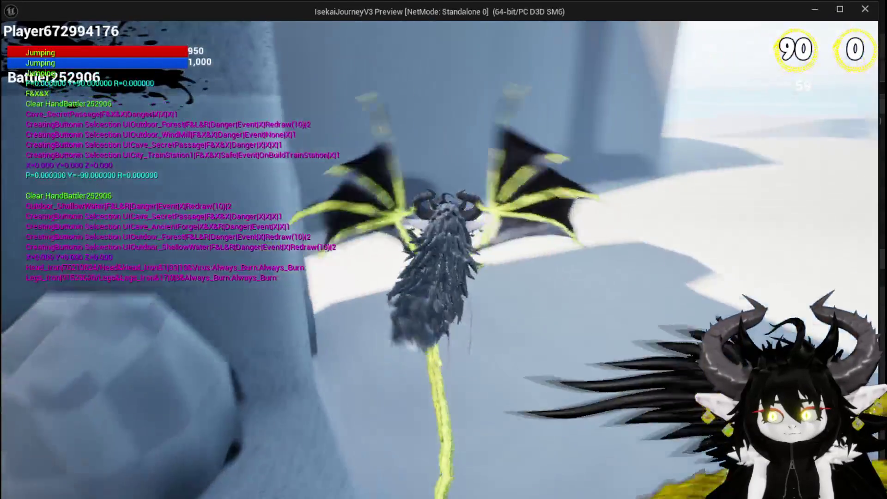
pyautogui.press('w')
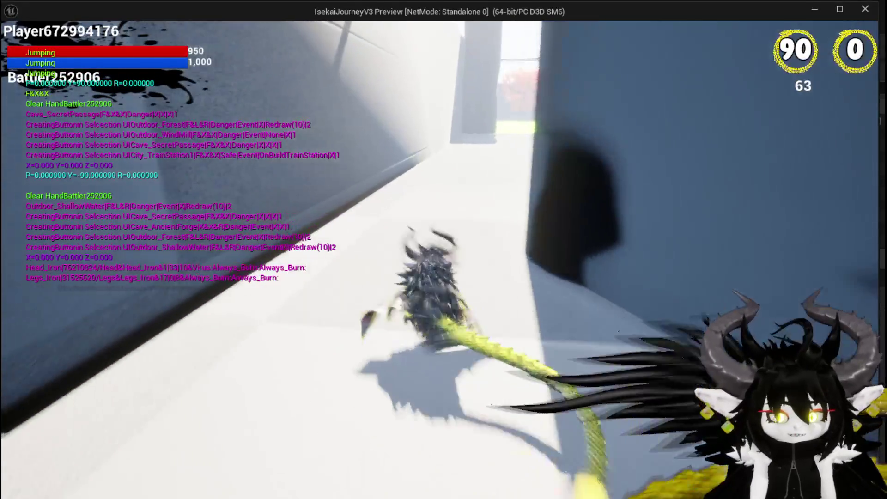
pyautogui.press('w')
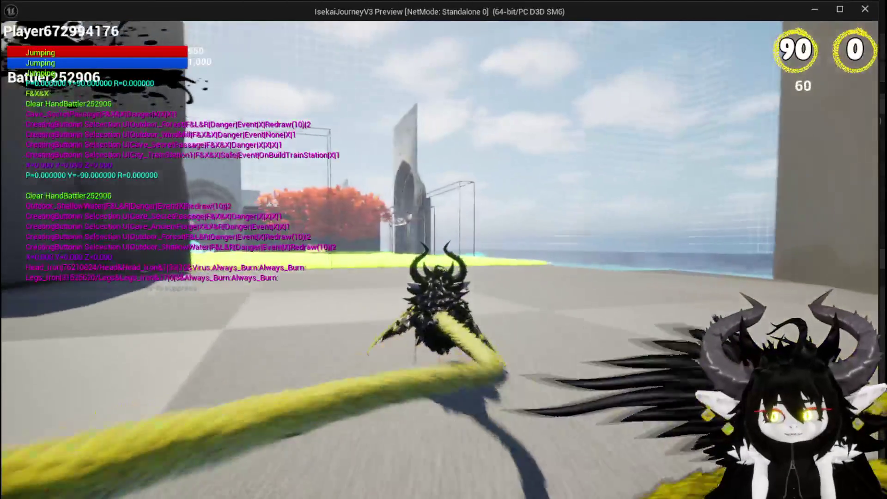
pyautogui.press('w')
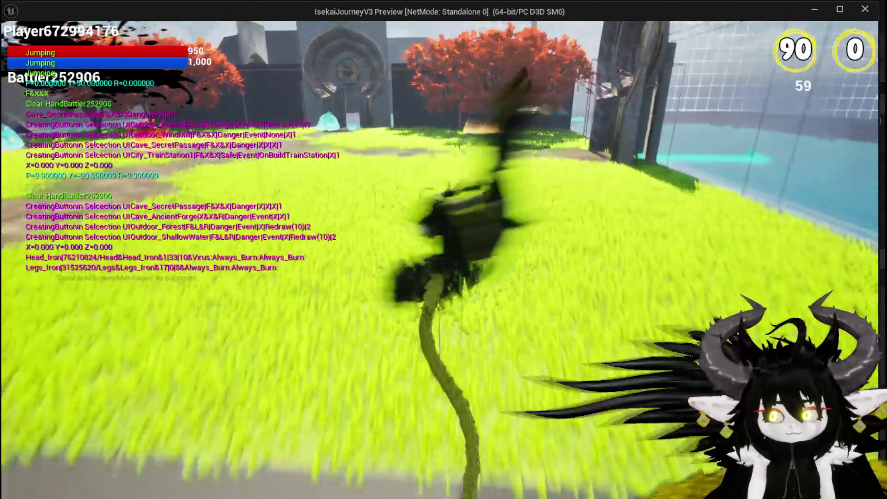
pyautogui.press('w')
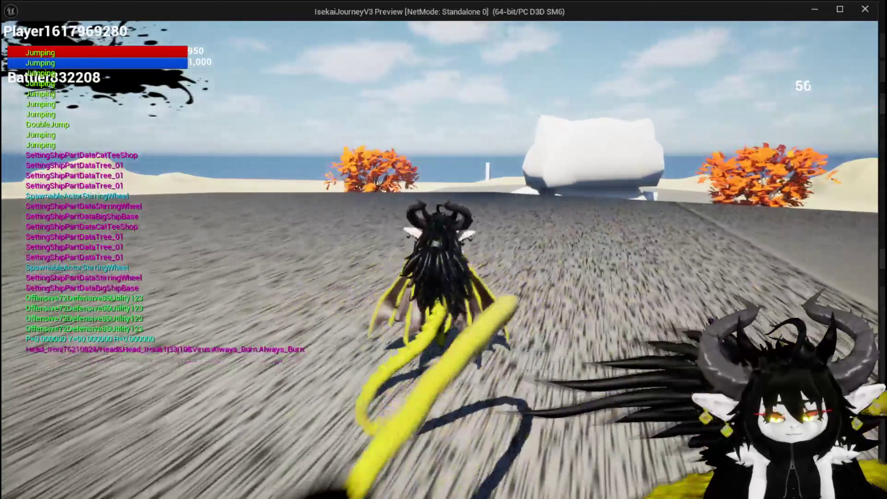
# Restart play-in-editor and rebuild the saved ship layout at the crafting table
pyautogui.press('Escape')
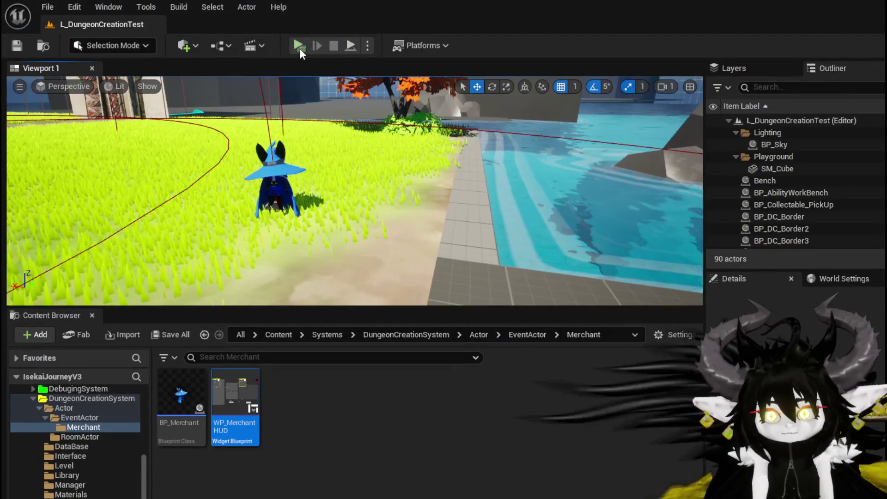
pyautogui.click(300, 45)
pyautogui.click(334, 142)
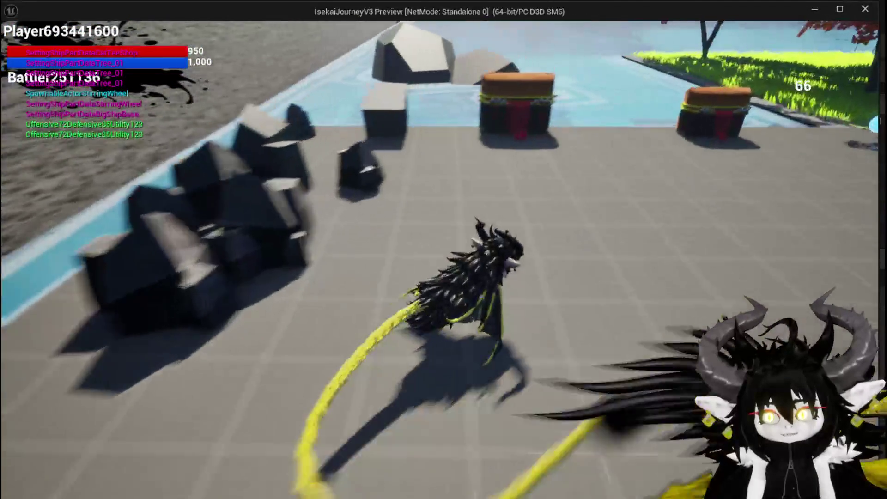
pyautogui.press('e')
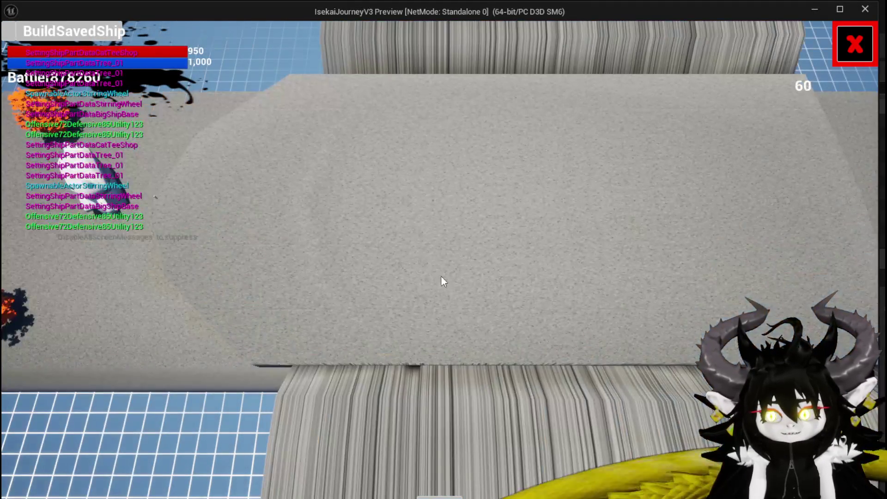
pyautogui.moveTo(441, 277)
pyautogui.mouseDown()
pyautogui.moveTo(206, 165)
pyautogui.moveTo(356, 170)
pyautogui.mouseUp()
pyautogui.click(9, 33)
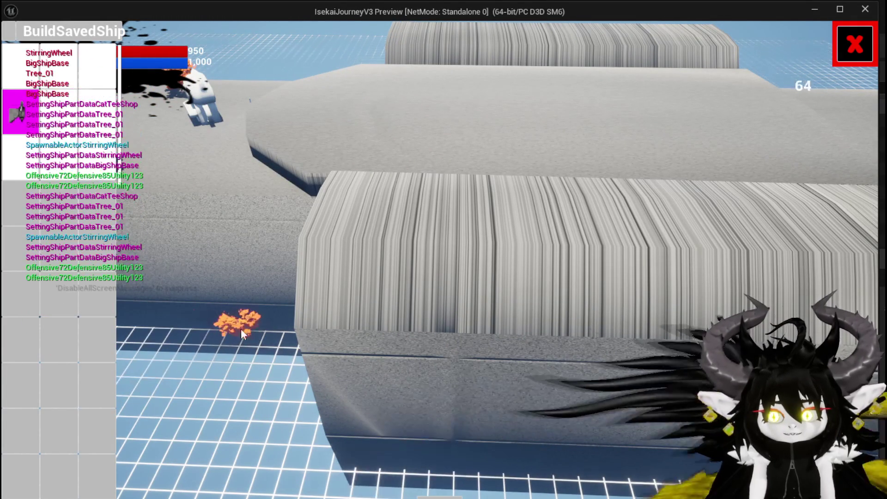
# Enlarge, raise and reposition the orange tree on the ship, then close the build panel
pyautogui.click(221, 353)
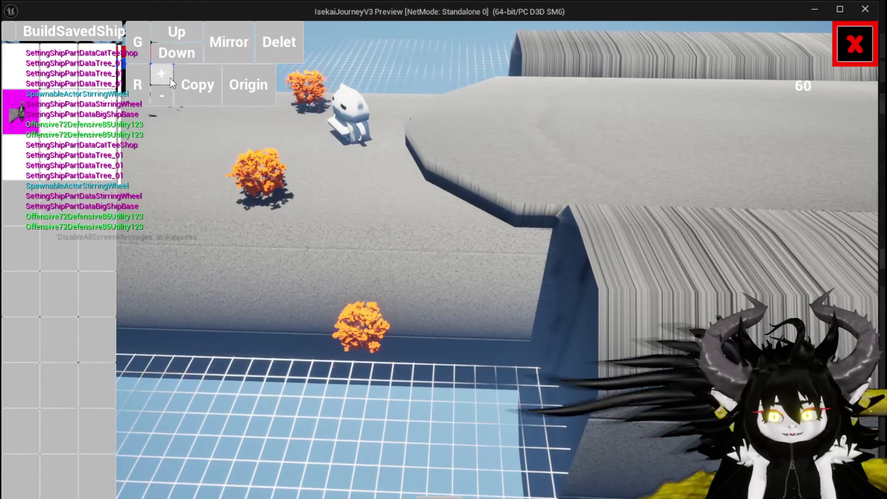
pyautogui.click(161, 79)
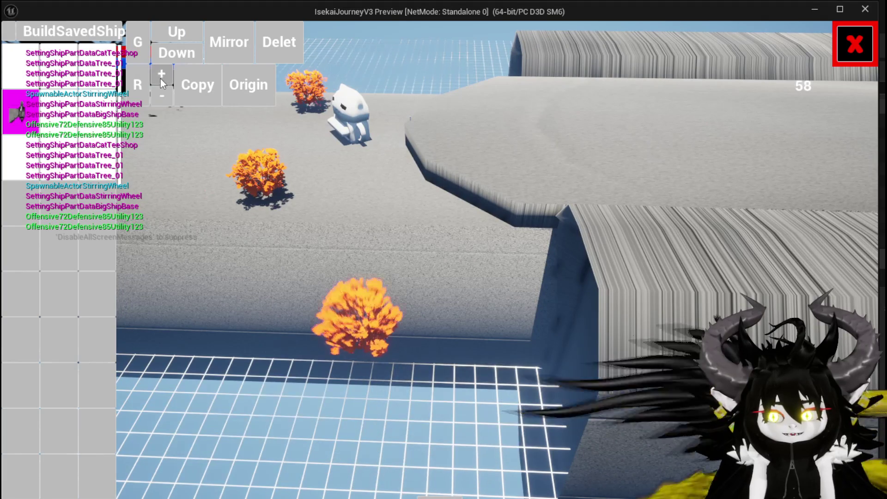
pyautogui.click(183, 33)
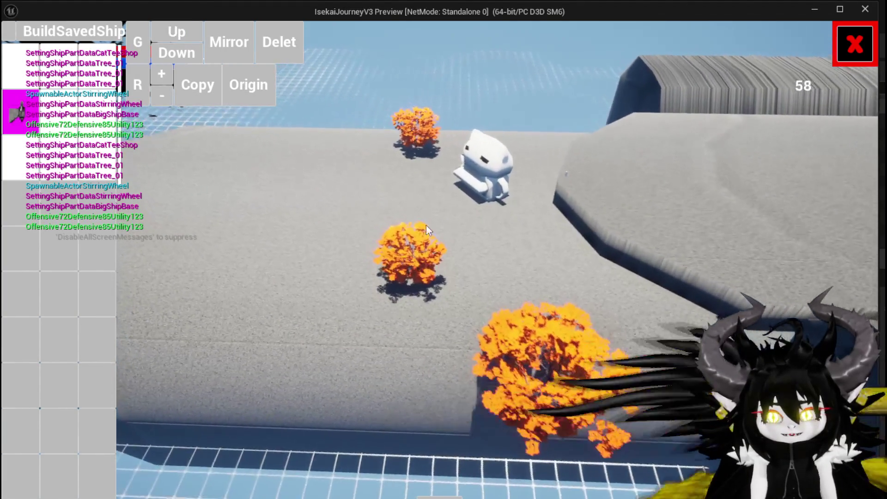
pyautogui.click(555, 214)
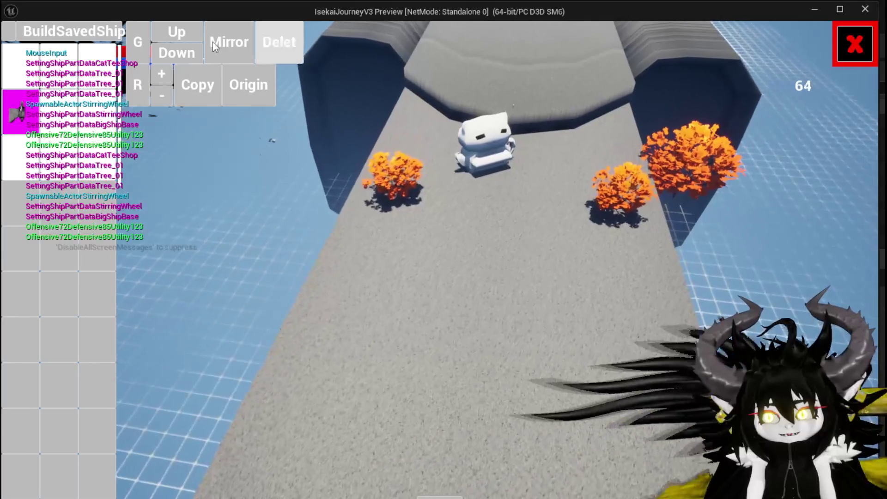
pyautogui.click(193, 34)
pyautogui.click(605, 128)
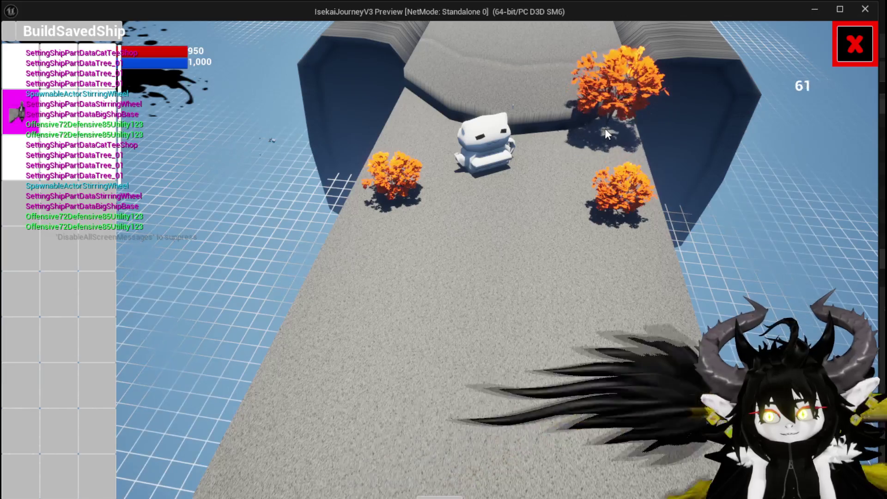
pyautogui.click(606, 133)
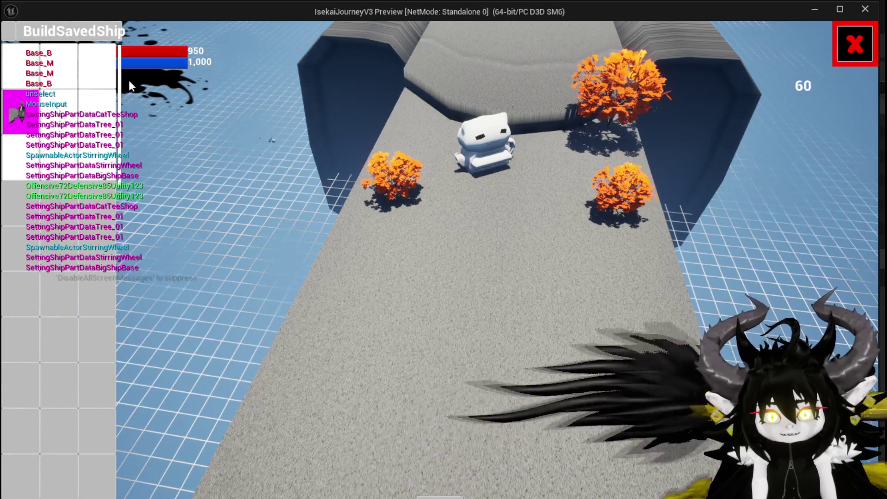
pyautogui.click(626, 69)
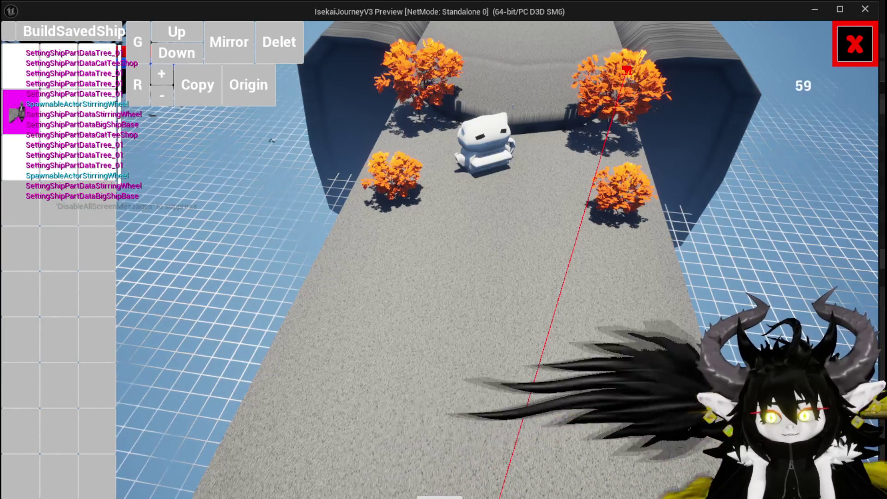
pyautogui.click(835, 57)
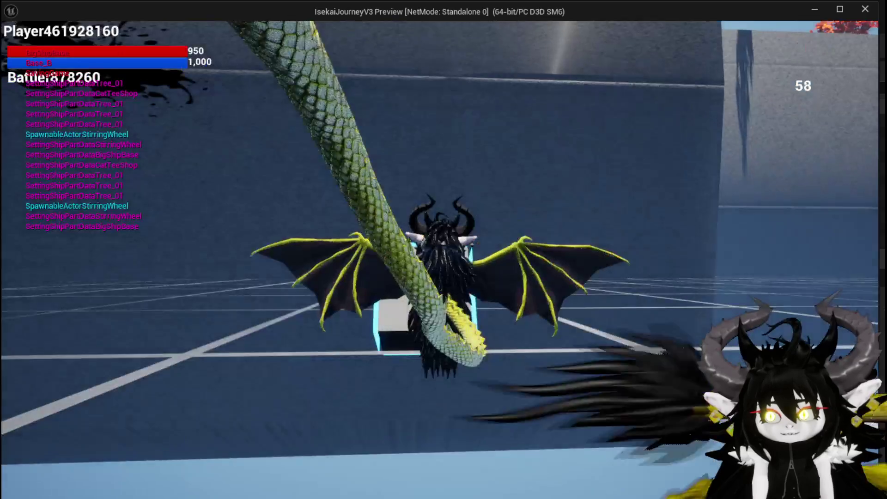
# Jump, double-jump and glide toward the trees, then stop Play In Editor
pyautogui.press('Escape')
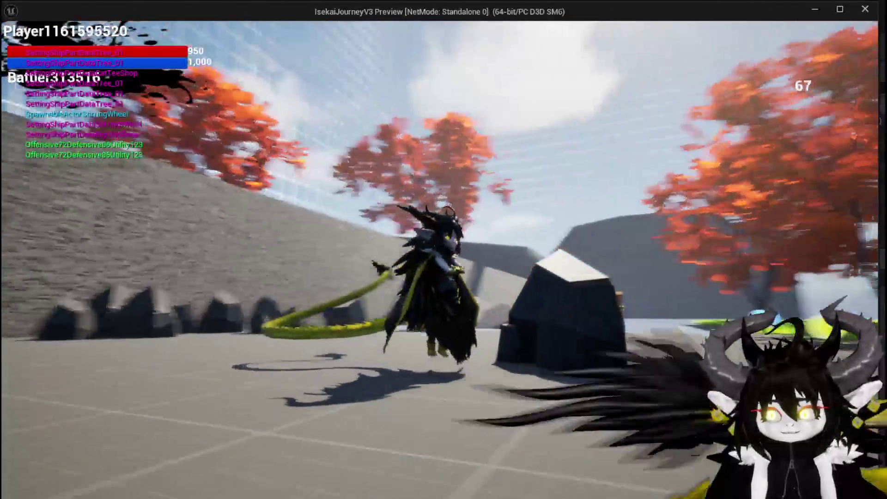
pyautogui.press('space')
pyautogui.press('space')
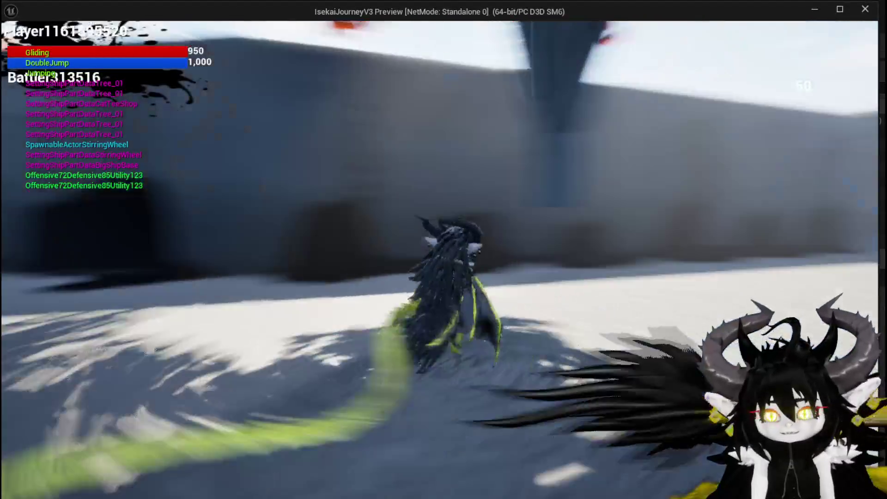
pyautogui.press('space')
pyautogui.press('space')
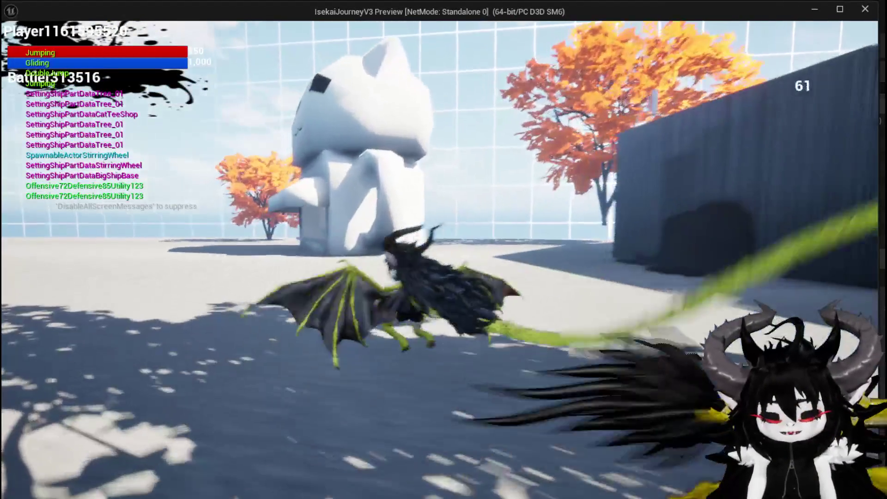
pyautogui.press('space')
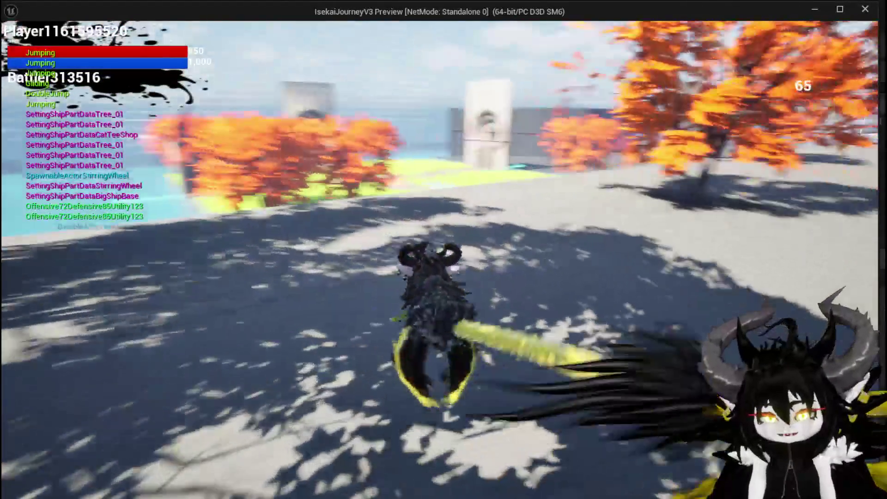
pyautogui.press('Escape')
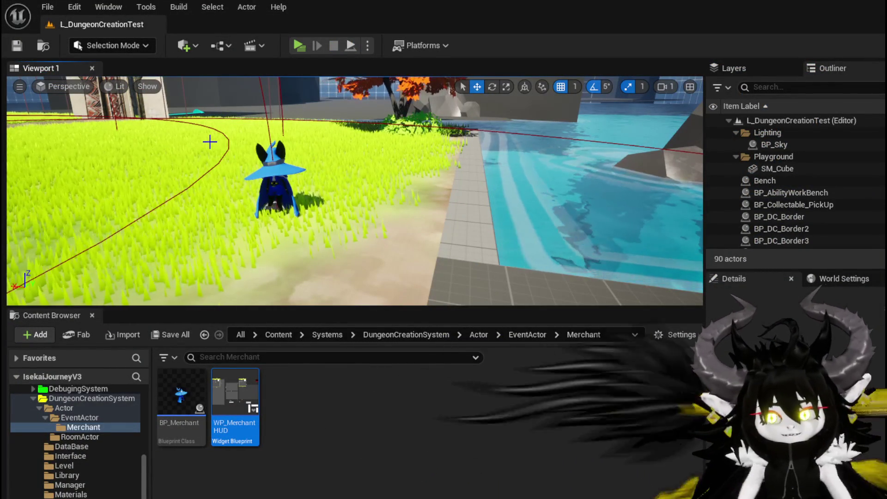
pyautogui.moveTo(433, 148); pyautogui.dragTo(460, 82)
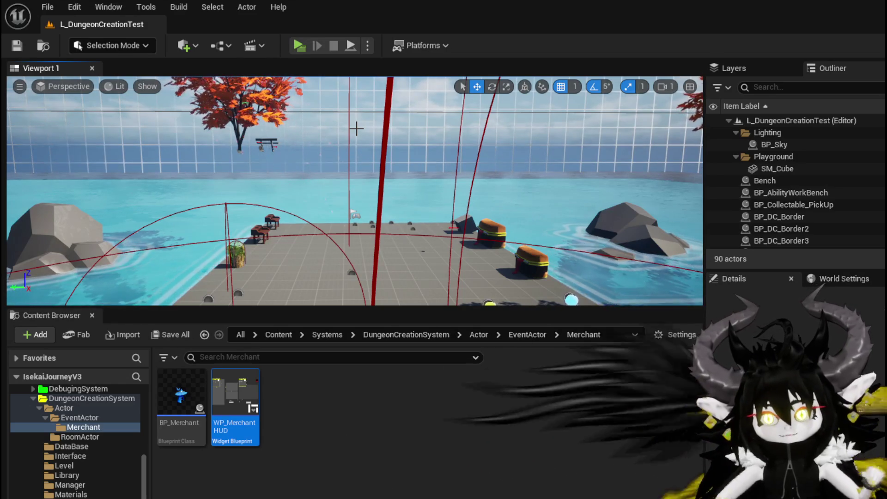
pyautogui.moveTo(357, 129)
pyautogui.mouseDown()
pyautogui.moveTo(356, 116)
pyautogui.moveTo(379, 116)
pyautogui.moveTo(273, 122)
pyautogui.moveTo(219, 163)
pyautogui.mouseUp()
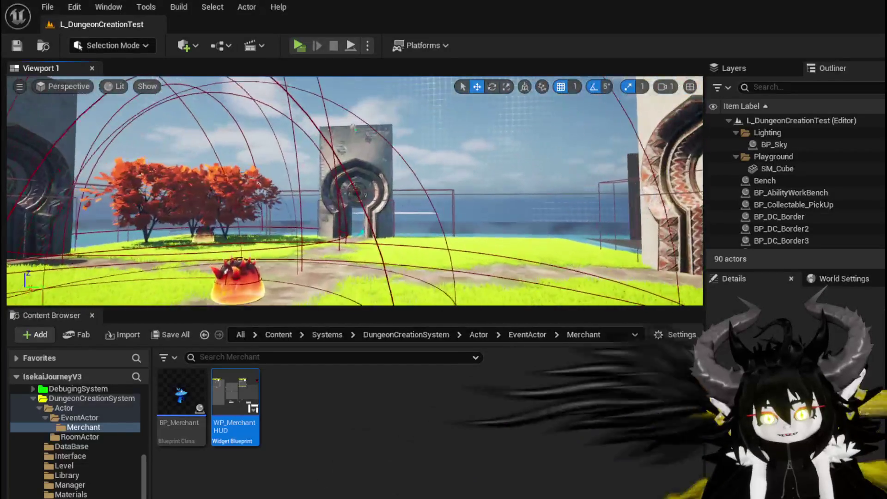
pyautogui.press('d')
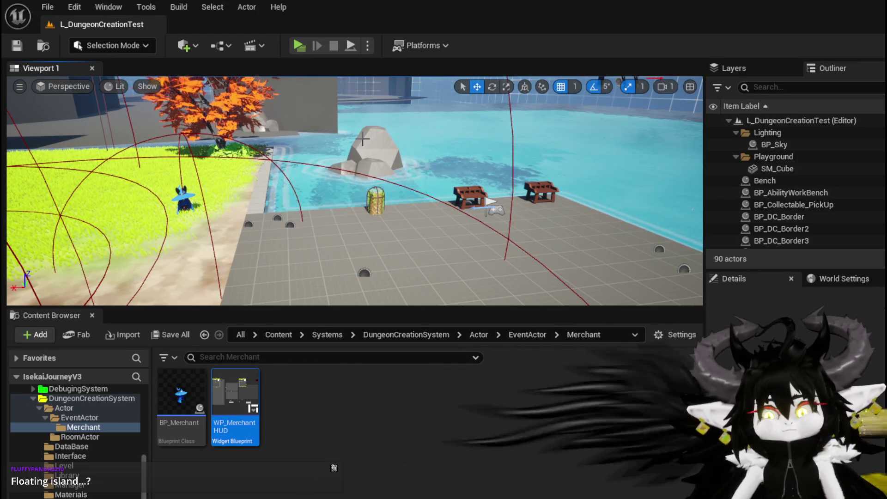
pyautogui.moveTo(362, 138); pyautogui.dragTo(402, 120)
pyautogui.moveTo(261, 101); pyautogui.dragTo(261, 112)
pyautogui.moveTo(311, 85); pyautogui.dragTo(389, 85)
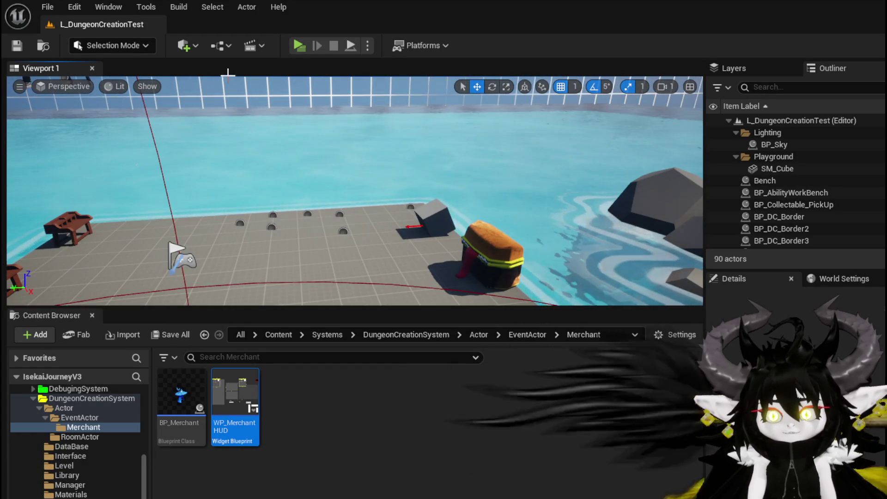
pyautogui.moveTo(305, 143); pyautogui.dragTo(272, 142)
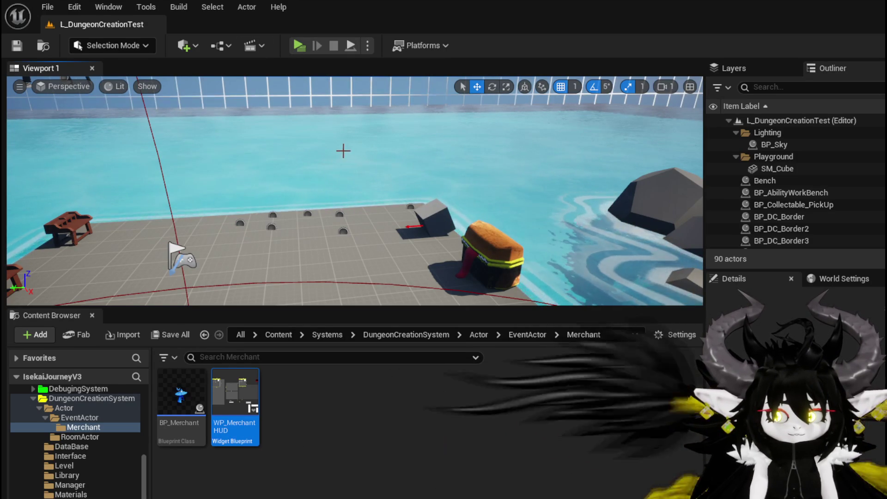
pyautogui.moveTo(277, 135)
pyautogui.mouseDown()
pyautogui.moveTo(351, 138)
pyautogui.moveTo(241, 134)
pyautogui.moveTo(333, 162)
pyautogui.mouseUp()
# Start a play-in-editor session in a new window and open trading with the merchant
pyautogui.click(295, 41)
pyautogui.press('w')
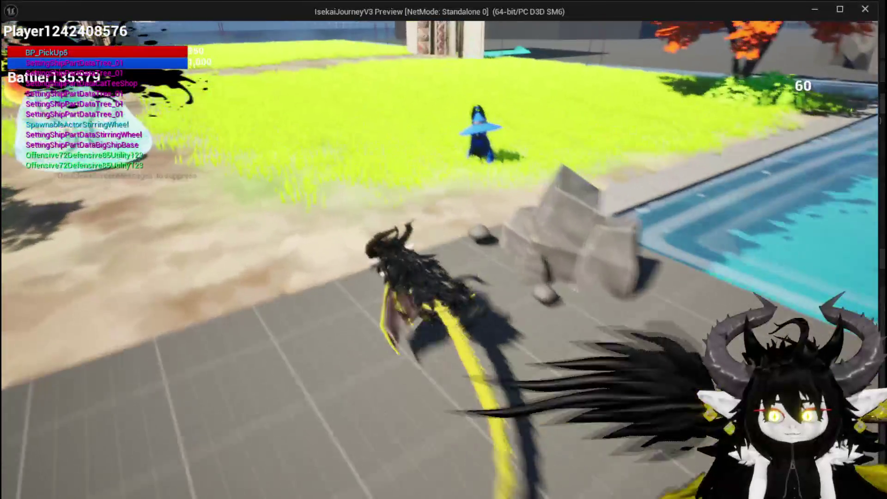
pyautogui.press('e')
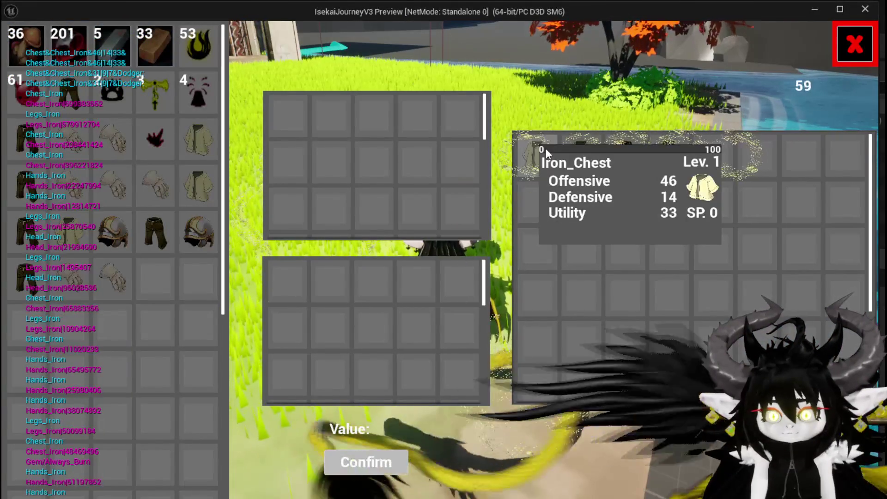
# Offer the Iron_Chest, confirm the trade, and stop the playtest
pyautogui.click(545, 148)
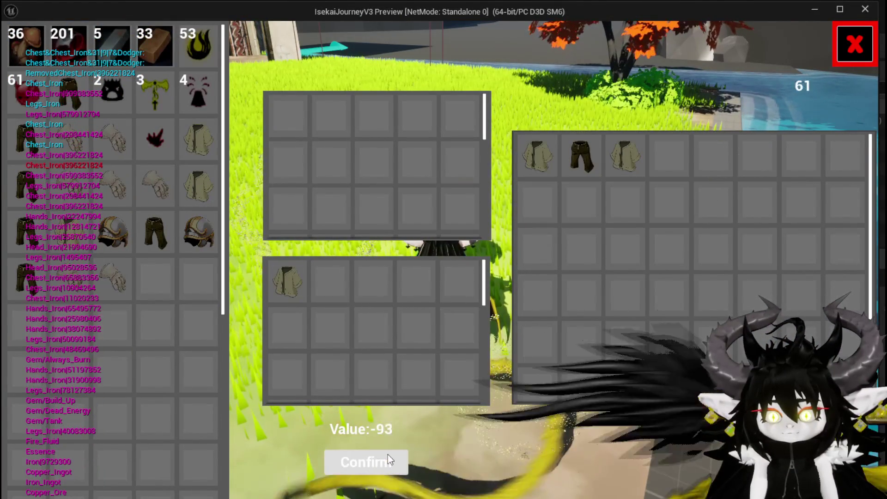
pyautogui.click(388, 459)
pyautogui.moveTo(149, 270)
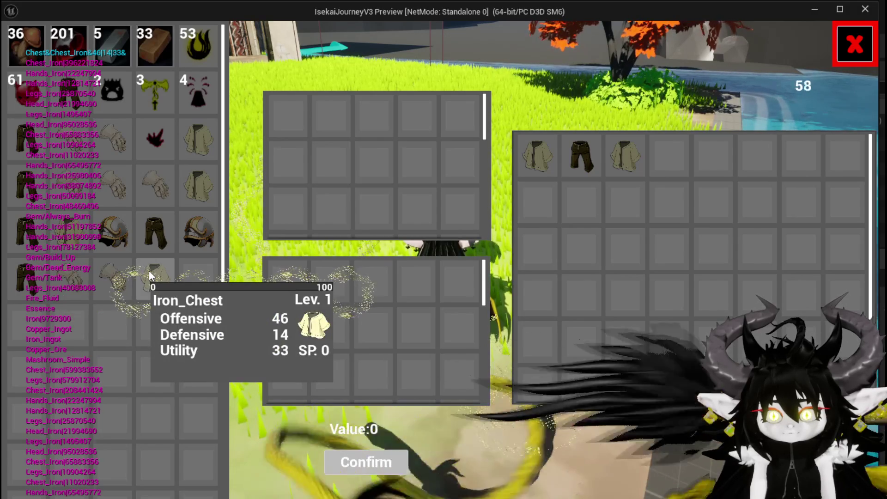
pyautogui.press('Escape')
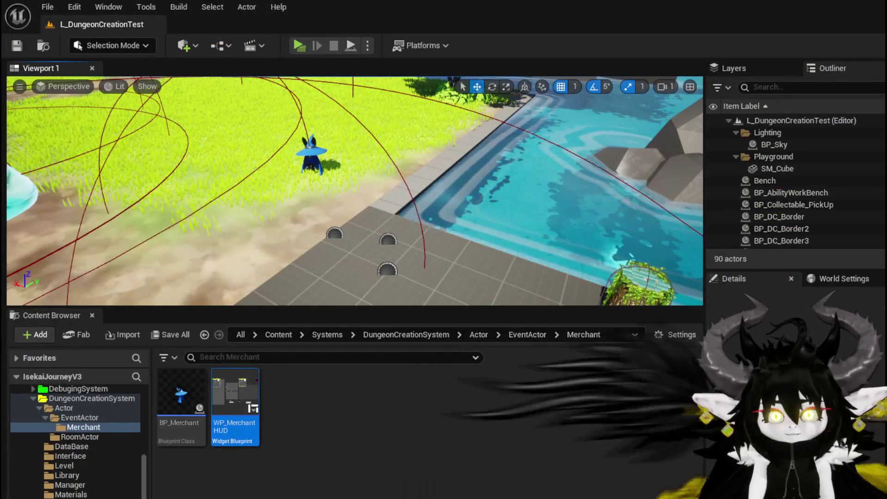
# Detach Confirm Buy from Confirm Sell, drive it from the Enough? Branch's True pin, then compile and save
pyautogui.hotkey('ctrl', 's')
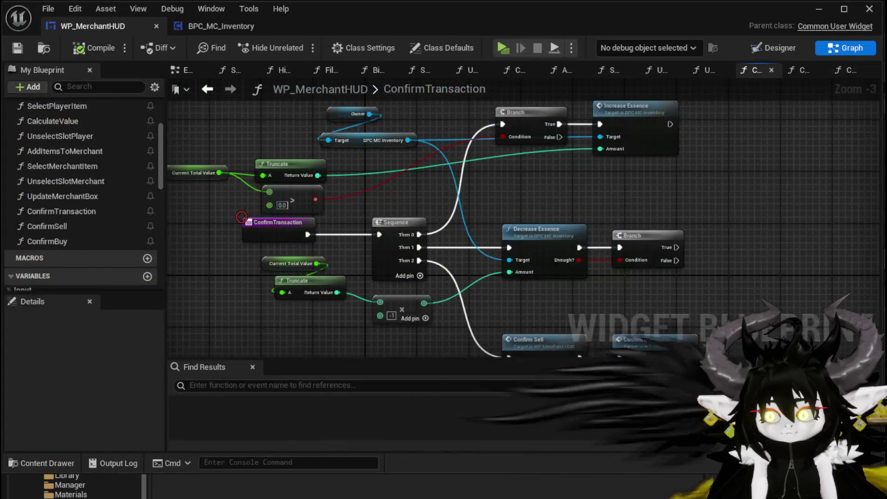
pyautogui.moveTo(554, 289); pyautogui.dragTo(445, 244)
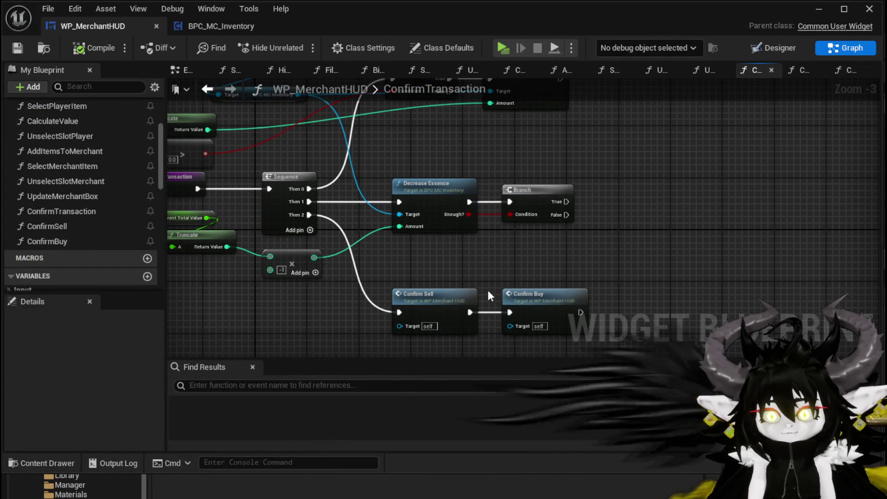
pyautogui.keyDown('alt'); pyautogui.click(468, 312); pyautogui.keyUp('alt')
pyautogui.moveTo(545, 296)
pyautogui.mouseDown()
pyautogui.moveTo(646, 204)
pyautogui.moveTo(643, 178)
pyautogui.mouseUp()
pyautogui.moveTo(566, 202); pyautogui.dragTo(606, 196)
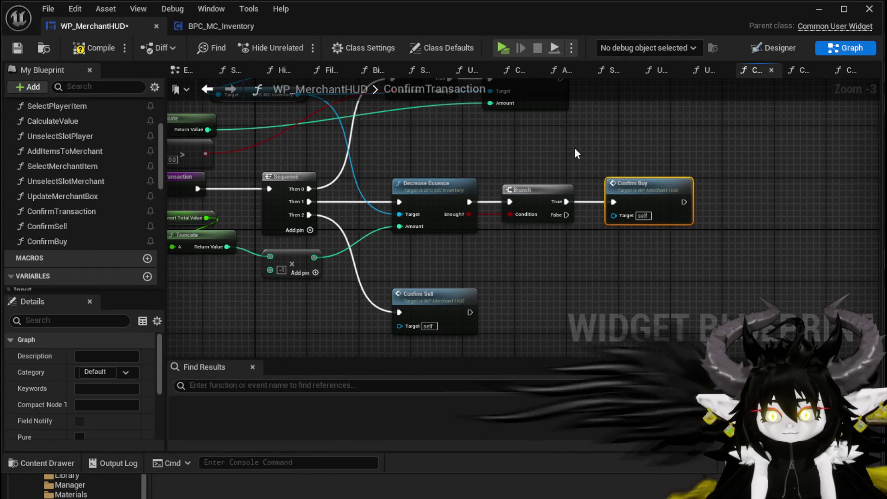
pyautogui.moveTo(584, 161); pyautogui.dragTo(615, 195)
pyautogui.click(94, 47)
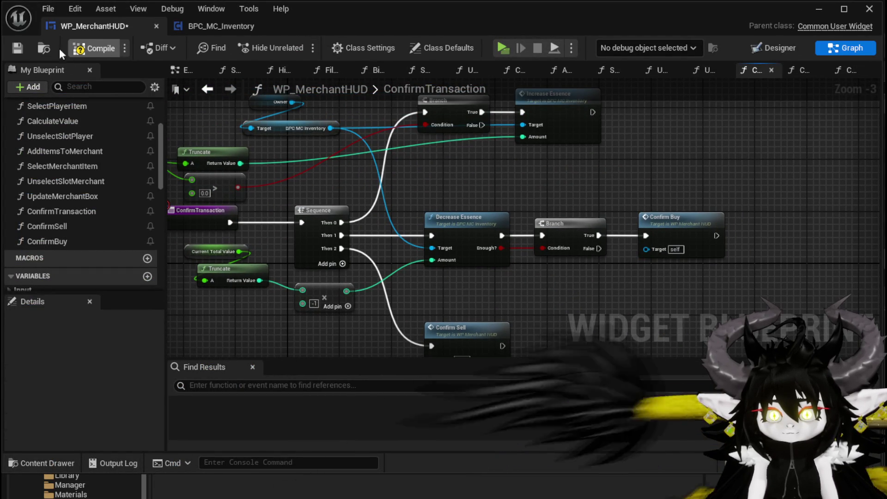
pyautogui.click(18, 48)
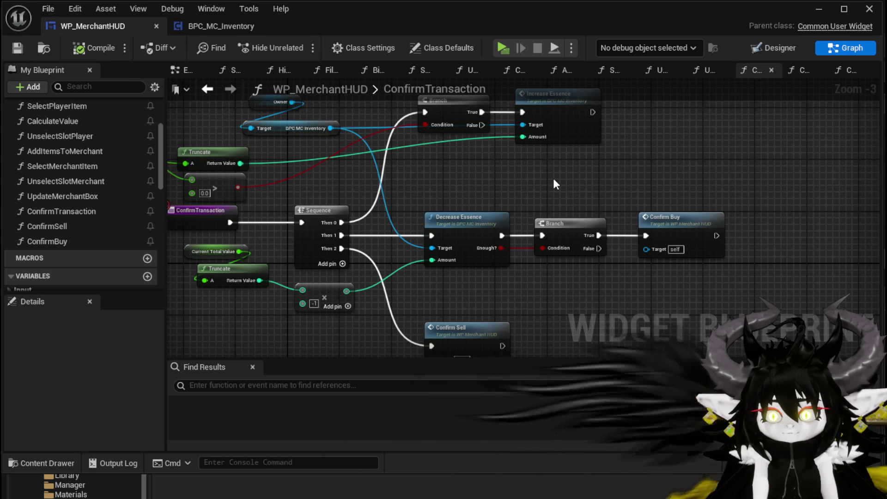
# Launch a fresh playtest, open the merchant trade, and offer iron legs valued at -98
pyautogui.click(817, 9)
pyautogui.click(262, 44)
pyautogui.press('w')
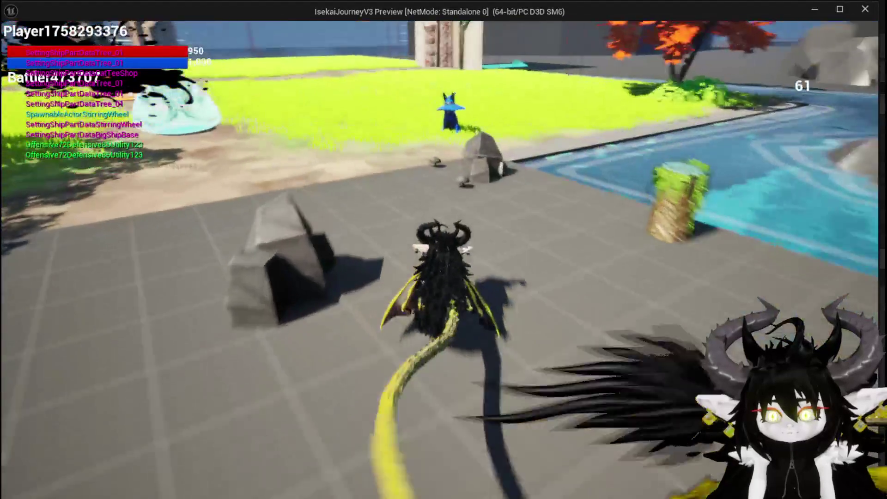
pyautogui.press('e')
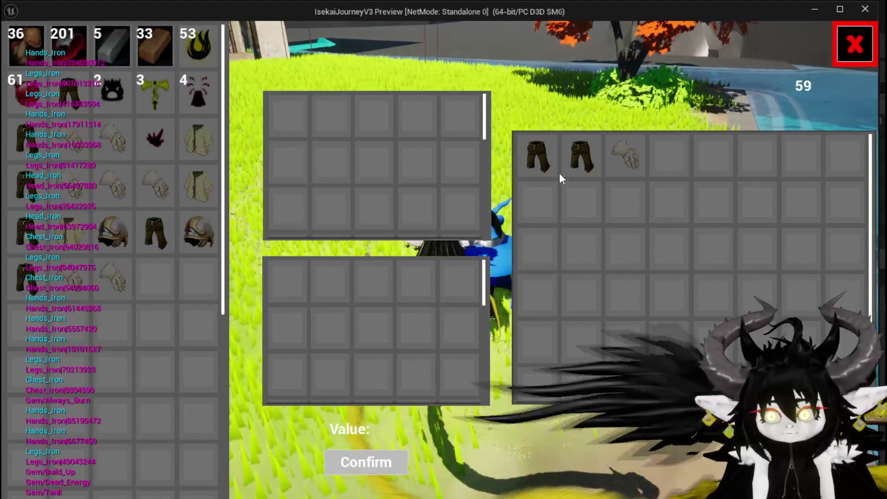
pyautogui.click(533, 159)
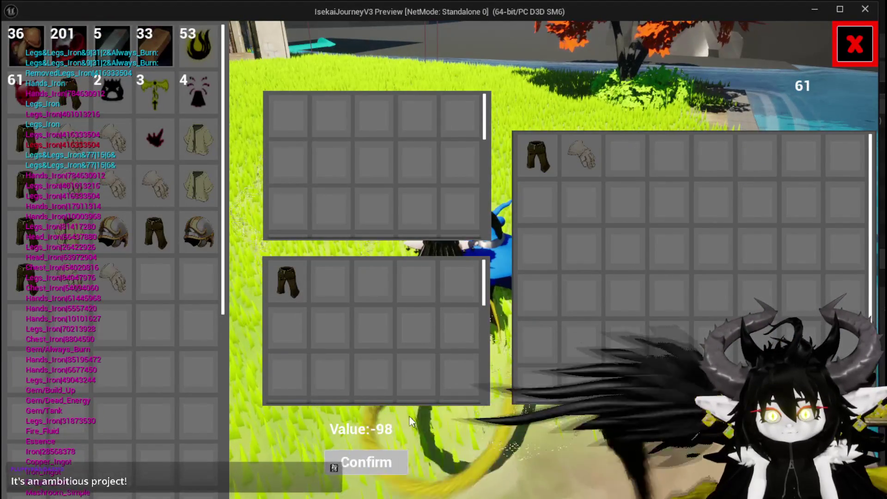
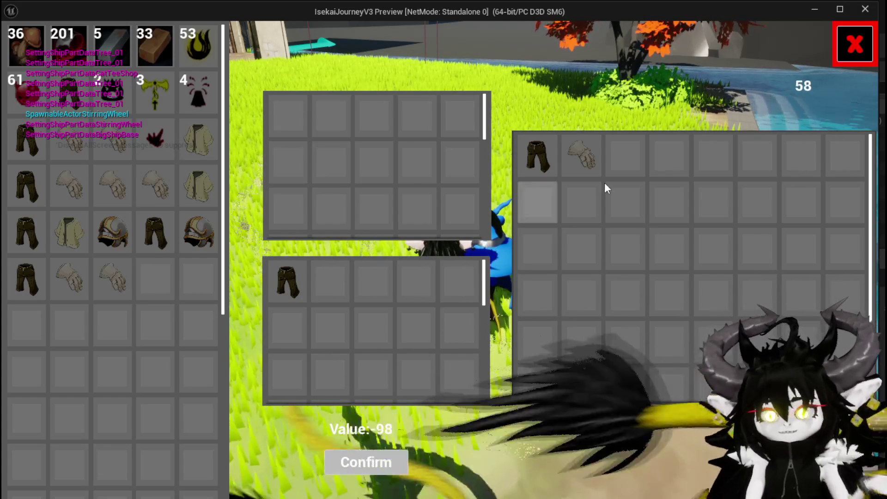
# Close the merchant trade screen and jump the character toward the archway
pyautogui.press('i')
pyautogui.press('space')
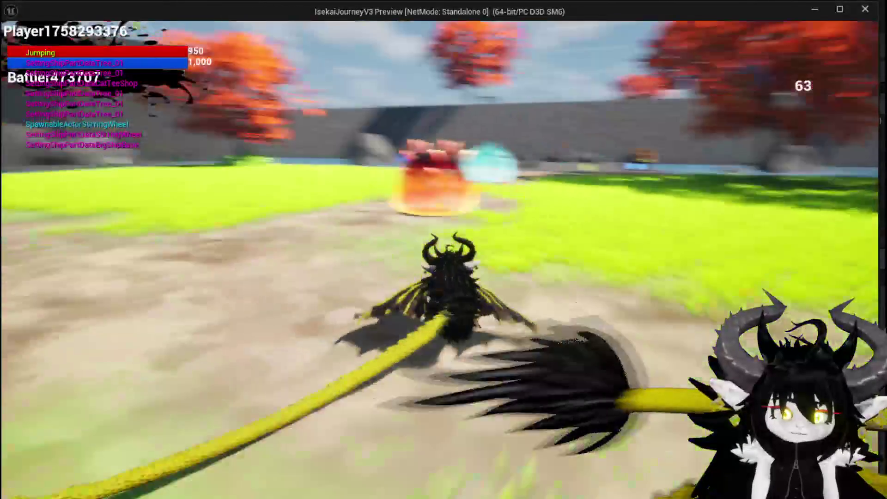
pyautogui.press('space')
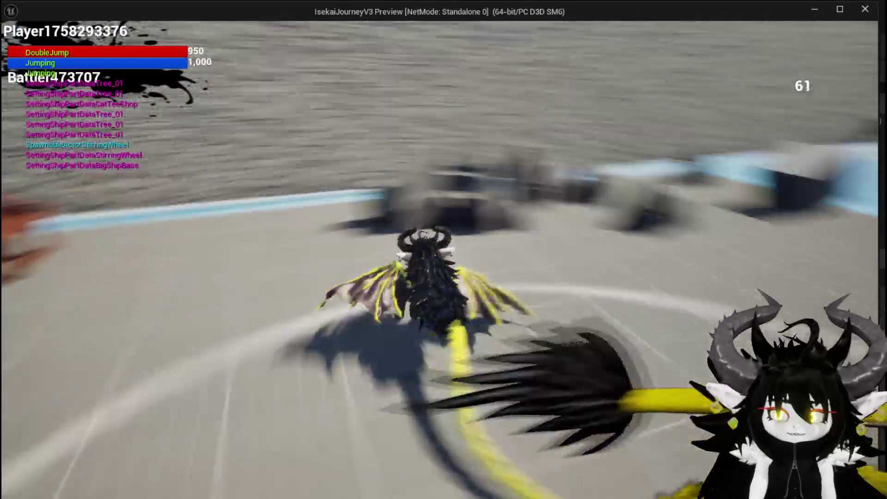
pyautogui.press('space')
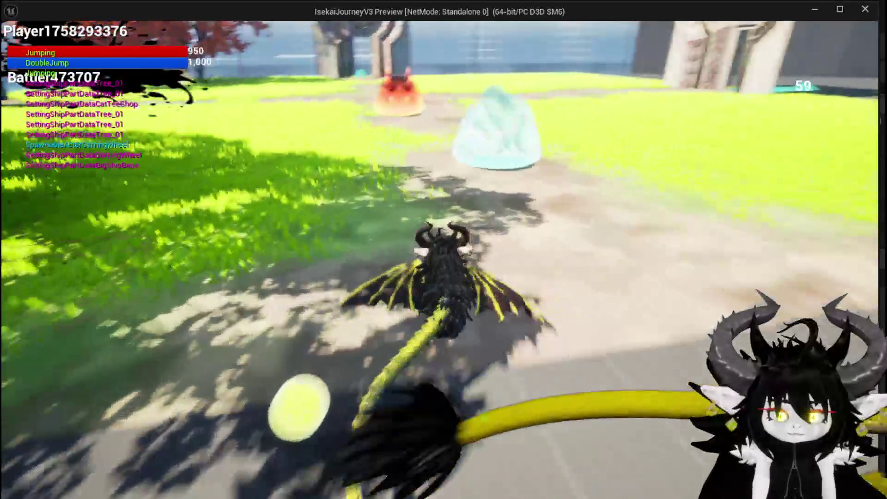
pyautogui.press('space')
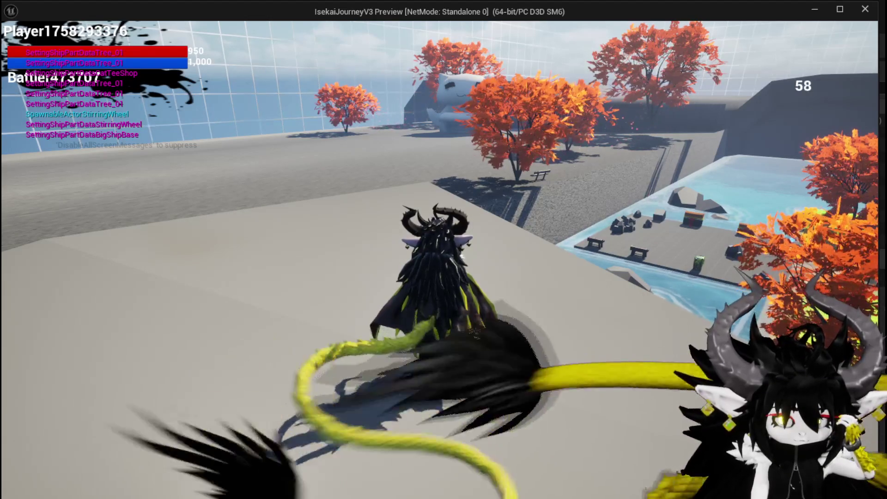
# Walk, dash and fly the character over the park, then stop the play session
pyautogui.press('a')
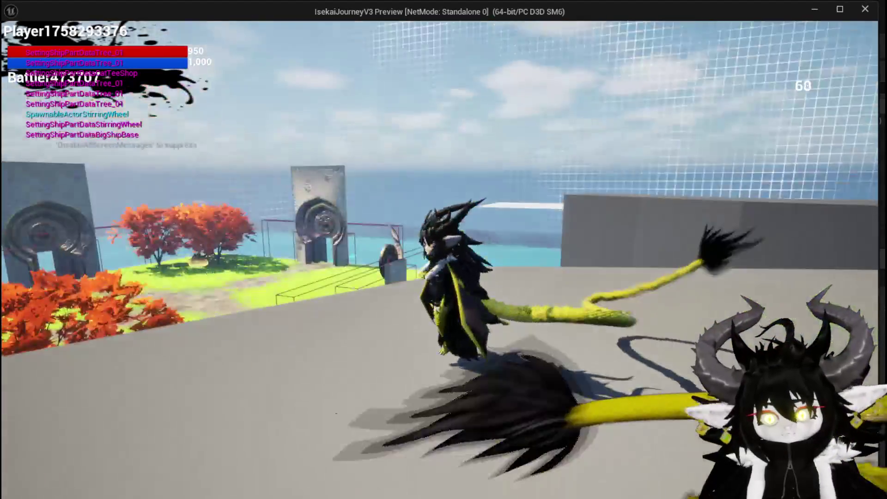
pyautogui.press('s')
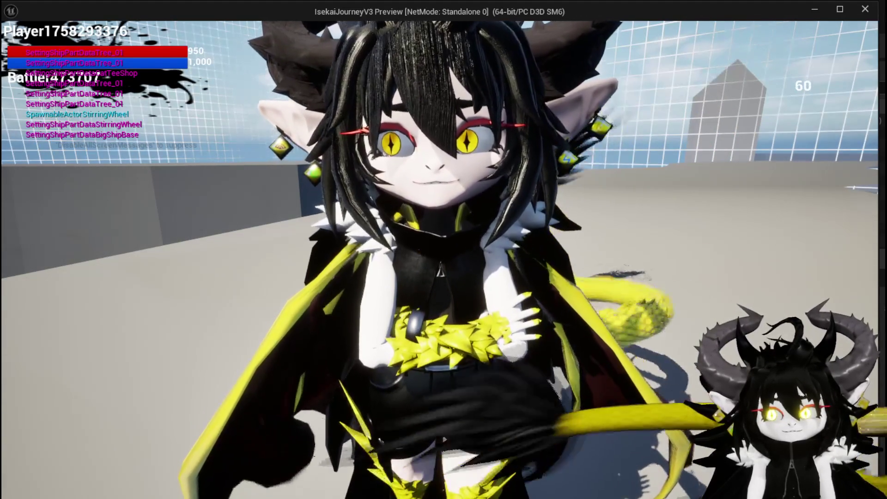
pyautogui.press('w')
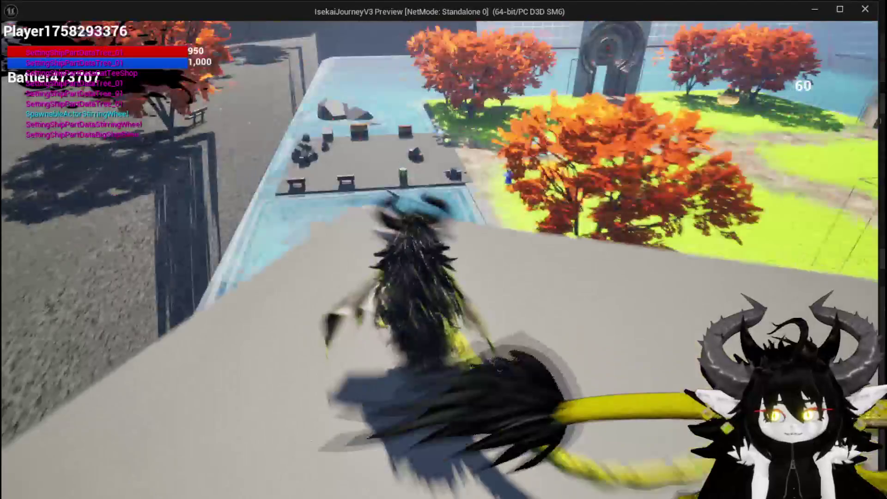
pyautogui.press('space')
pyautogui.press('space')
pyautogui.press('space')
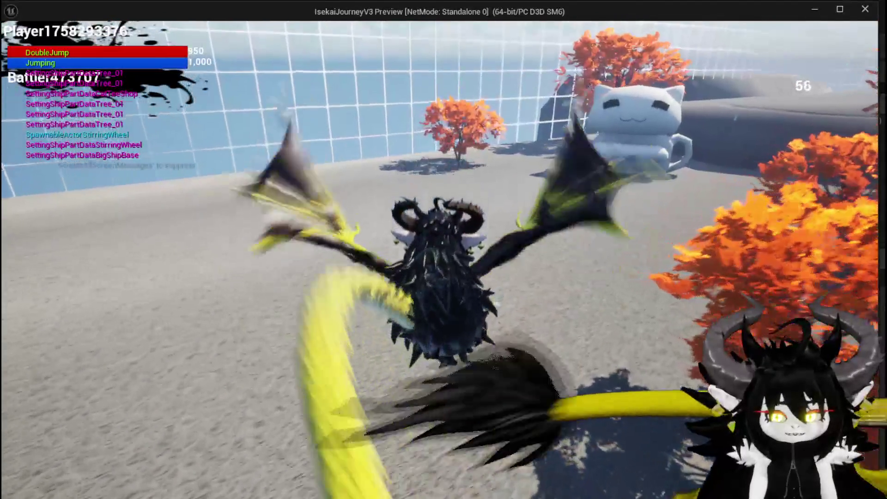
pyautogui.press('space')
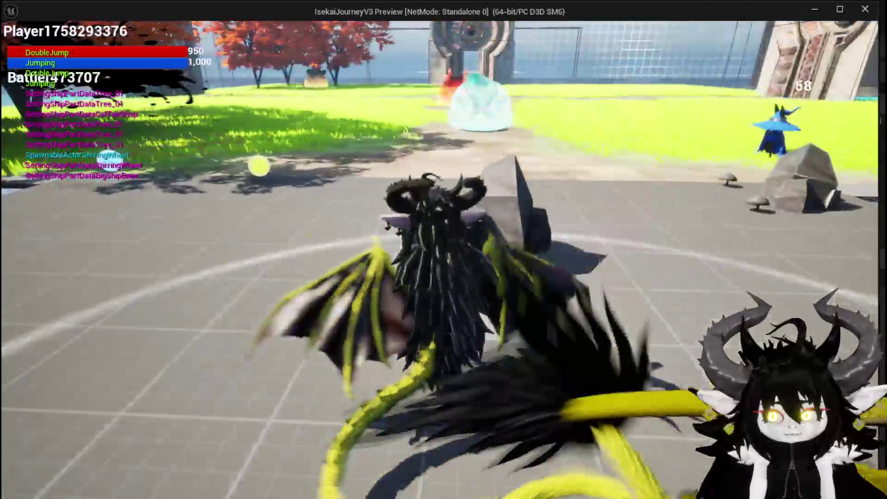
pyautogui.hotkey('alt', 'Tab')
pyautogui.press('Escape')
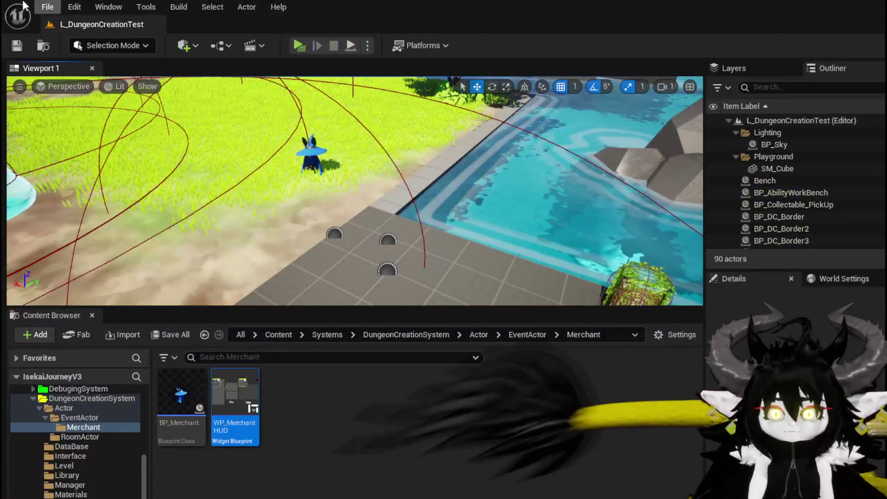
# Save all modified packages and launch a standalone playtest of the level
pyautogui.click(26, 45)
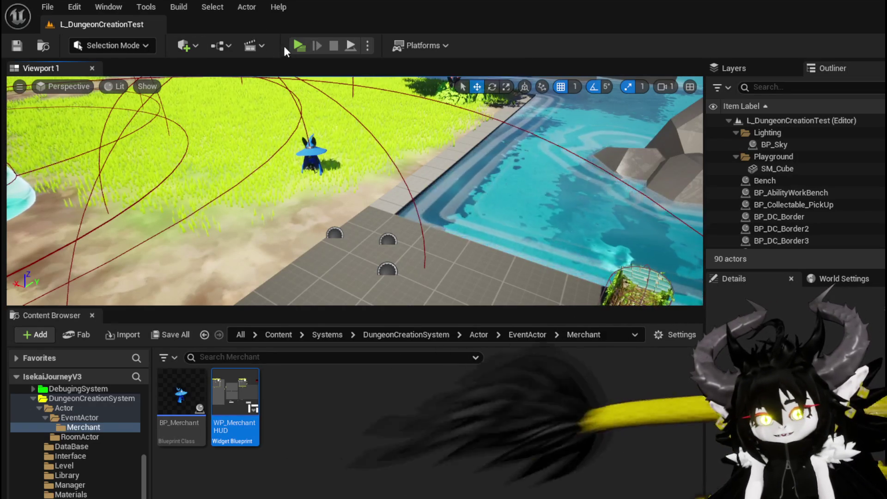
pyautogui.click(292, 45)
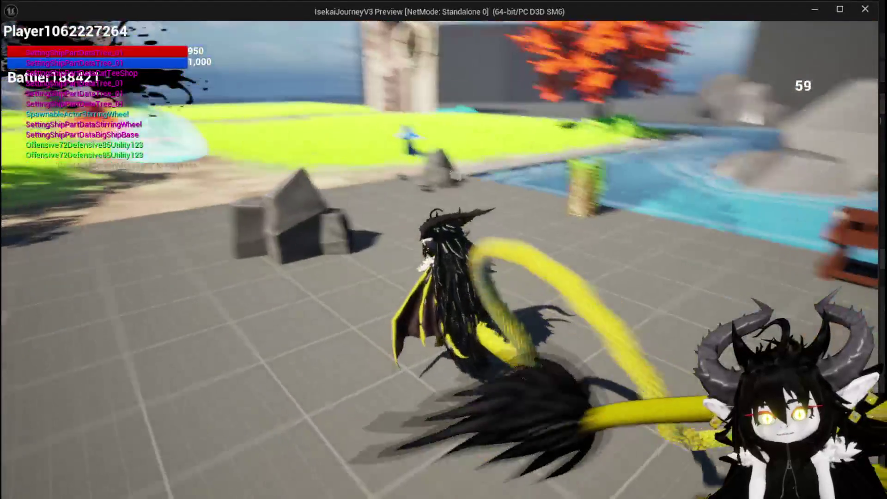
# Run and circle the character around the level, taking off with spread wings
pyautogui.press('space')
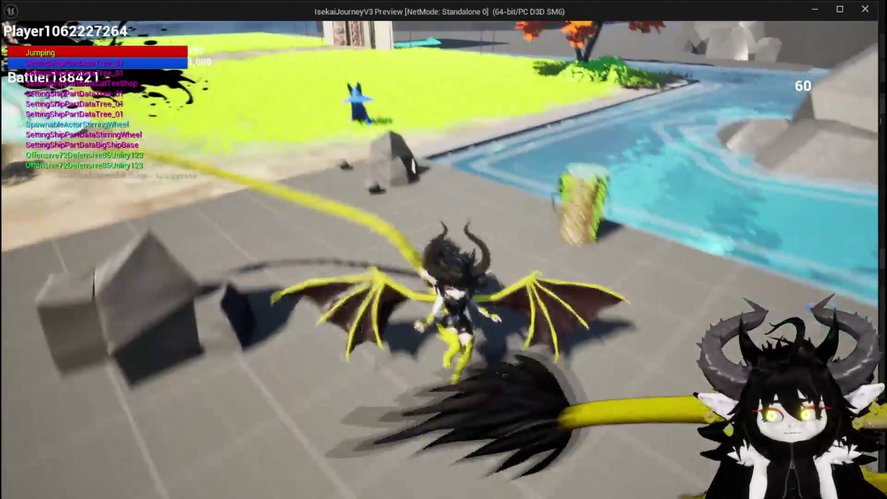
pyautogui.press('a')
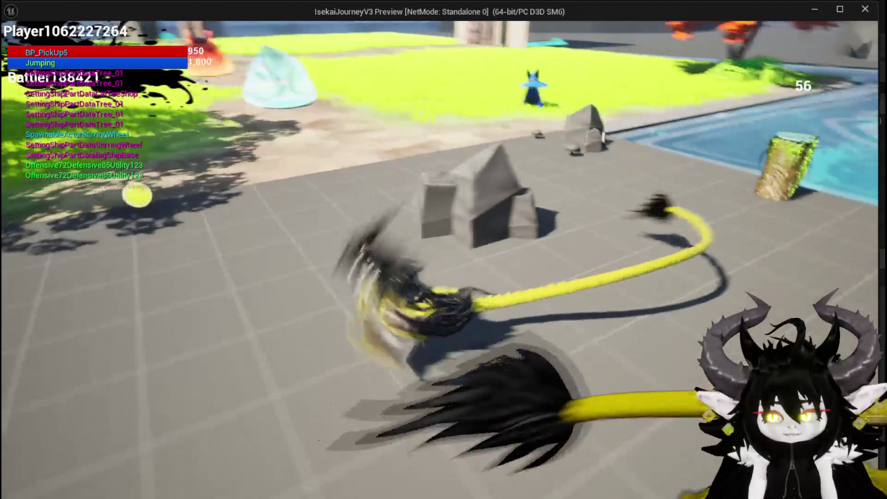
pyautogui.press('w')
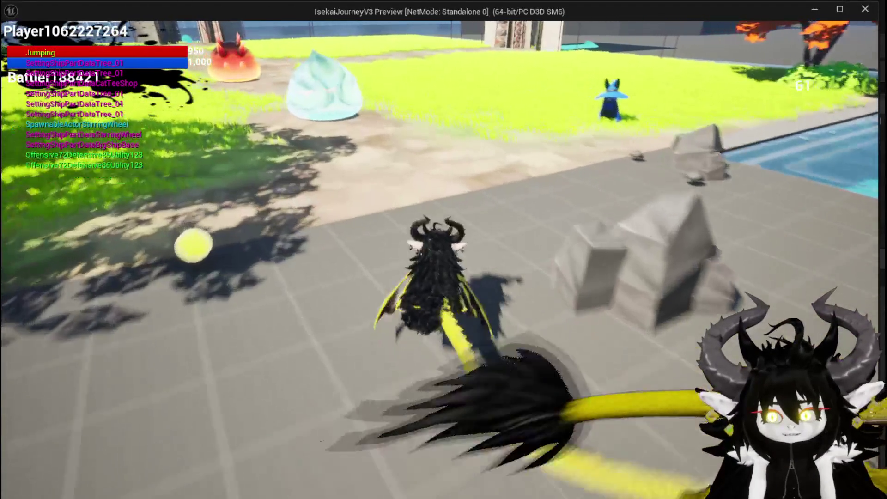
pyautogui.press('d')
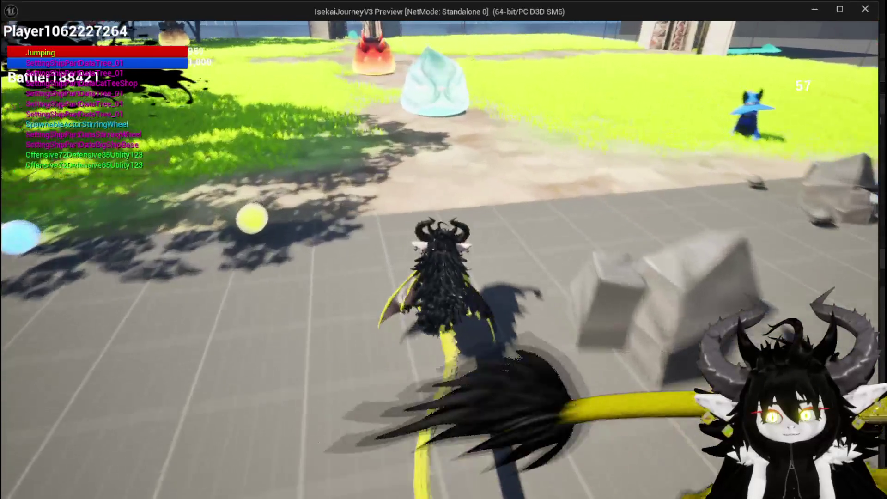
pyautogui.press('space')
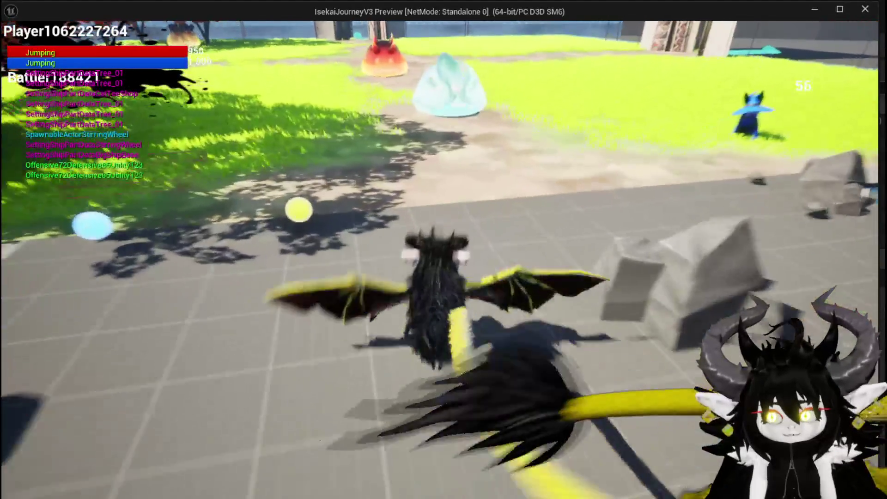
pyautogui.press('a')
pyautogui.press('space')
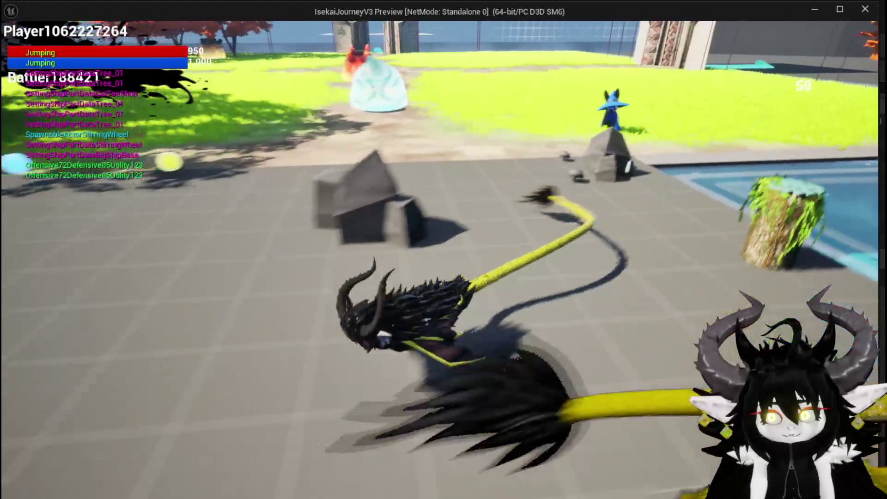
# Run across the tiled arena toward the pool and benches, then exit the playtest
pyautogui.press('space')
pyautogui.press('w')
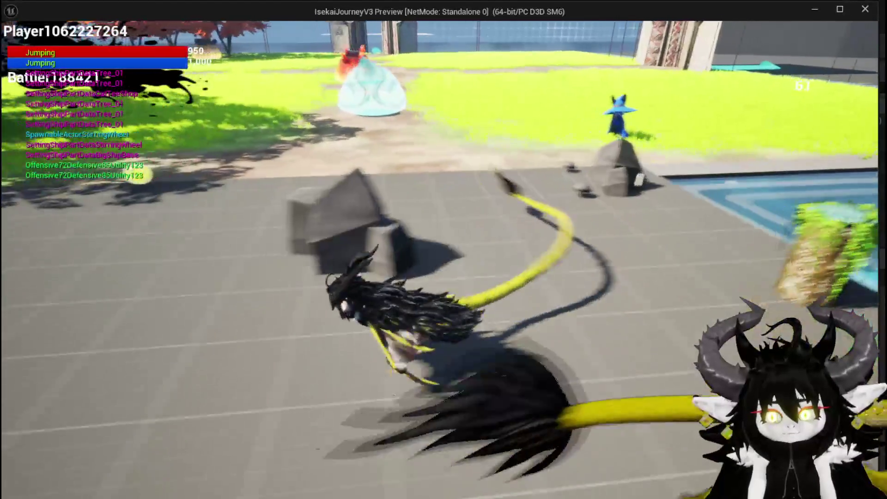
pyautogui.press('w')
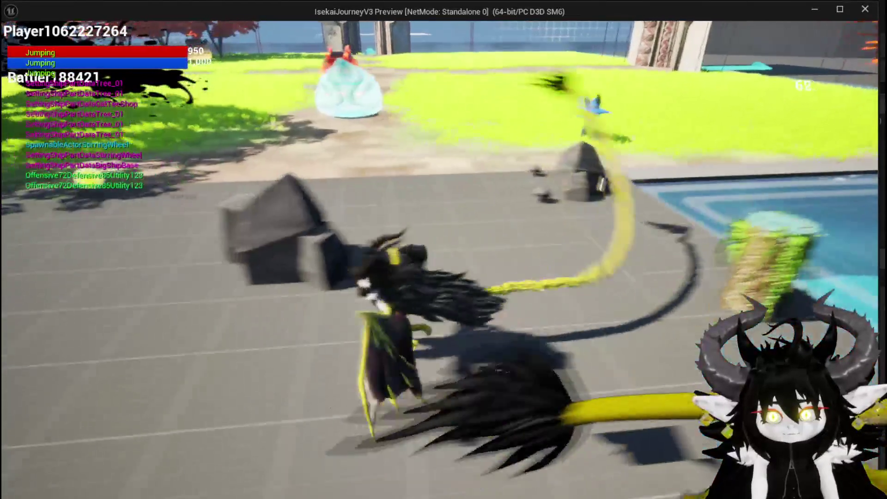
pyautogui.press('w')
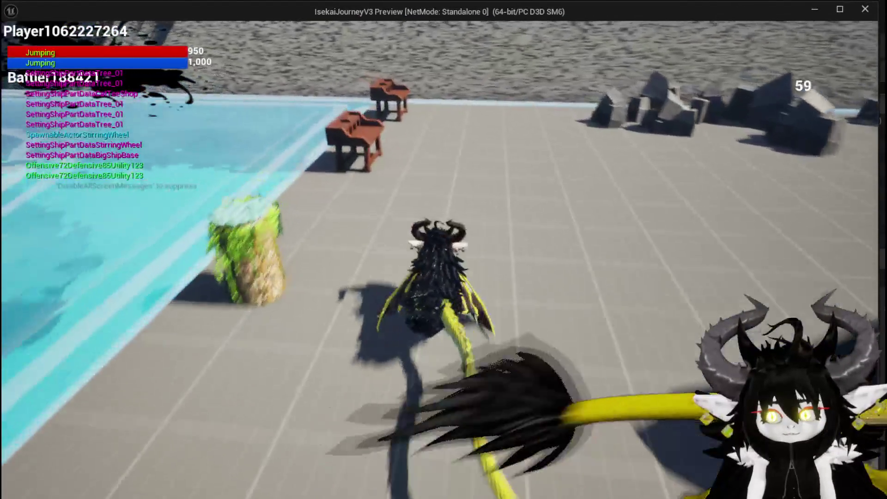
pyautogui.press('w')
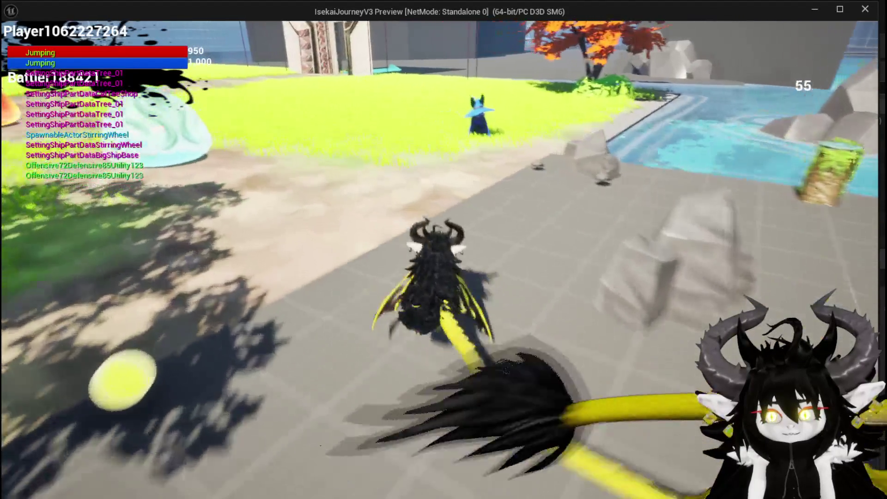
pyautogui.press('w')
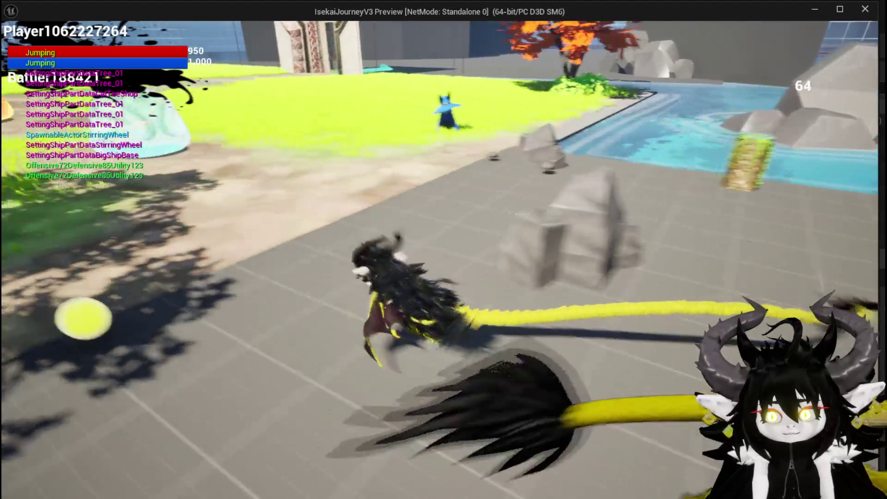
pyautogui.press('w')
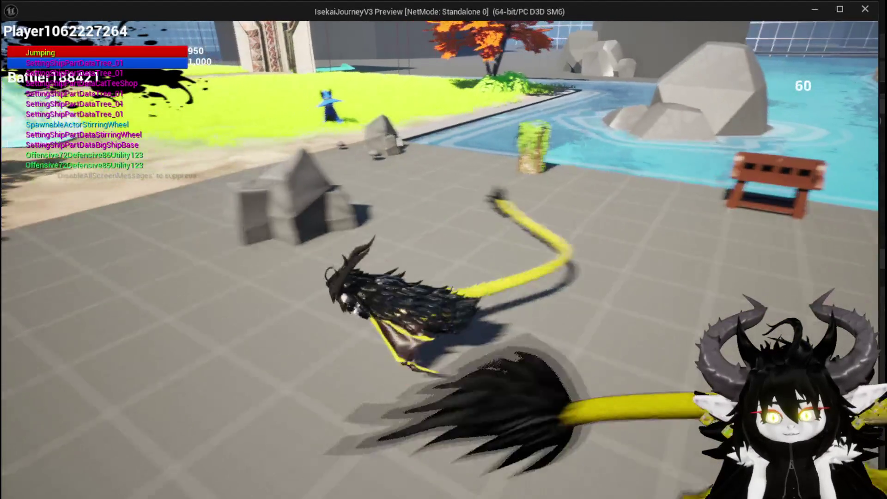
pyautogui.press('Escape')
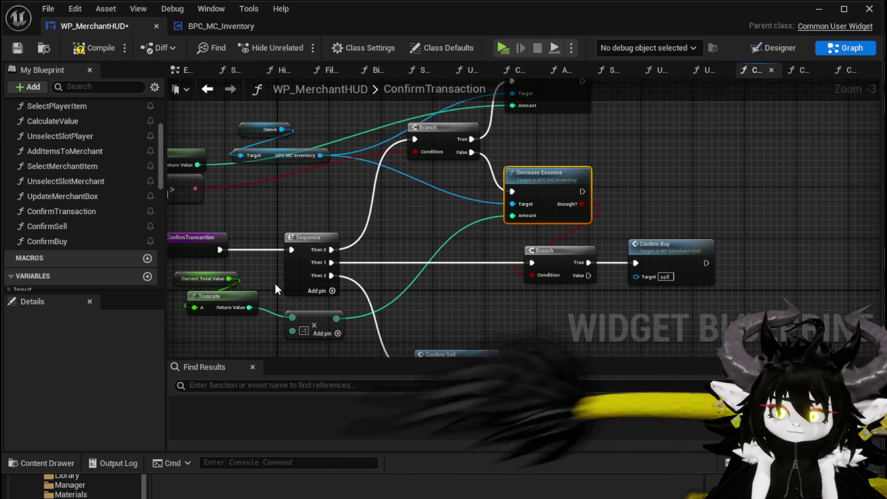
# Move Branch and Confirm Buy beside Decrease Essence and wire Sequence Then 1 into the Branch
pyautogui.moveTo(615, 285); pyautogui.dragTo(601, 278)
pyautogui.moveTo(539, 259)
pyautogui.mouseDown()
pyautogui.moveTo(614, 252)
pyautogui.moveTo(619, 198)
pyautogui.moveTo(596, 195)
pyautogui.mouseUp()
pyautogui.moveTo(737, 176)
pyautogui.mouseDown()
pyautogui.moveTo(694, 167)
pyautogui.moveTo(682, 225)
pyautogui.moveTo(671, 171)
pyautogui.moveTo(655, 231)
pyautogui.moveTo(582, 279)
pyautogui.mouseUp()
pyautogui.keyDown('shift'); pyautogui.click(679, 176); pyautogui.keyUp('shift')
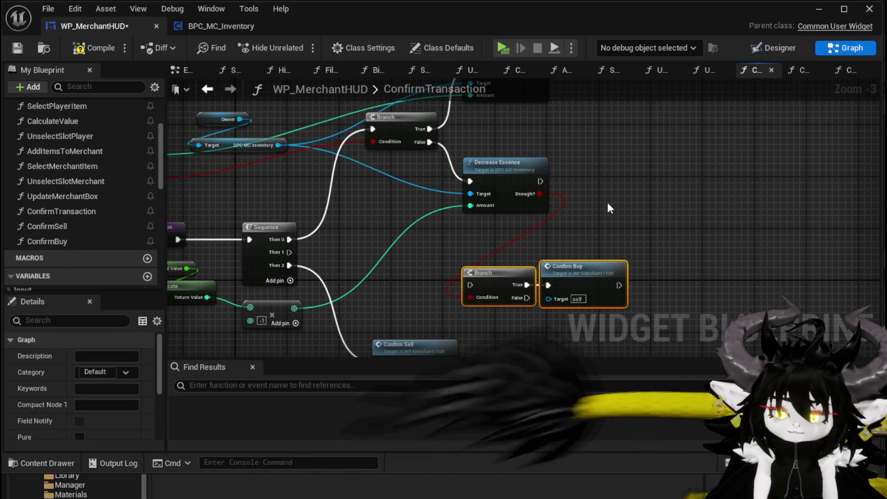
pyautogui.moveTo(290, 252); pyautogui.dragTo(470, 285)
pyautogui.moveTo(595, 282); pyautogui.dragTo(621, 250)
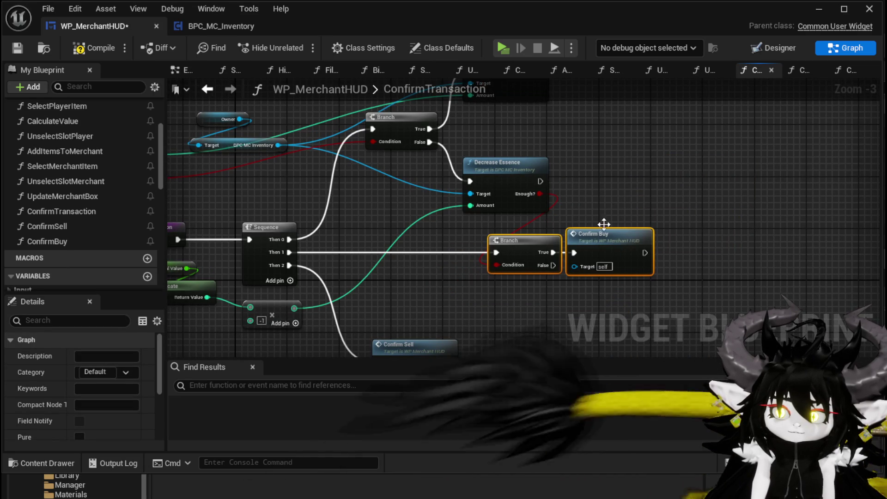
pyautogui.rightClick(540, 194)
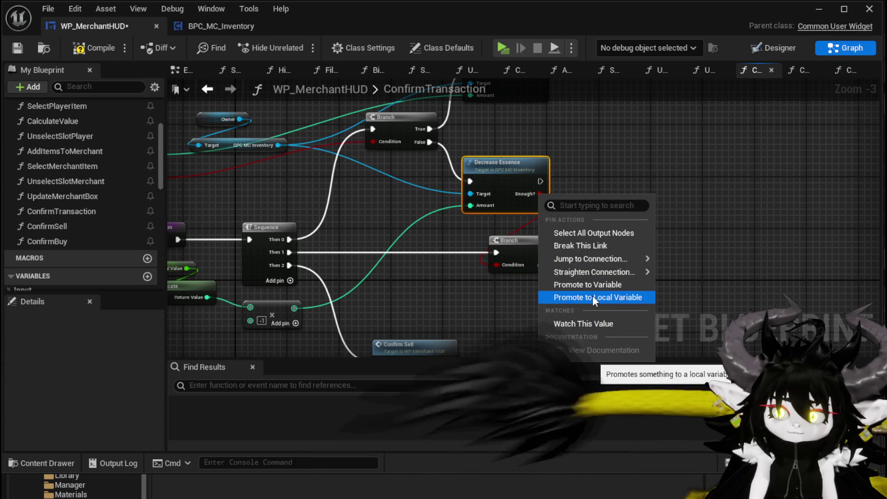
# Promote Decrease Essence's Enough? output to a local variable named TempBool
pyautogui.click(594, 298)
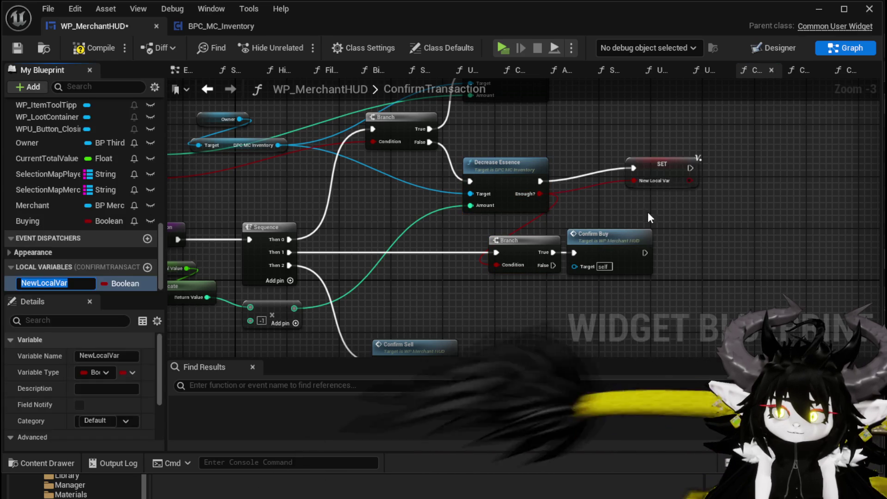
pyautogui.write('Temp')
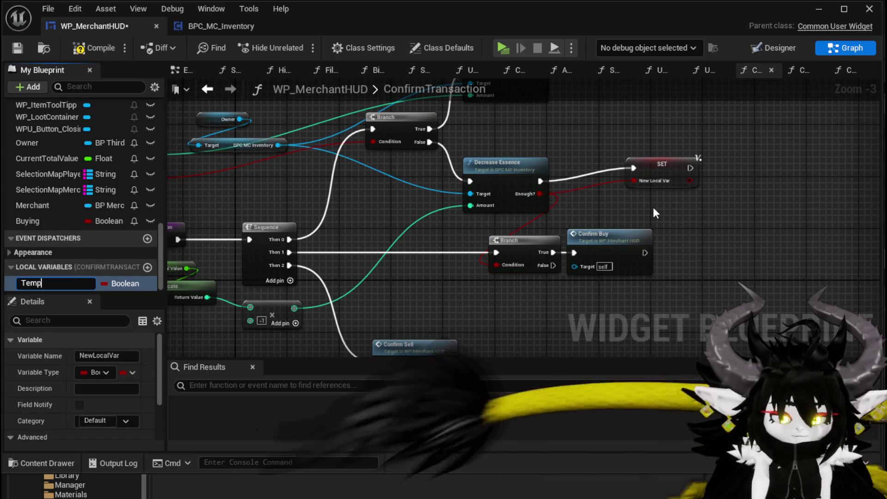
pyautogui.write('Bool')
pyautogui.press('Return')
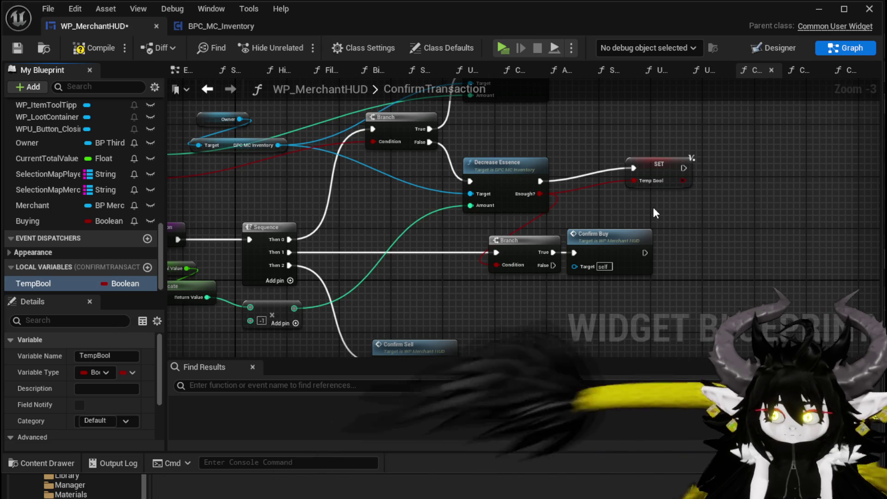
pyautogui.click(559, 190)
pyautogui.moveTo(607, 185); pyautogui.dragTo(607, 191)
# Connect a Buying getter to the Confirm Buy Branch's Condition input
pyautogui.moveTo(66, 218); pyautogui.dragTo(379, 304)
pyautogui.moveTo(454, 276)
pyautogui.mouseDown()
pyautogui.moveTo(457, 287)
pyautogui.moveTo(451, 283)
pyautogui.moveTo(497, 265)
pyautogui.mouseUp()
pyautogui.press('Escape')
pyautogui.moveTo(443, 238); pyautogui.dragTo(450, 218)
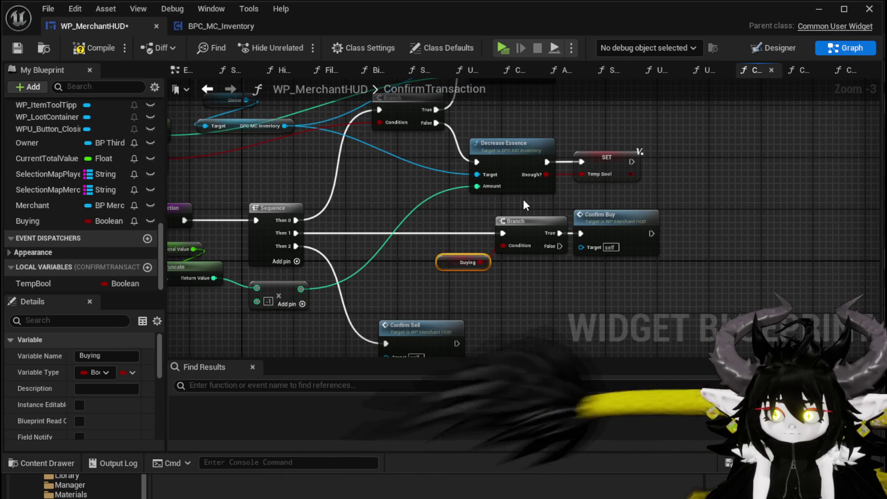
# Paste a copy of the TempBool SET after Increase Essence and set it to true
pyautogui.moveTo(524, 202); pyautogui.dragTo(595, 187)
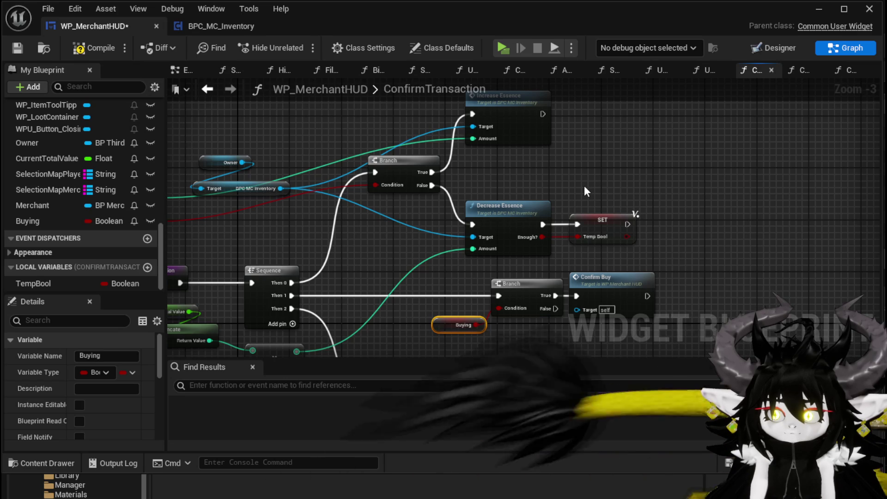
pyautogui.click(623, 216)
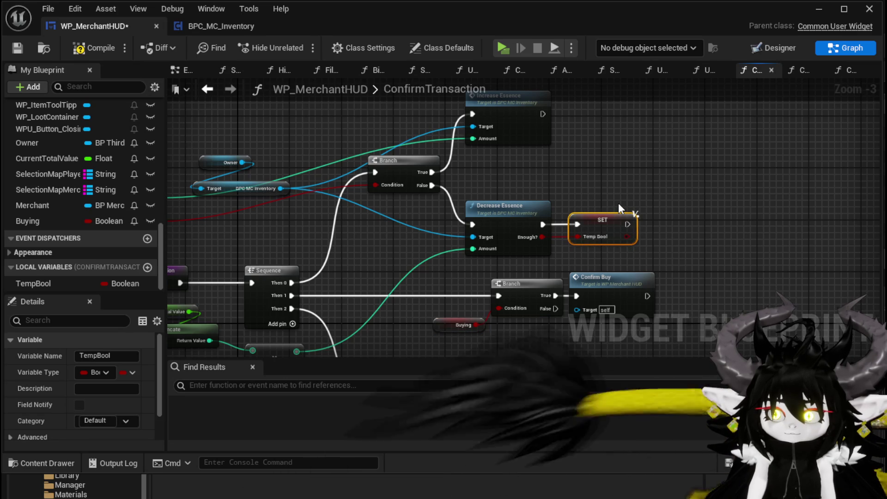
pyautogui.hotkey('ctrl', 'c')
pyautogui.hotkey('ctrl', 'v')
pyautogui.moveTo(543, 114); pyautogui.dragTo(583, 126)
pyautogui.moveTo(606, 121)
pyautogui.mouseDown()
pyautogui.moveTo(640, 131)
pyautogui.moveTo(763, 129)
pyautogui.mouseUp()
pyautogui.click(612, 127)
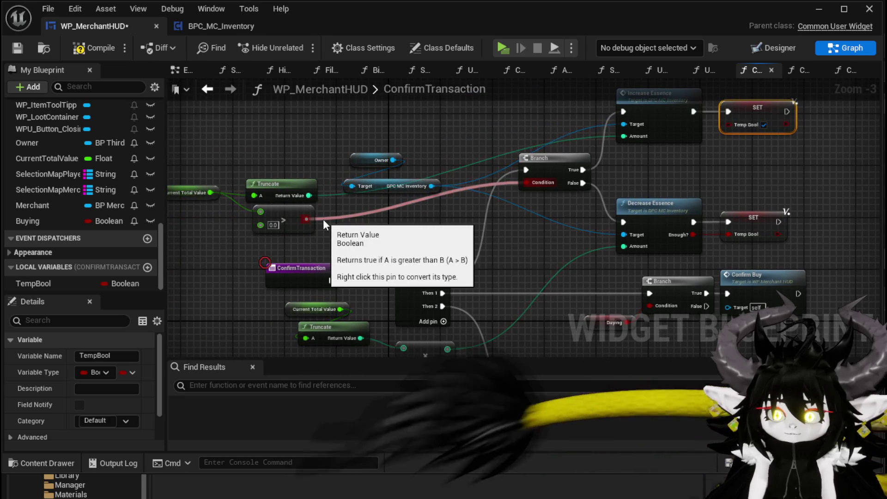
# Review the Branch, Confirm Buy and Confirm Sell nodes, then minimize the blueprint editor
pyautogui.moveTo(210, 153); pyautogui.dragTo(260, 155)
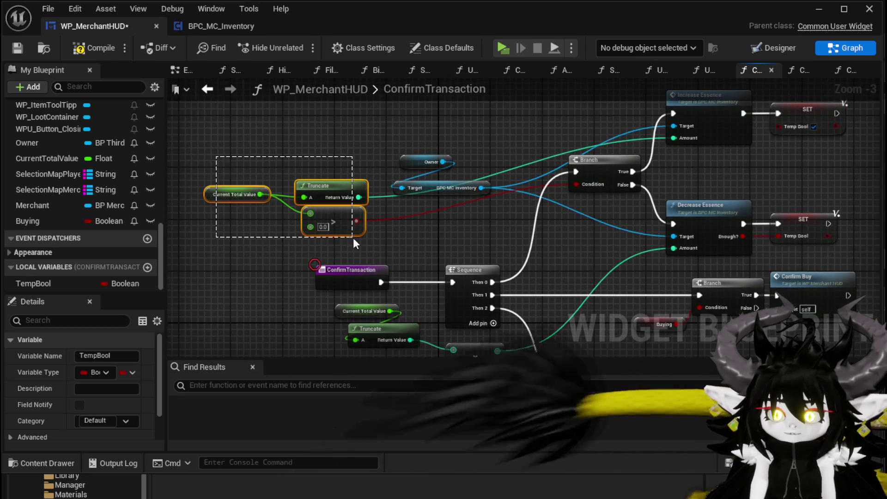
pyautogui.moveTo(353, 237); pyautogui.dragTo(353, 237)
pyautogui.moveTo(547, 220); pyautogui.dragTo(395, 254)
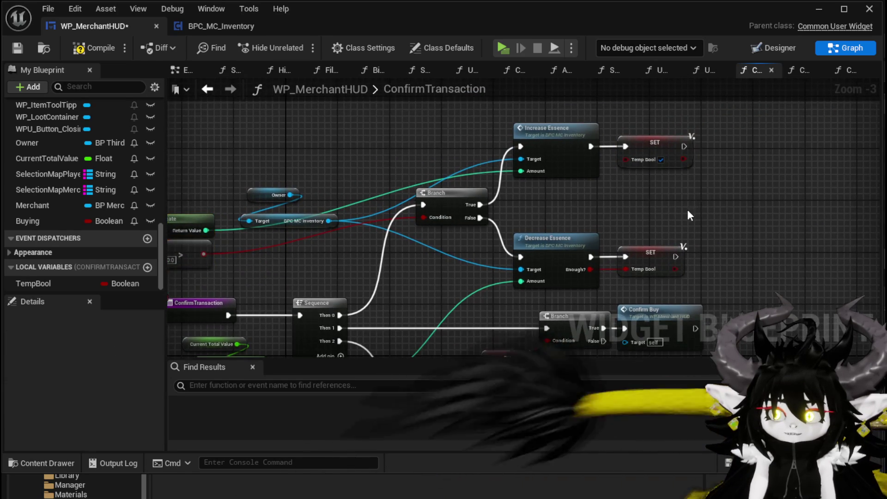
pyautogui.moveTo(689, 215); pyautogui.dragTo(660, 127)
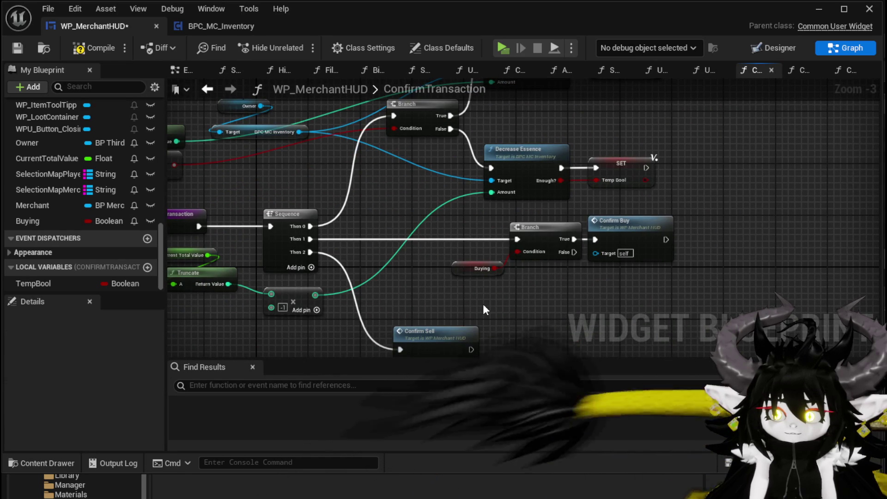
pyautogui.moveTo(515, 297); pyautogui.dragTo(522, 230)
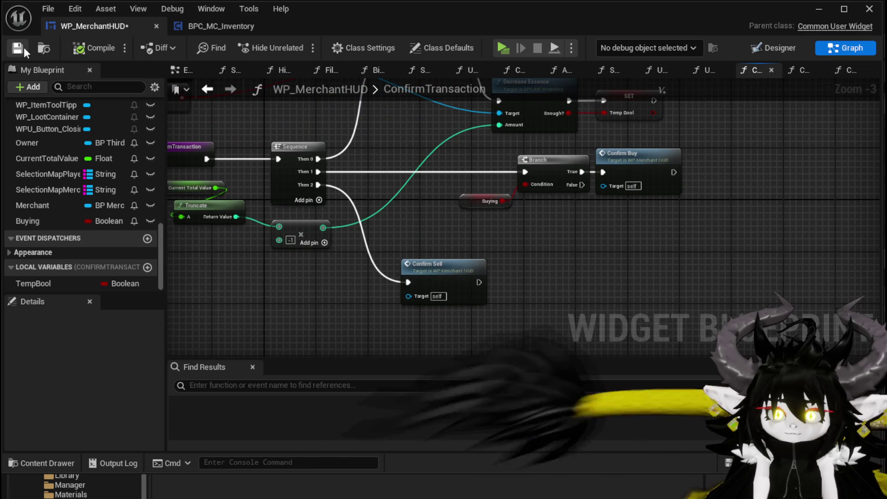
pyautogui.moveTo(431, 110); pyautogui.dragTo(469, 173)
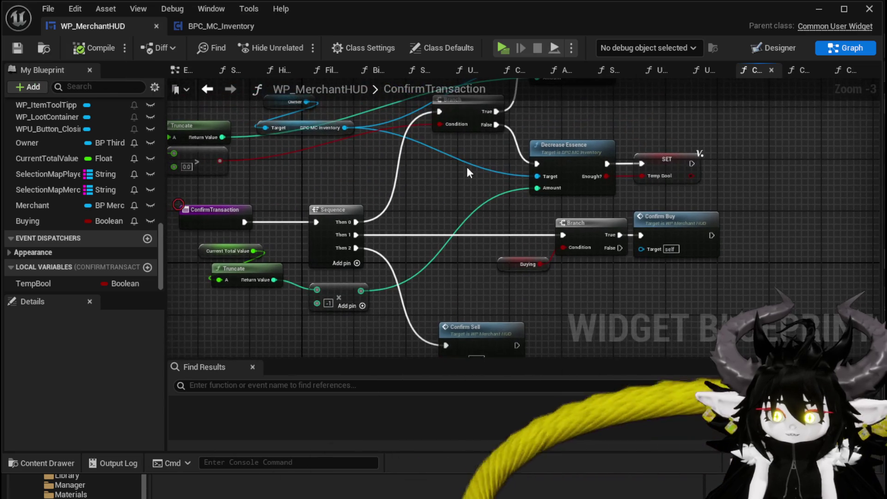
pyautogui.click(818, 11)
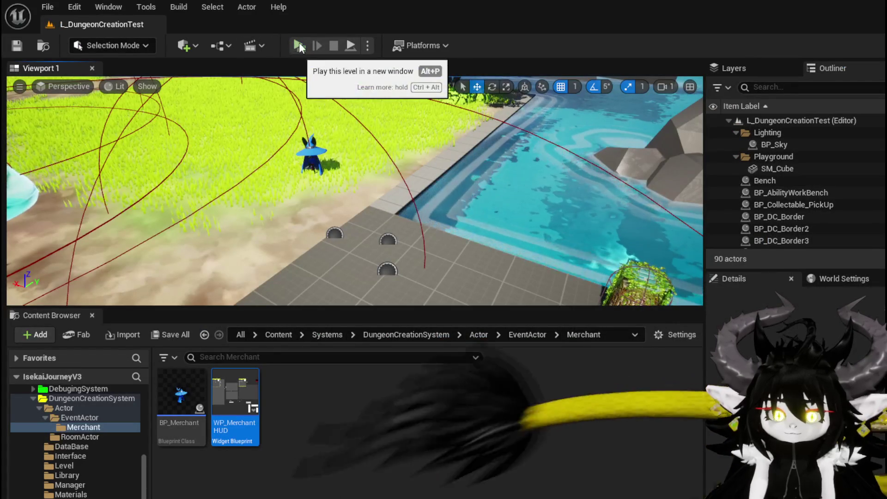
# Start a playtest, open the merchant window, and trade Iron_Chest in and out, then add Iron_Legs
pyautogui.click(298, 45)
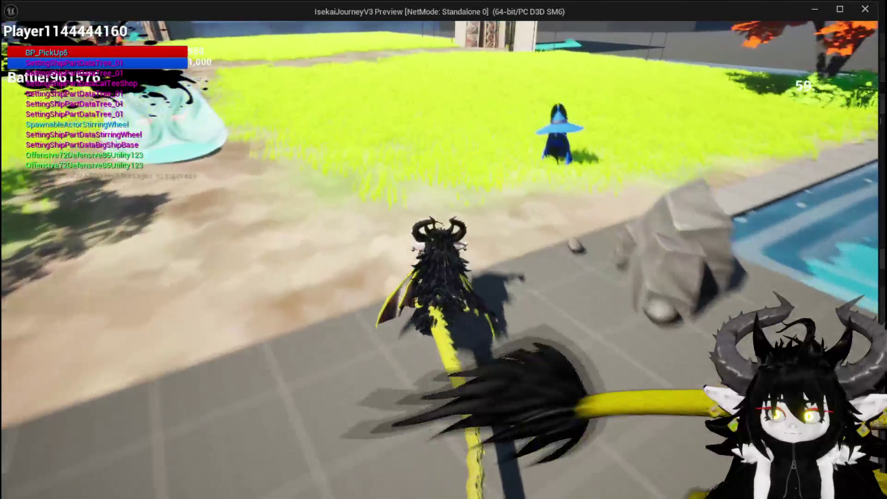
pyautogui.press('e')
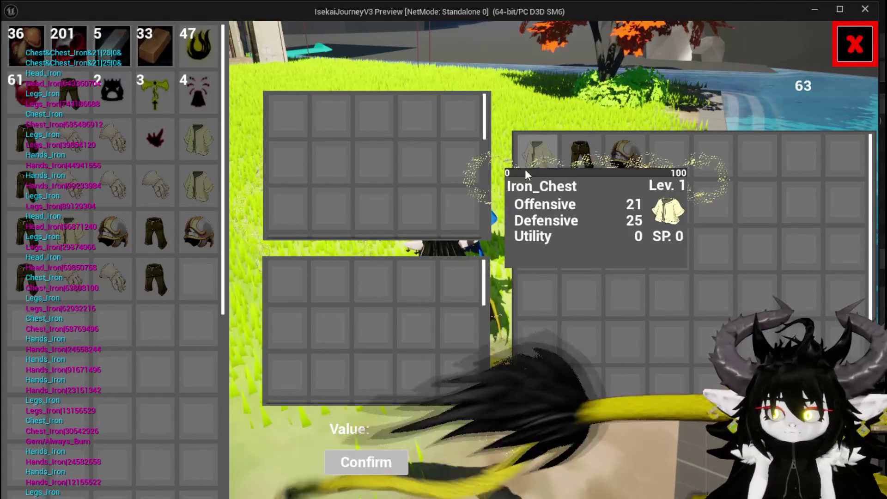
pyautogui.click(525, 170)
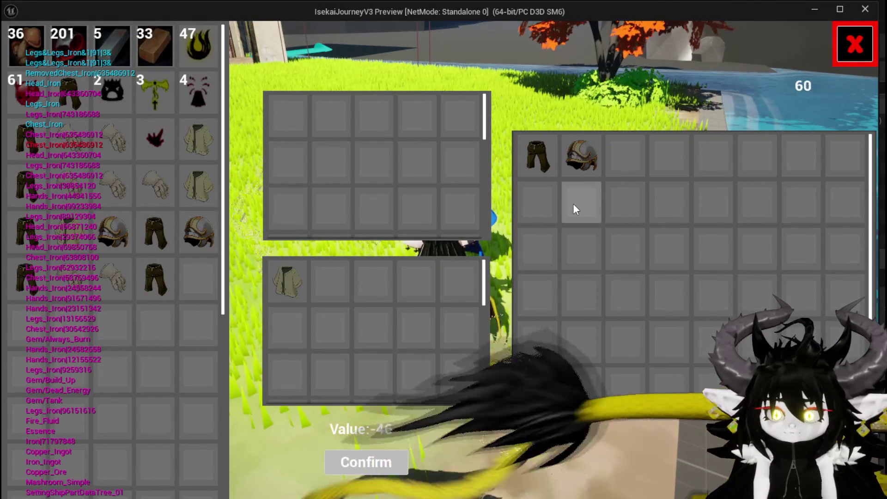
pyautogui.click(284, 287)
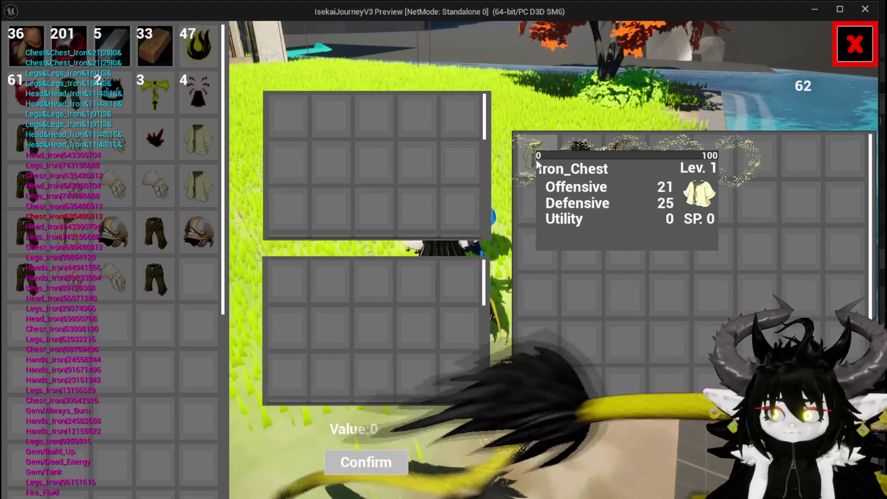
pyautogui.click(593, 166)
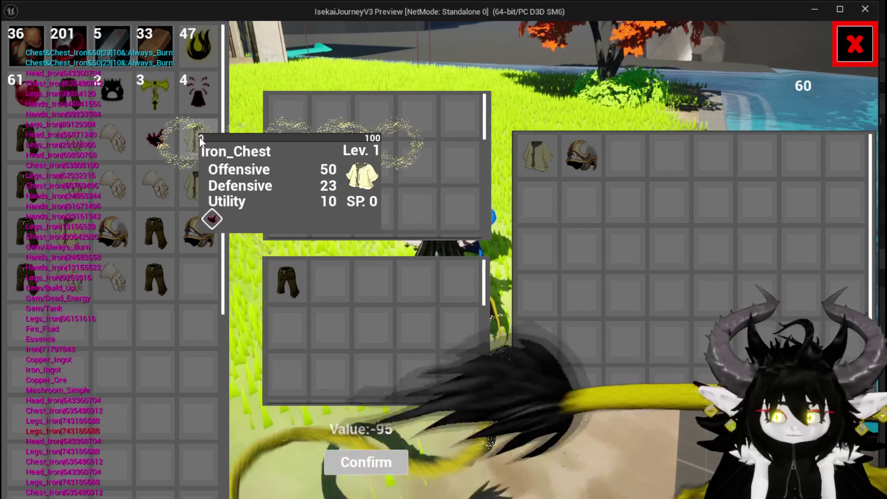
# Add a pair of gloves to the trade, then take them back out
pyautogui.moveTo(201, 149)
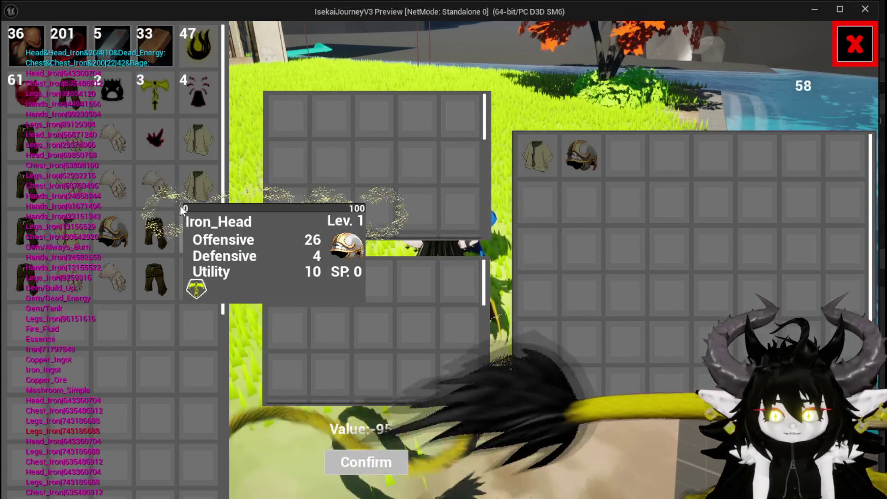
pyautogui.moveTo(165, 195)
pyautogui.moveTo(130, 194)
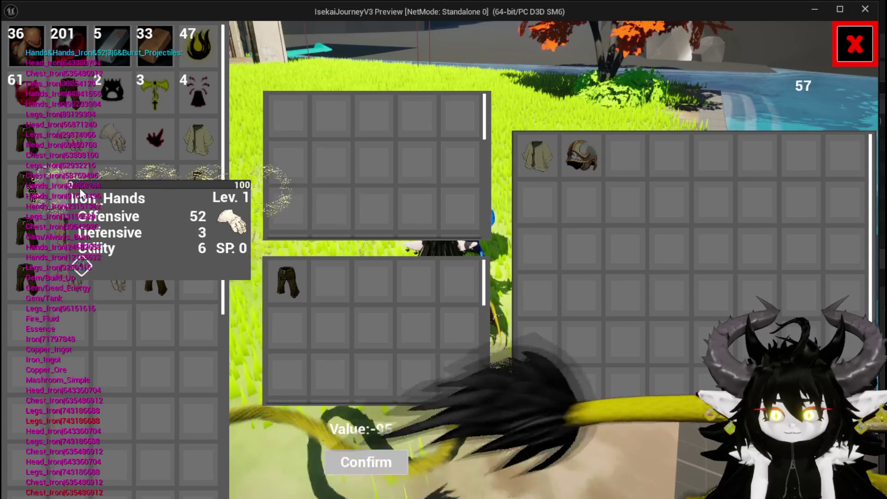
pyautogui.click(78, 188)
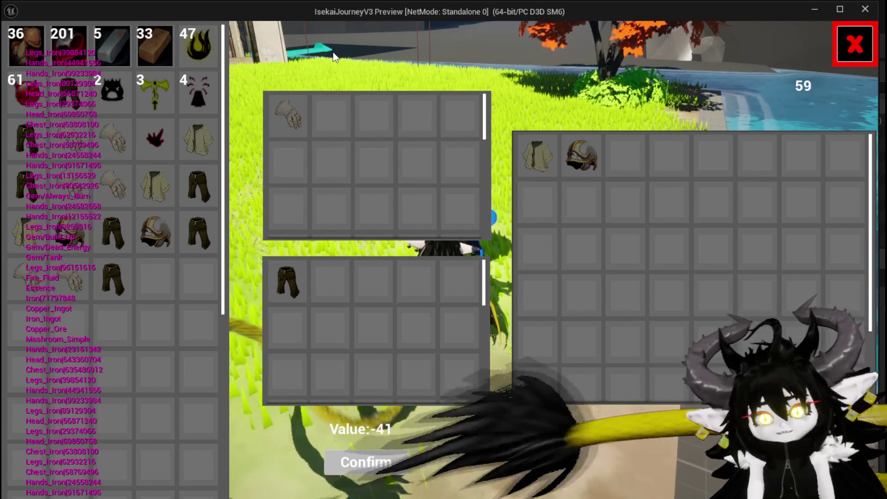
pyautogui.moveTo(292, 126)
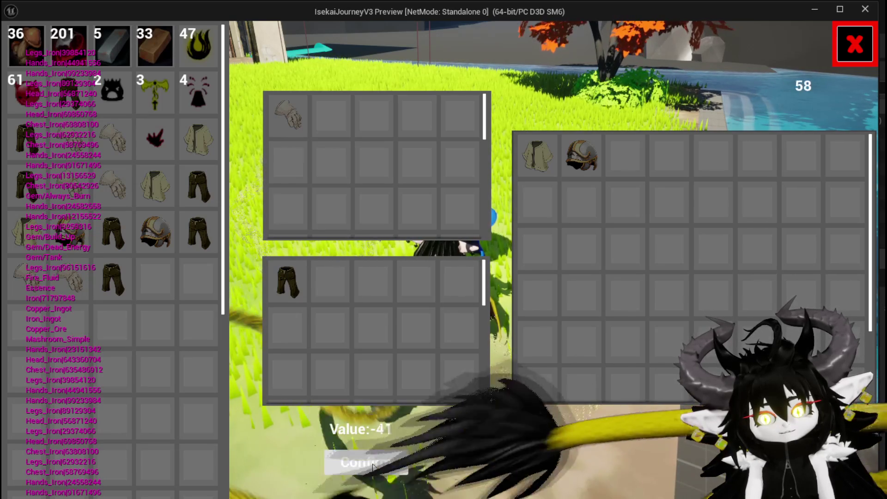
pyautogui.click(373, 463)
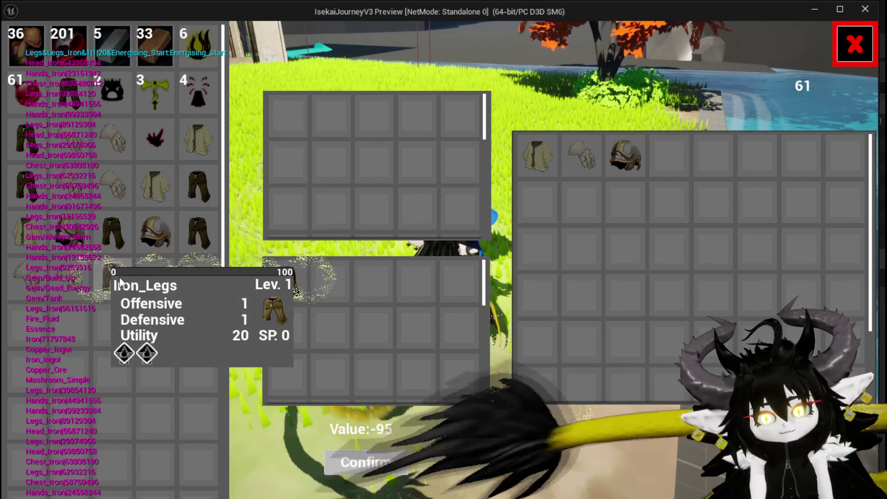
# Check the trade showing Value -95 with Iron_Legs placed, then stop the playtest
pyautogui.moveTo(294, 275)
pyautogui.moveTo(207, 42)
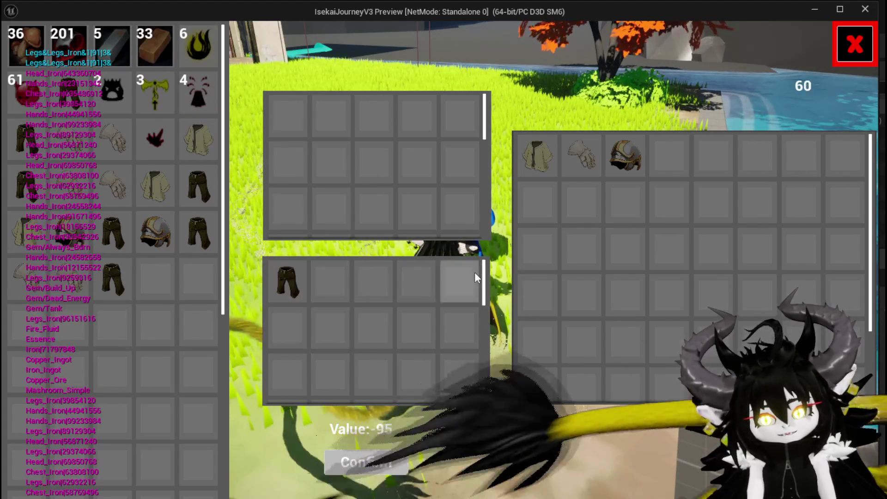
pyautogui.moveTo(641, 165)
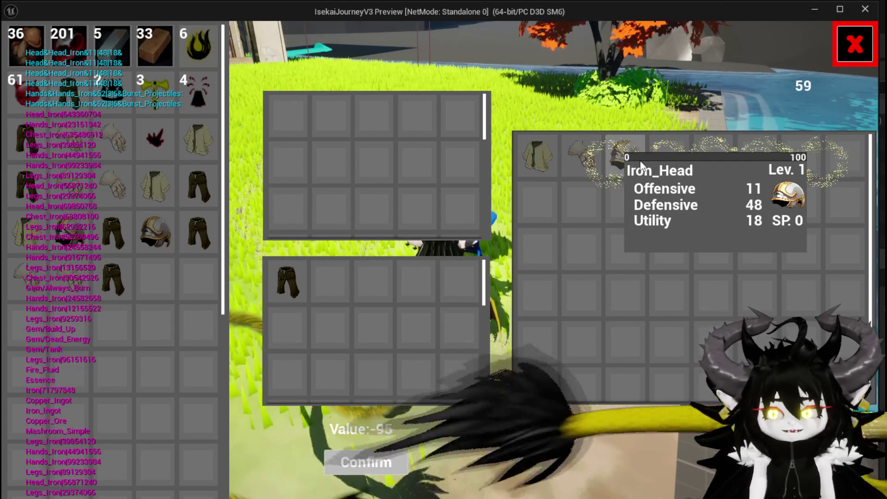
pyautogui.moveTo(306, 294)
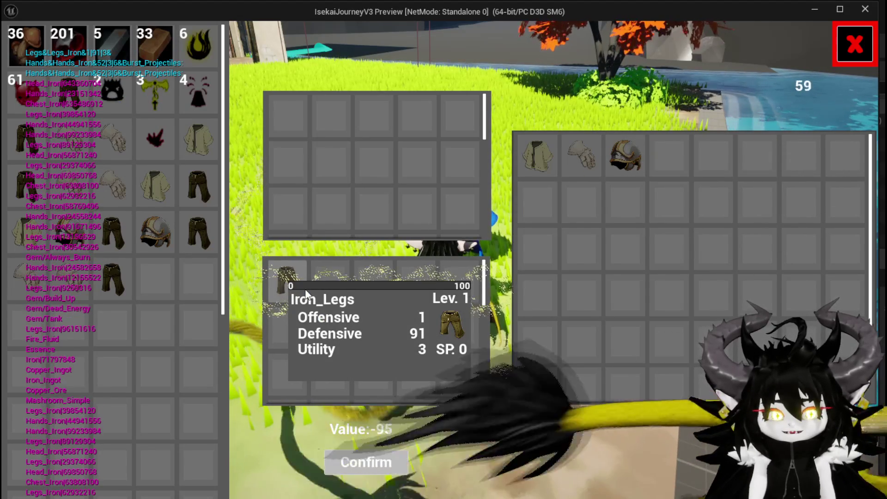
pyautogui.press('Escape')
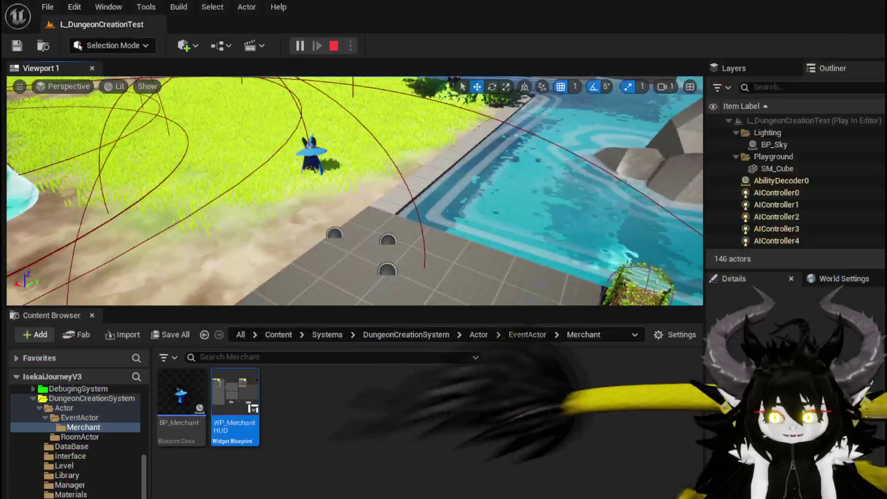
pyautogui.click(17, 44)
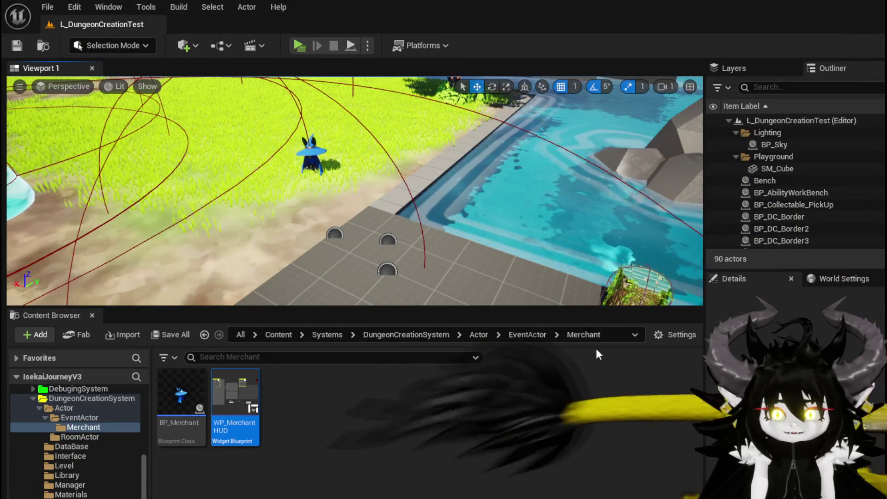
pyautogui.hotkey('alt', 'Tab')
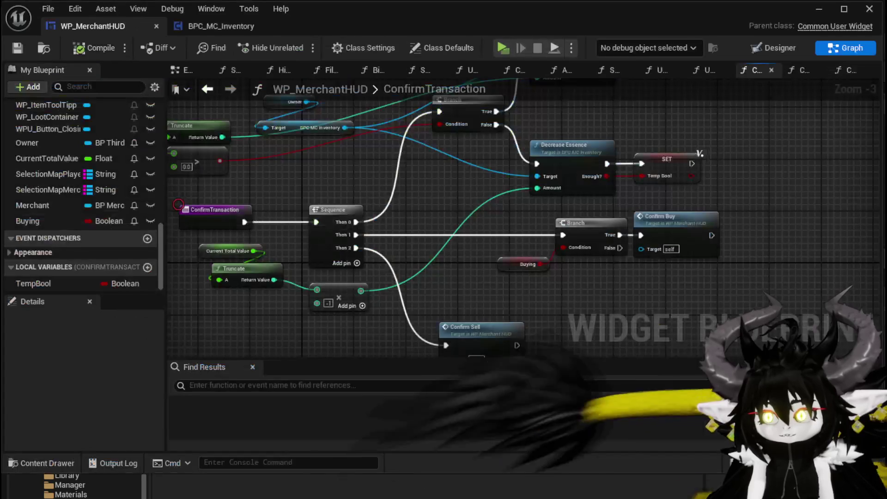
pyautogui.moveTo(455, 192); pyautogui.dragTo(436, 272)
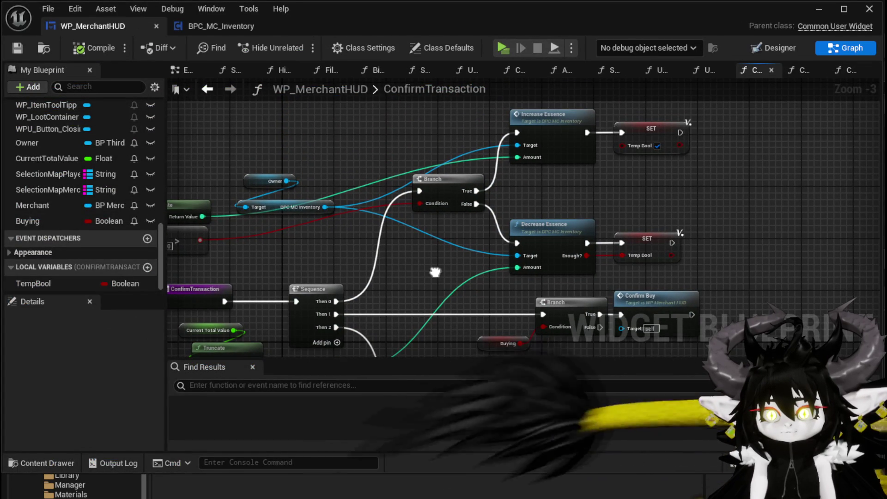
pyautogui.moveTo(423, 206)
pyautogui.mouseDown()
pyautogui.moveTo(421, 234)
pyautogui.moveTo(449, 220)
pyautogui.mouseUp()
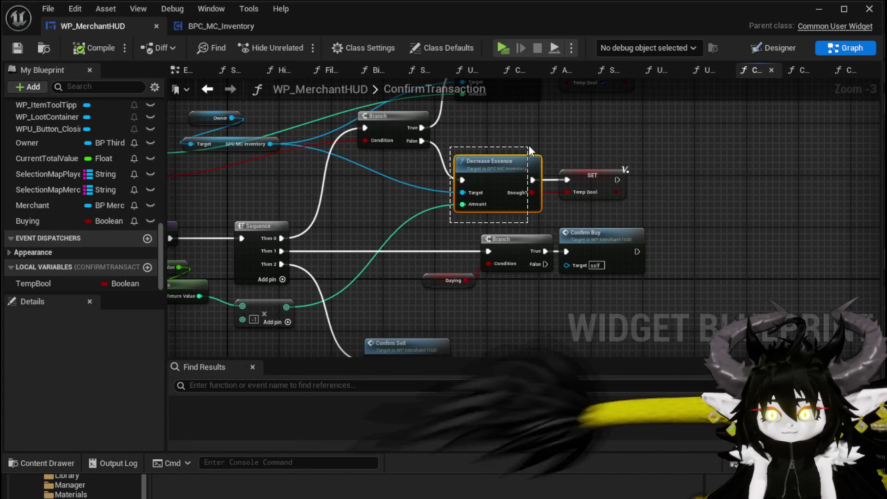
pyautogui.moveTo(528, 145)
pyautogui.mouseDown()
pyautogui.moveTo(556, 147)
pyautogui.moveTo(537, 142)
pyautogui.mouseUp()
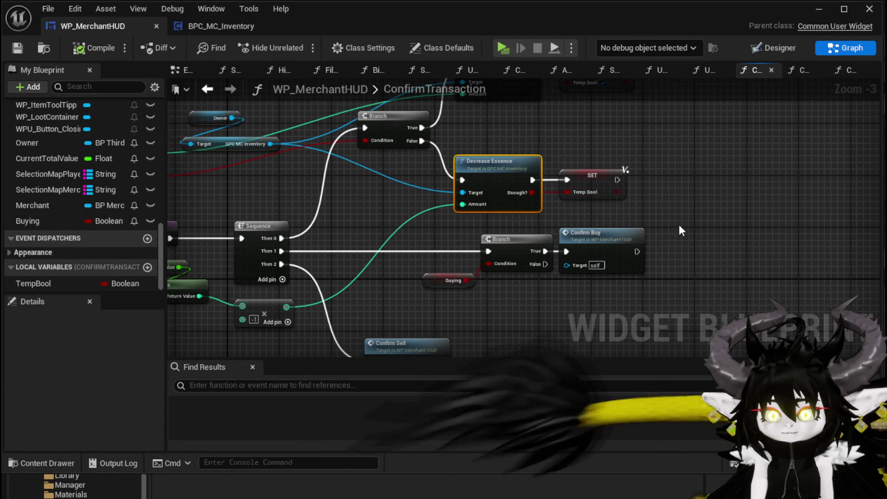
pyautogui.moveTo(674, 234); pyautogui.dragTo(722, 179)
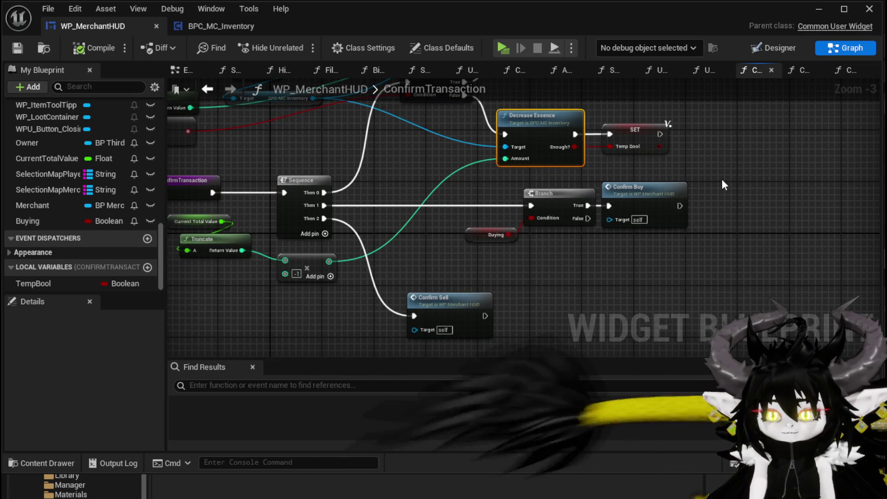
pyautogui.moveTo(316, 225); pyautogui.dragTo(454, 252)
pyautogui.rightClick(319, 213)
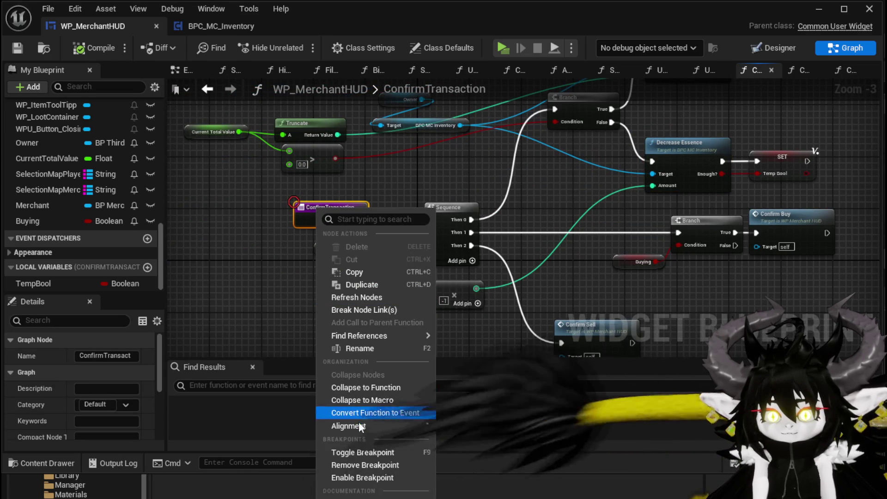
# Enable a breakpoint on the ConfirmTransaction entry node and minimize the blueprint editor
pyautogui.click(357, 475)
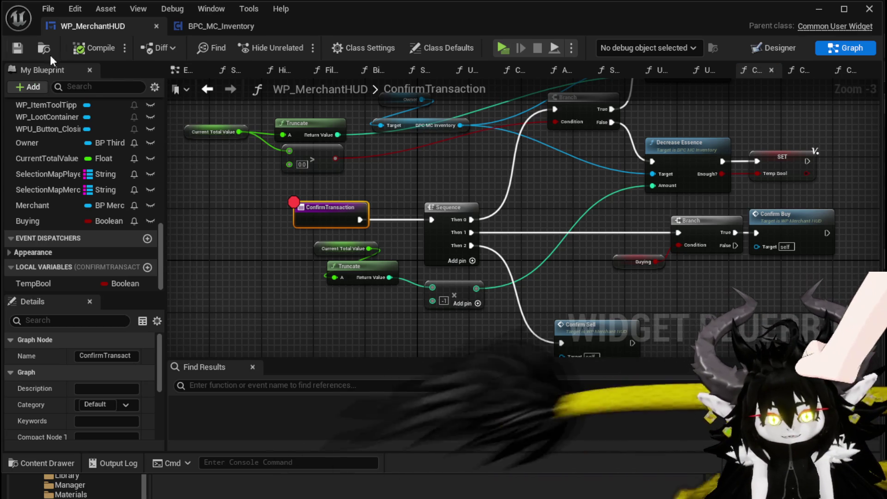
pyautogui.click(825, 15)
# Reopen WP_MerchantHUD, pan to the essence nodes, then minimize it again
pyautogui.doubleClick(222, 382)
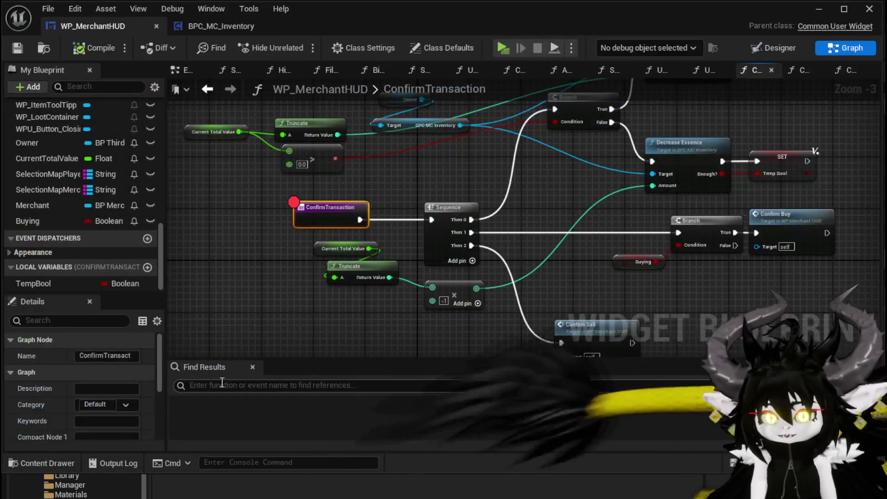
pyautogui.moveTo(367, 293); pyautogui.dragTo(268, 294)
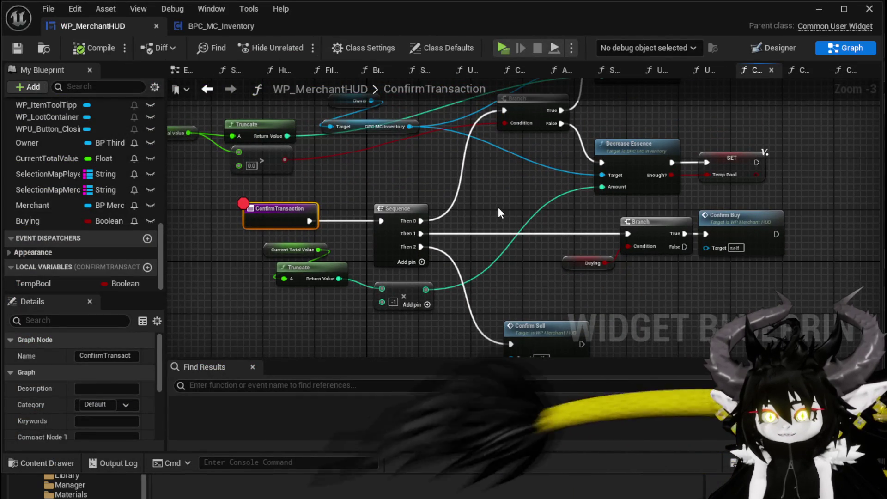
pyautogui.moveTo(498, 188); pyautogui.dragTo(509, 268)
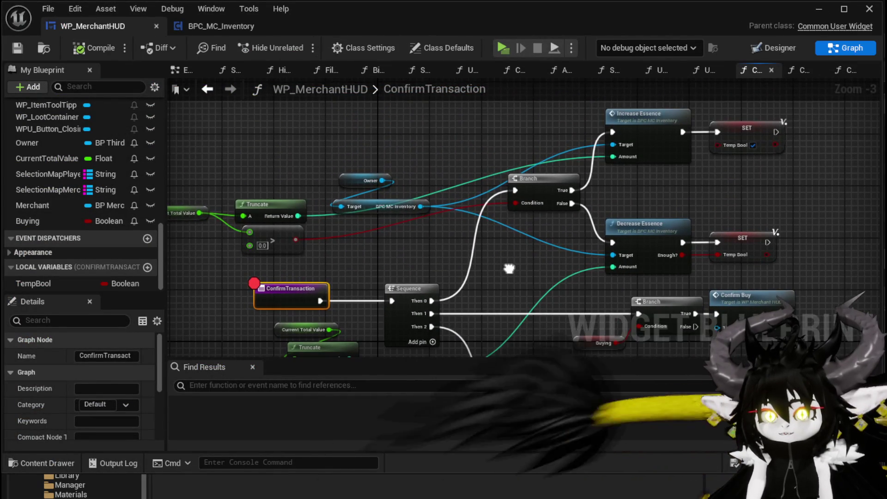
pyautogui.click(813, 12)
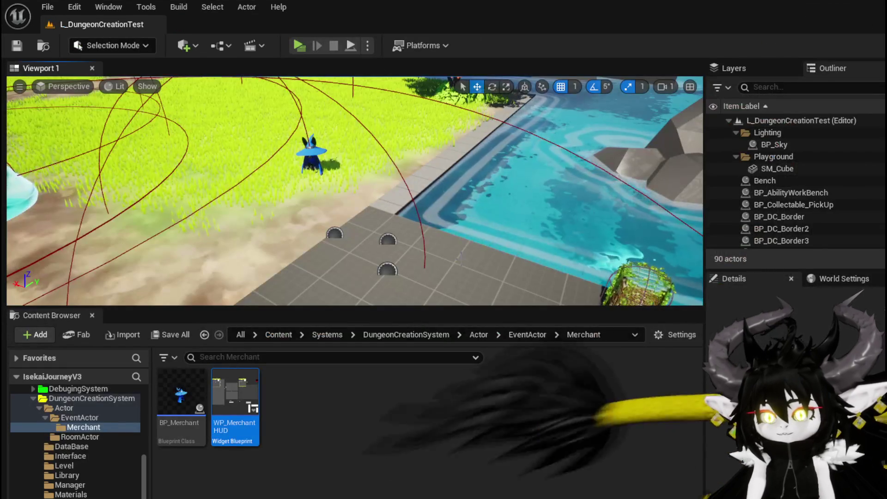
# Start a playtest, open the merchant trade window, and put Iron_Legs up for sale then withdraw it
pyautogui.click(298, 45)
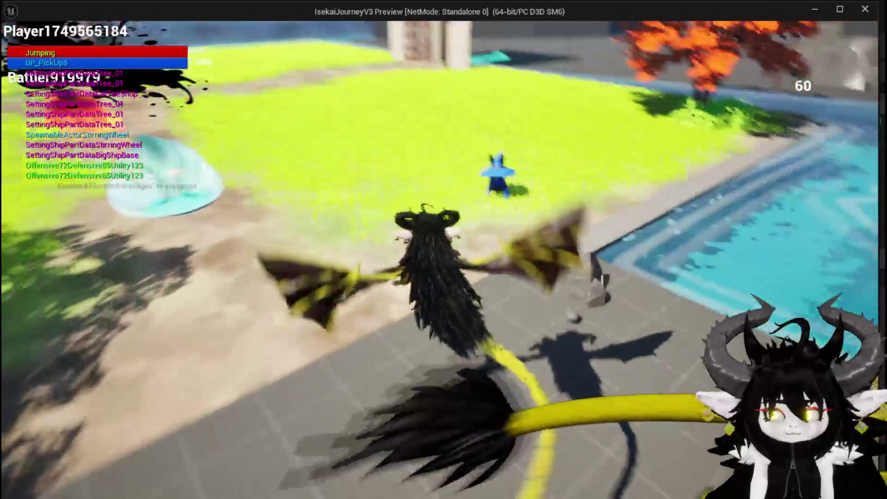
pyautogui.press('e')
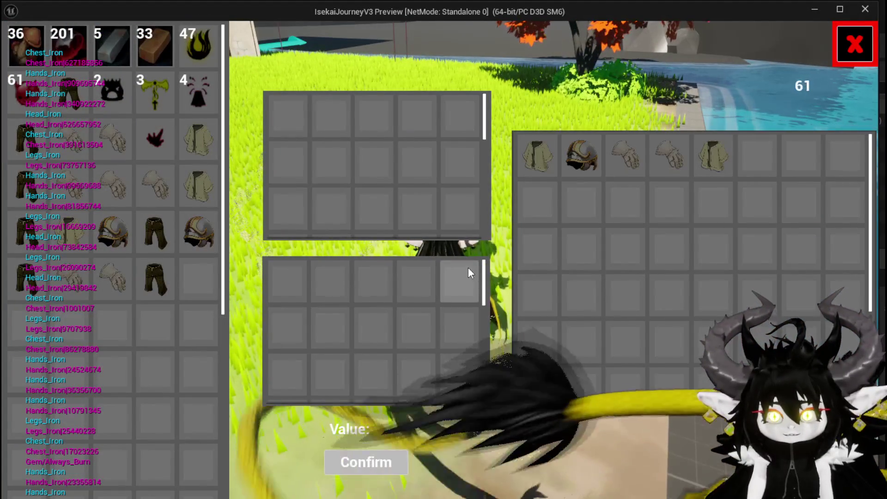
pyautogui.moveTo(169, 249)
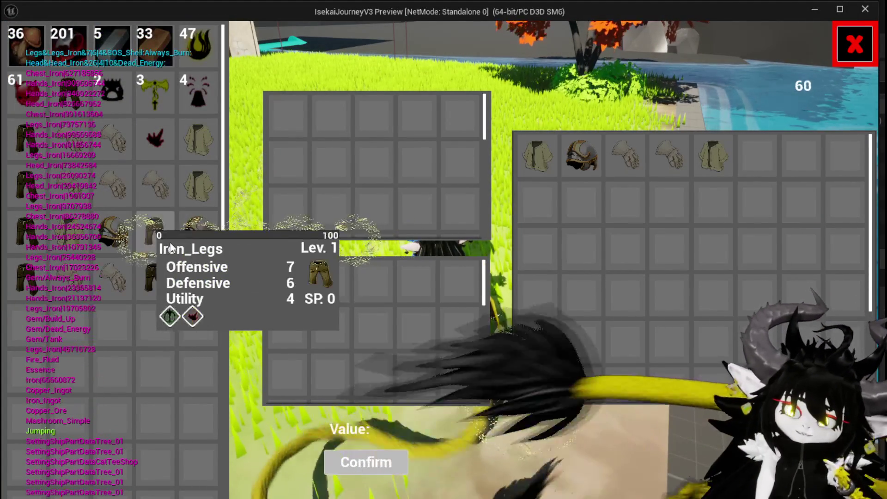
pyautogui.moveTo(127, 244)
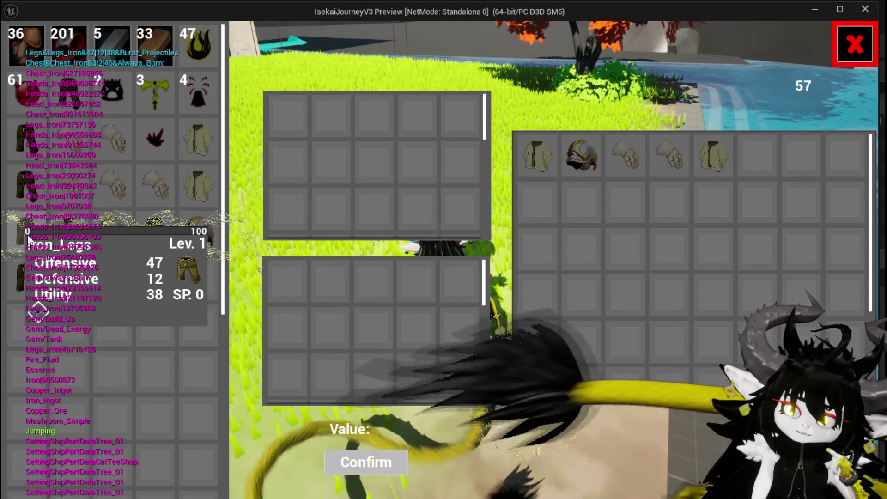
pyautogui.click(28, 238)
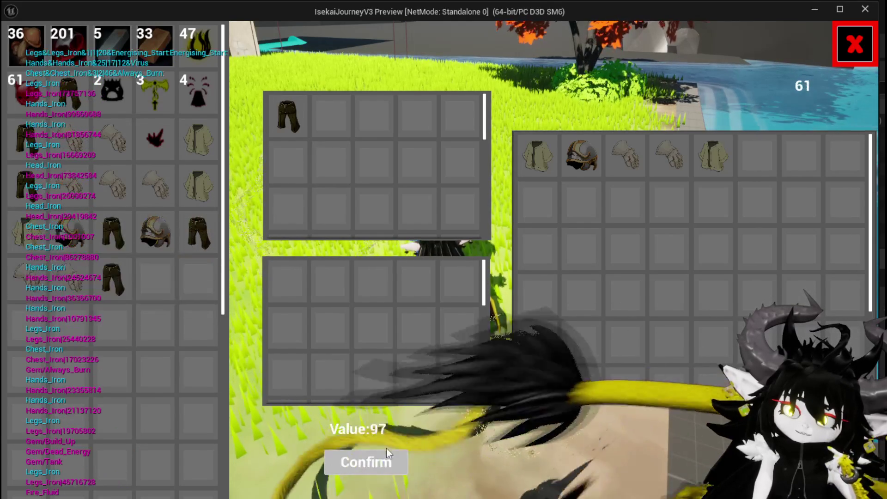
pyautogui.click(298, 135)
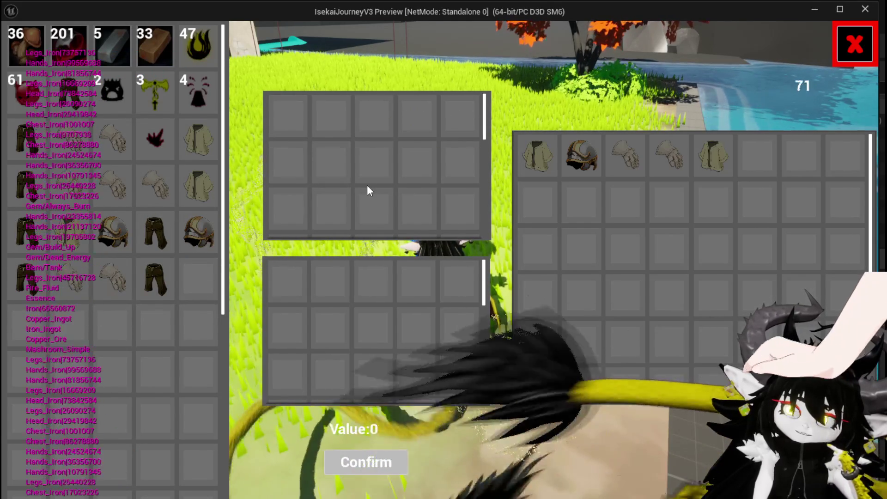
# Add the merchant's Iron_Hands to the purchase and place Iron_Legs in the sale grid
pyautogui.moveTo(530, 167)
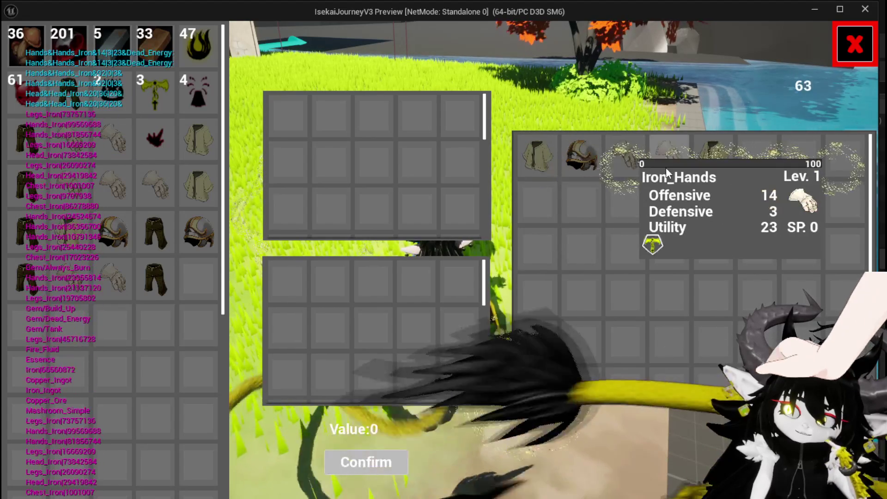
pyautogui.click(667, 168)
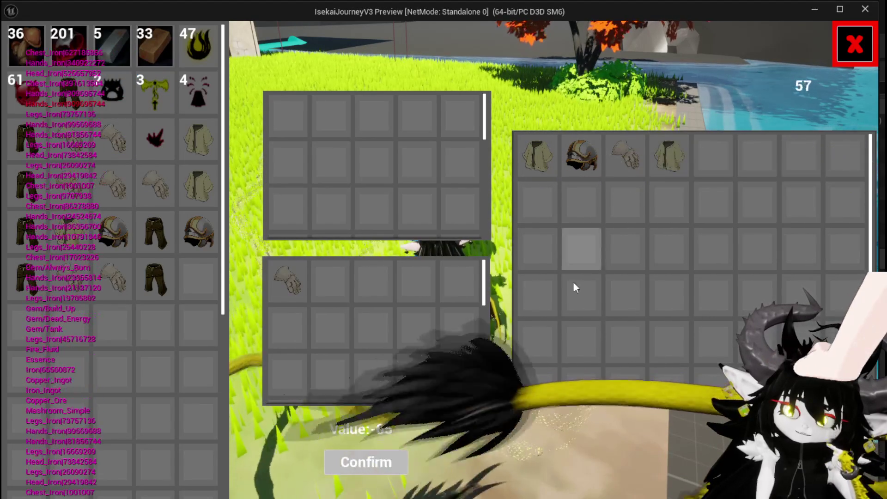
pyautogui.moveTo(45, 236)
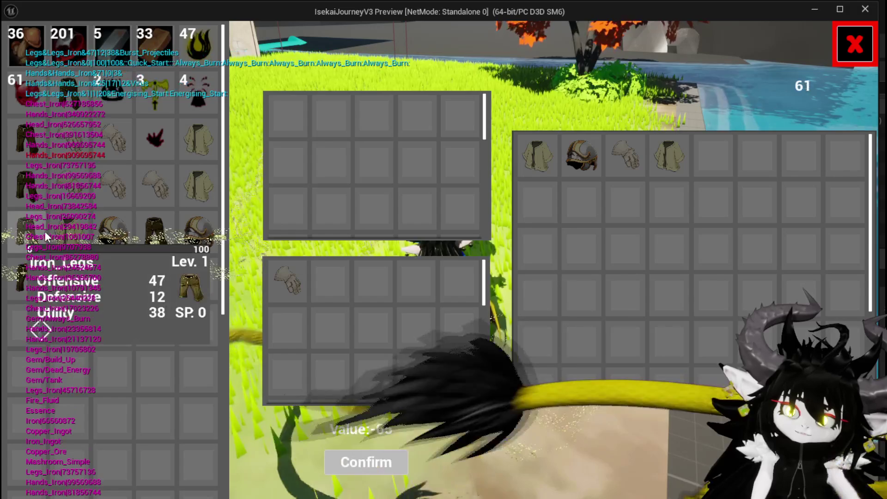
pyautogui.moveTo(38, 202)
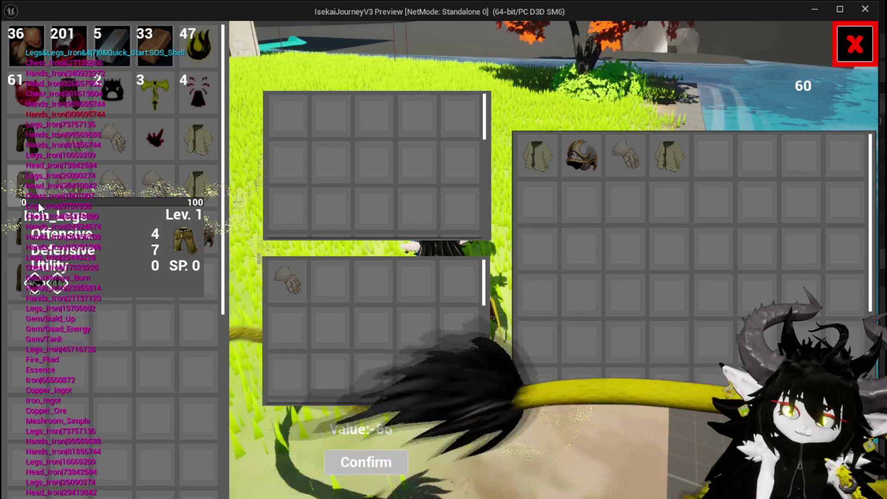
pyautogui.click(38, 201)
pyautogui.click(290, 115)
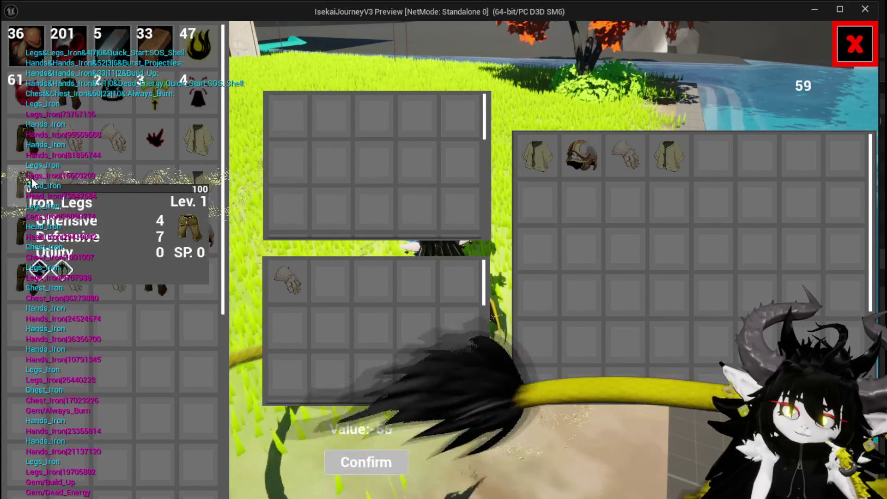
pyautogui.click(18, 143)
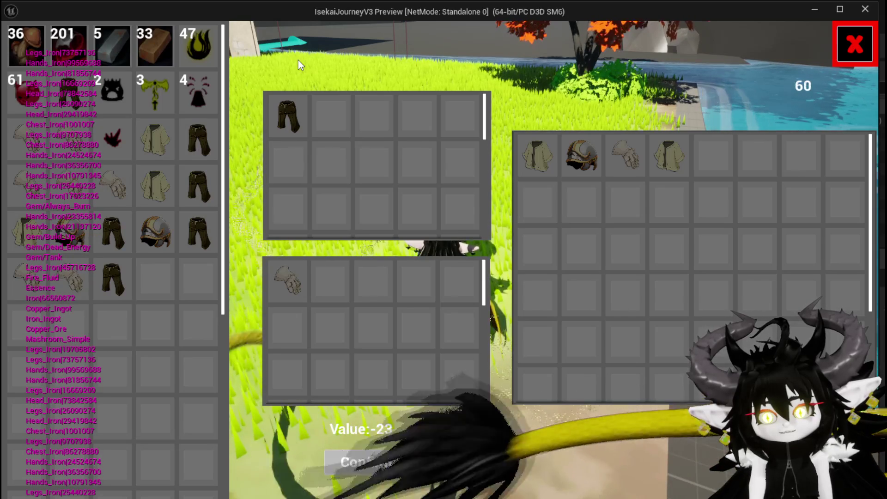
# Confirm the Value -23 trade so execution halts at the ConfirmTransaction breakpoint
pyautogui.moveTo(297, 278)
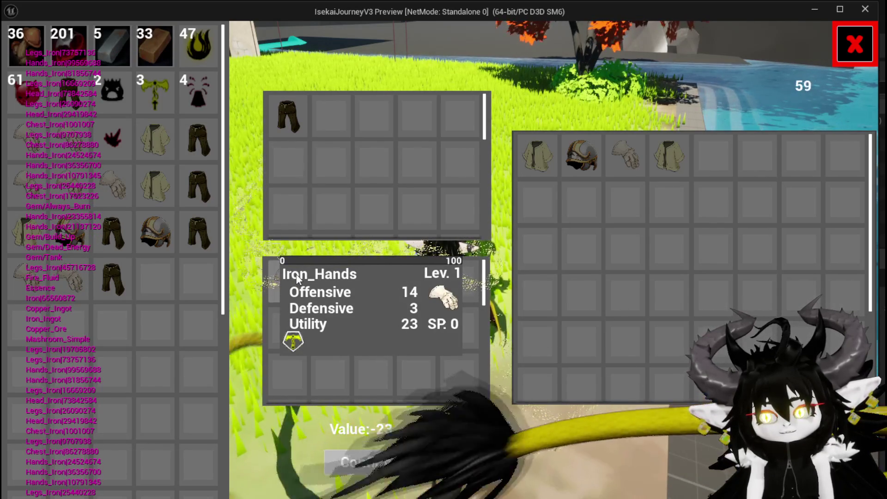
pyautogui.moveTo(204, 95)
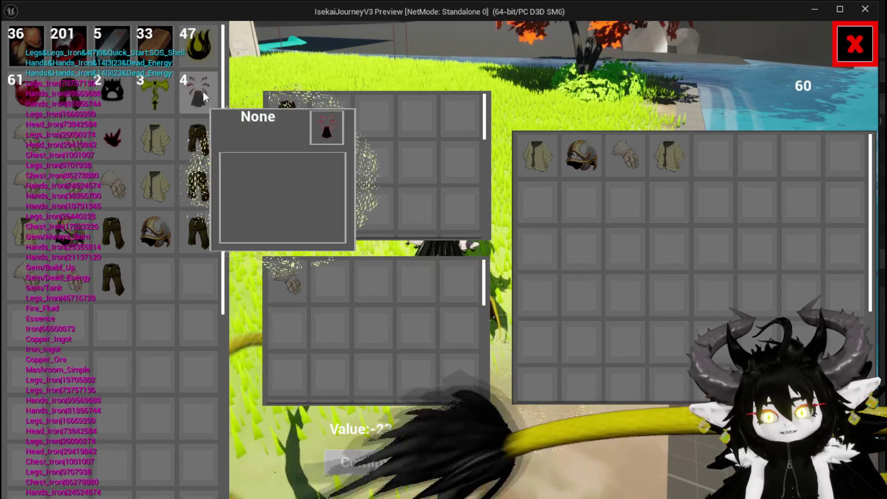
pyautogui.moveTo(284, 294)
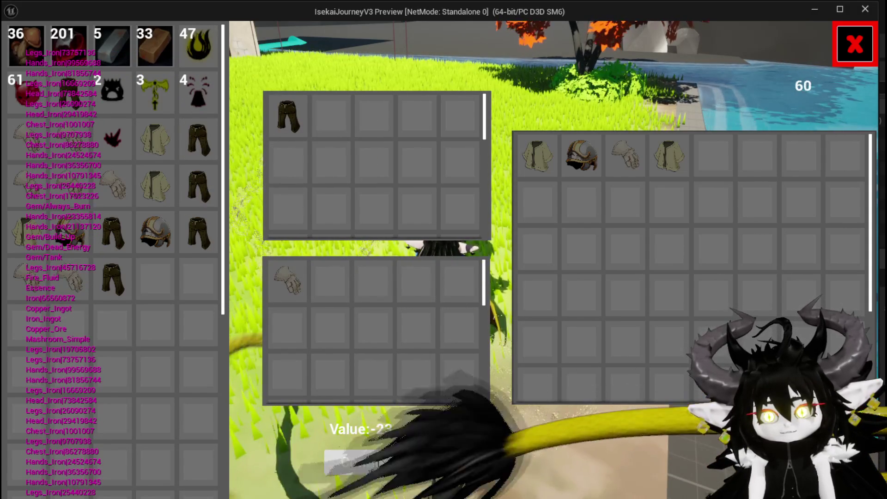
pyautogui.click(378, 457)
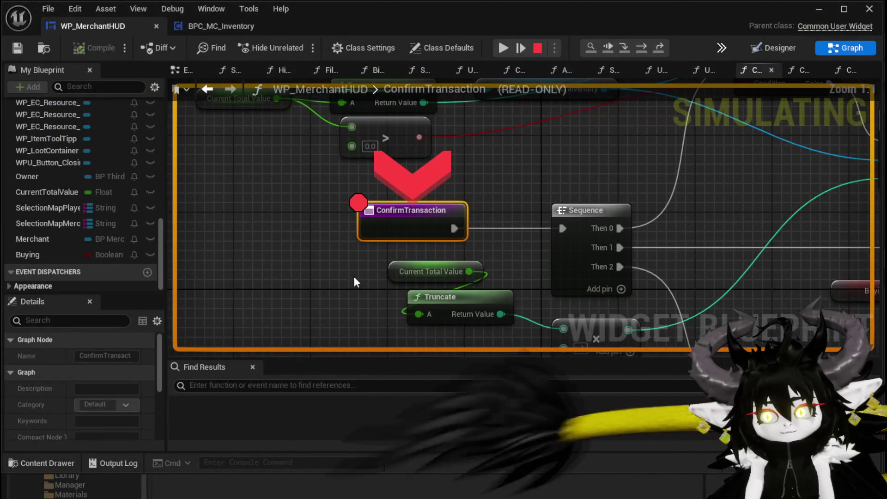
# Step execution through Branch, Decrease Essence, the Temp Bool assignment and Sequence nodes
pyautogui.click(647, 48)
pyautogui.click(647, 48)
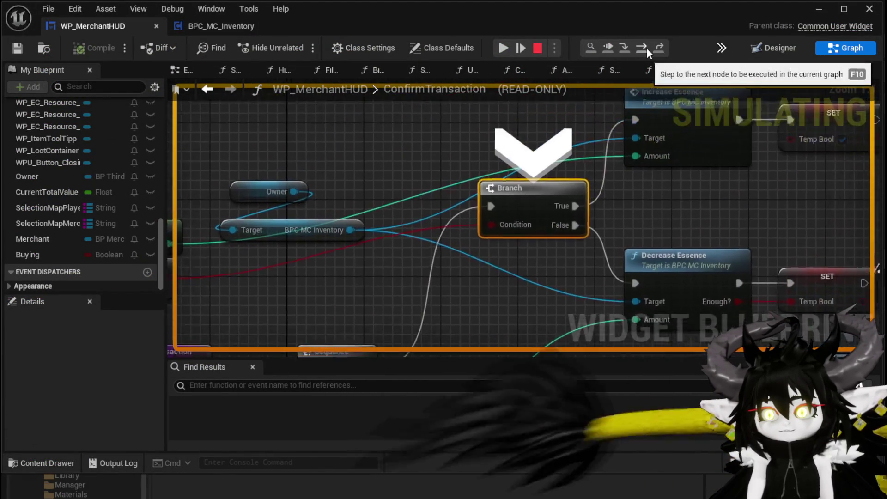
pyautogui.click(647, 48)
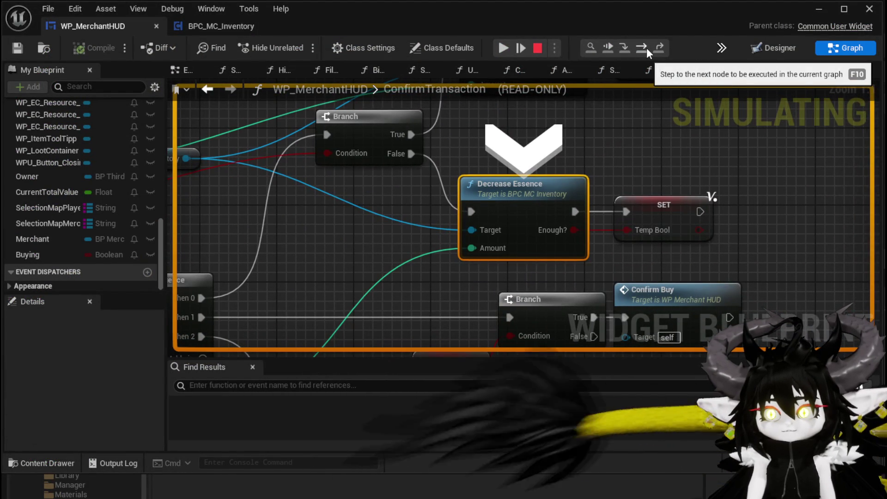
pyautogui.click(647, 48)
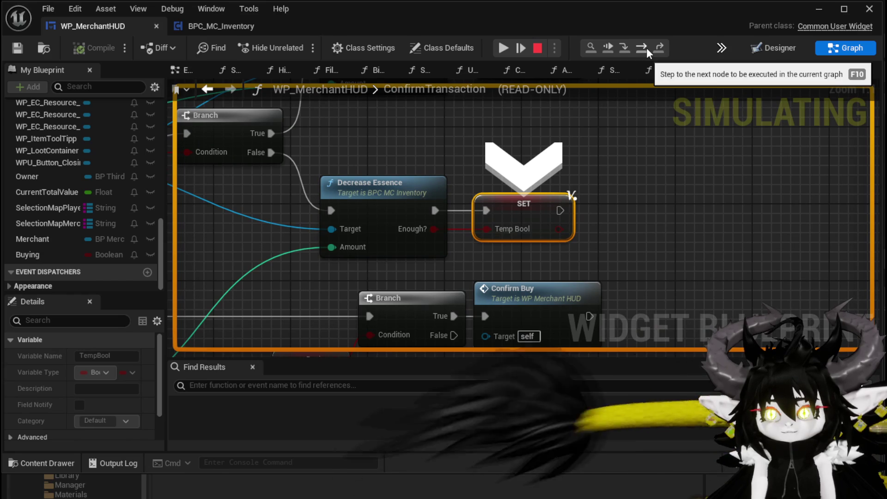
pyautogui.click(646, 48)
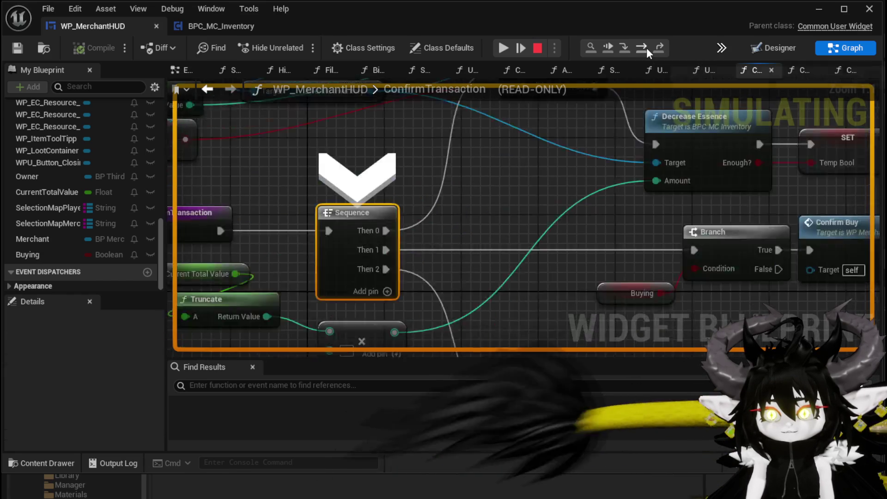
pyautogui.click(647, 48)
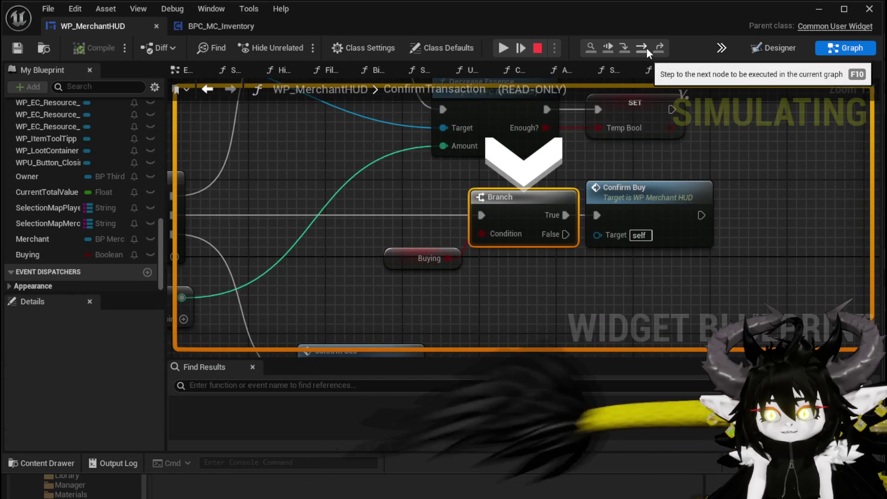
pyautogui.click(646, 48)
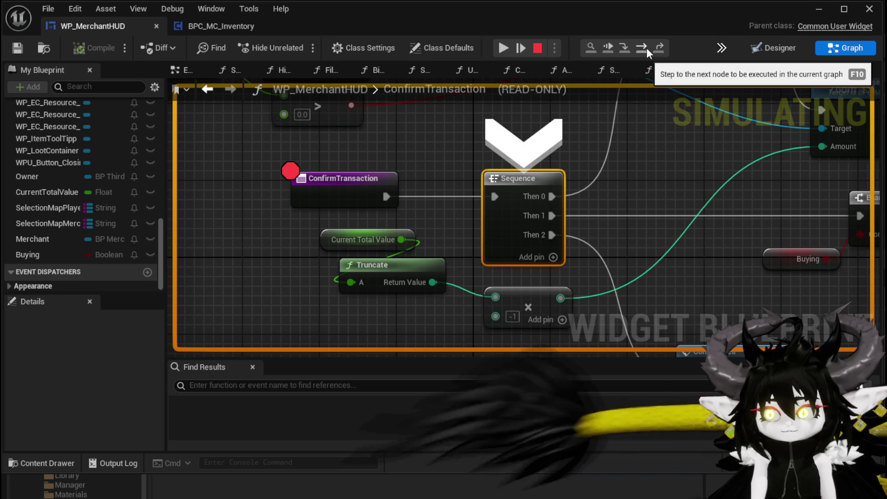
# Inspect the Buying getter reading False, step on to Confirm Sell, and stop the simulation
pyautogui.moveTo(625, 187)
pyautogui.mouseDown()
pyautogui.moveTo(307, 261)
pyautogui.moveTo(306, 251)
pyautogui.mouseUp()
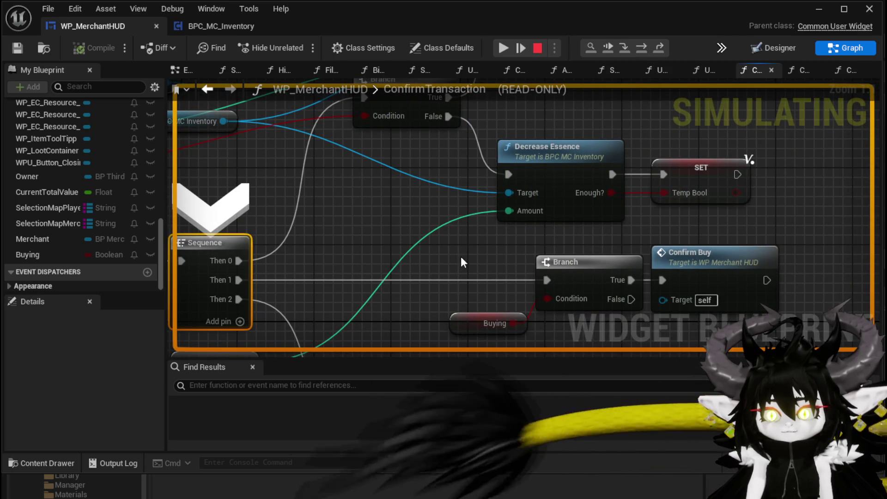
pyautogui.moveTo(462, 254)
pyautogui.mouseDown()
pyautogui.moveTo(434, 217)
pyautogui.moveTo(452, 254)
pyautogui.moveTo(462, 194)
pyautogui.mouseUp()
pyautogui.moveTo(473, 271)
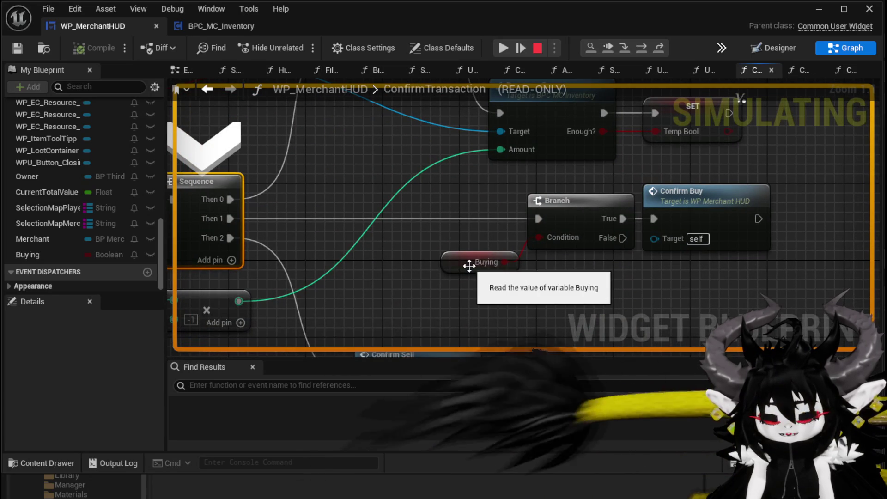
pyautogui.moveTo(469, 266)
pyautogui.mouseDown()
pyautogui.moveTo(424, 182)
pyautogui.moveTo(525, 205)
pyautogui.mouseUp()
pyautogui.click(458, 180)
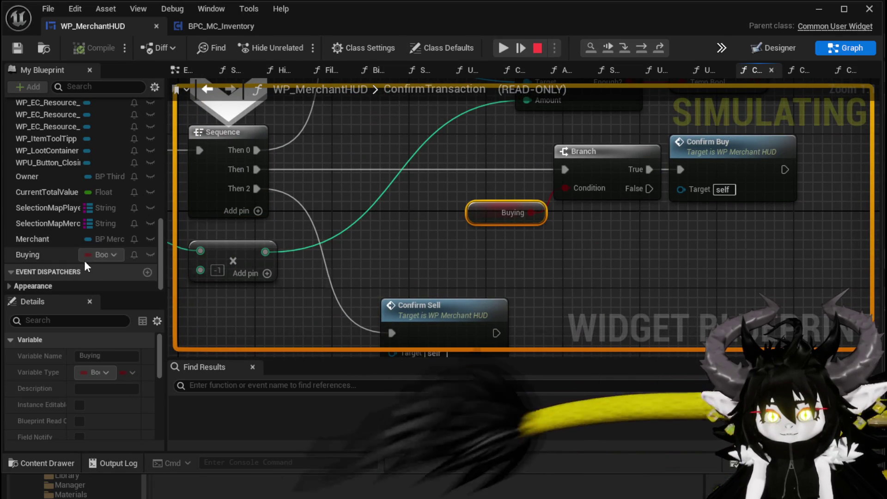
pyautogui.click(641, 48)
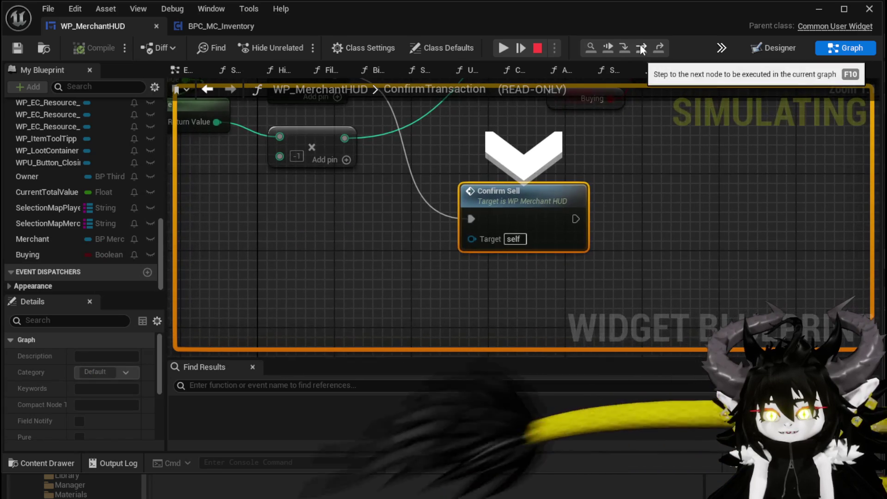
pyautogui.click(537, 48)
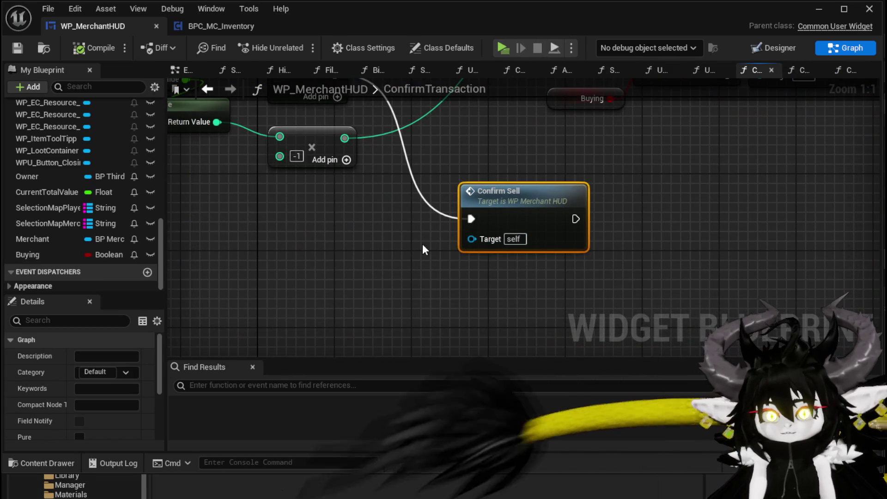
# Replace the Buying getter with the TempBool local variable on the Branch Condition
pyautogui.click(467, 246)
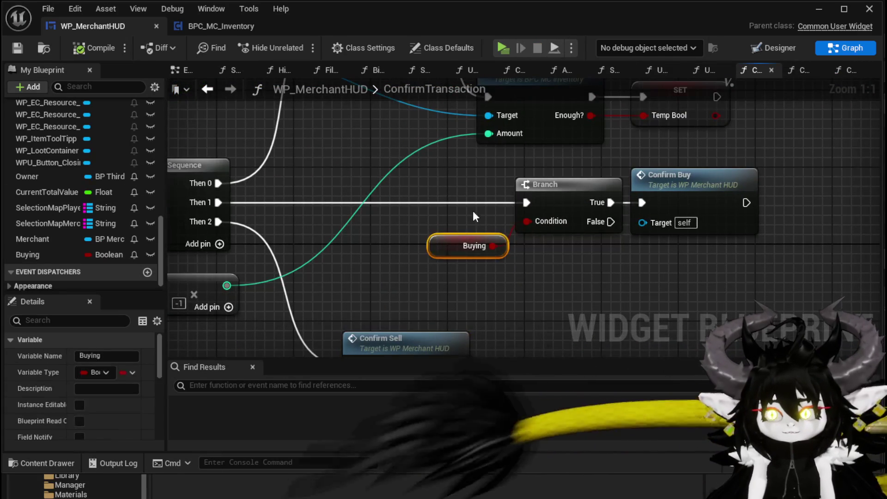
pyautogui.press('Delete')
pyautogui.click(11, 282)
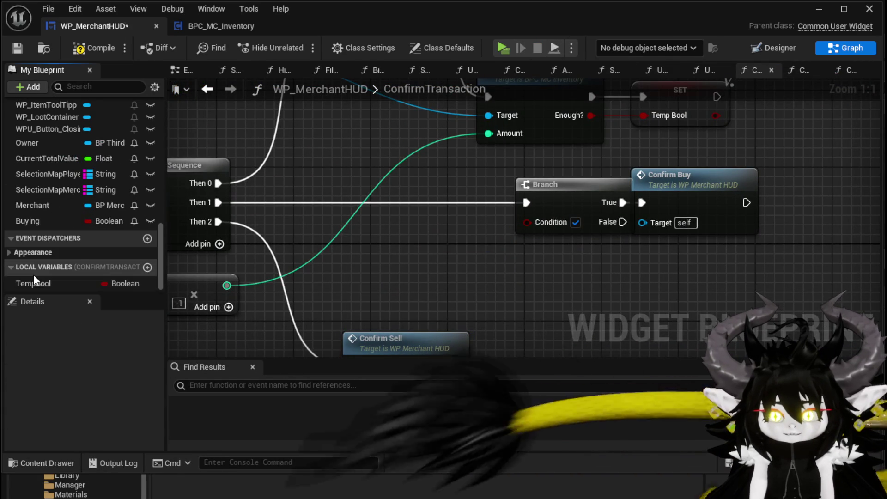
pyautogui.moveTo(33, 283); pyautogui.dragTo(511, 249)
pyautogui.moveTo(561, 228); pyautogui.dragTo(561, 227)
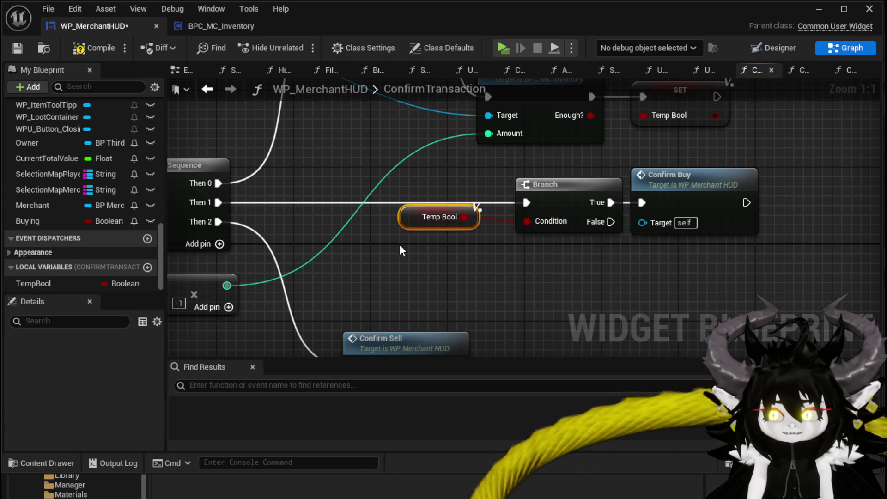
# Check the Buying variable's properties, compile WP_MerchantHUD, and return to the level editor
pyautogui.click(49, 221)
pyautogui.click(110, 54)
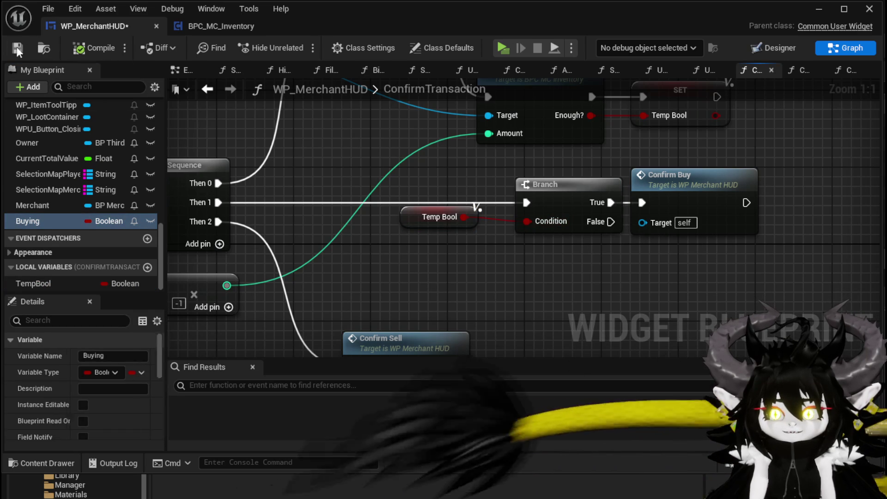
pyautogui.click(819, 8)
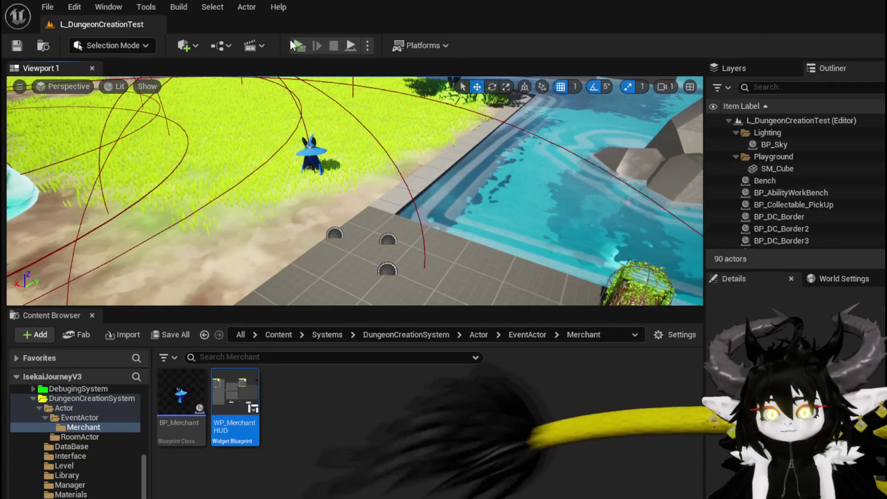
# Start a playtest, walk to the merchant and open its trade window
pyautogui.click(303, 49)
pyautogui.press('w')
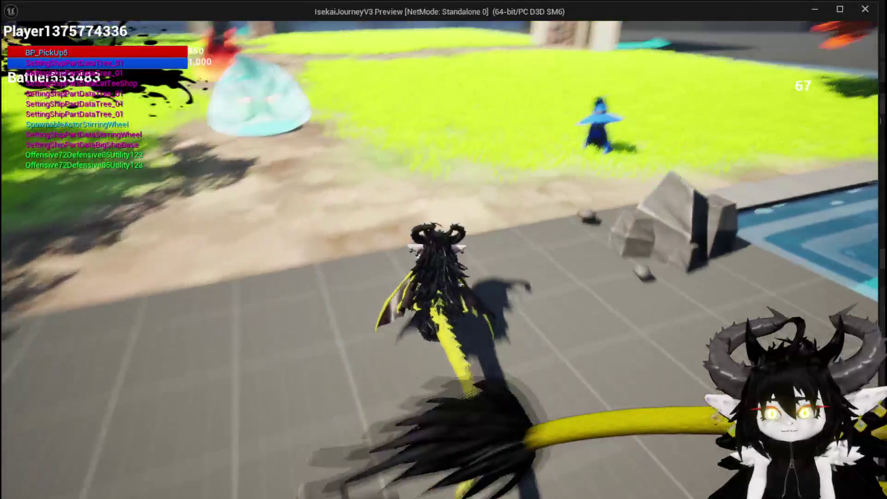
pyautogui.press('e')
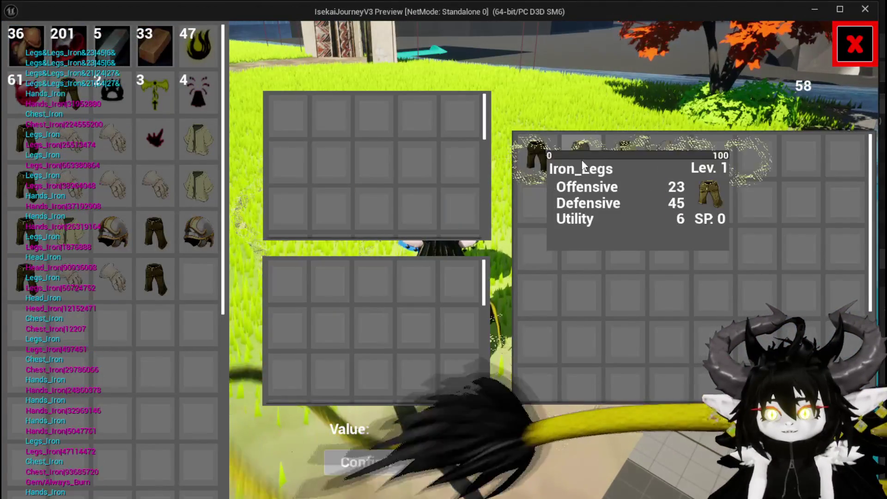
# Put Iron_Hands and iron legs into the trade grids and confirm, hitting the ConfirmTransaction breakpoint
pyautogui.moveTo(633, 162)
pyautogui.moveTo(679, 170)
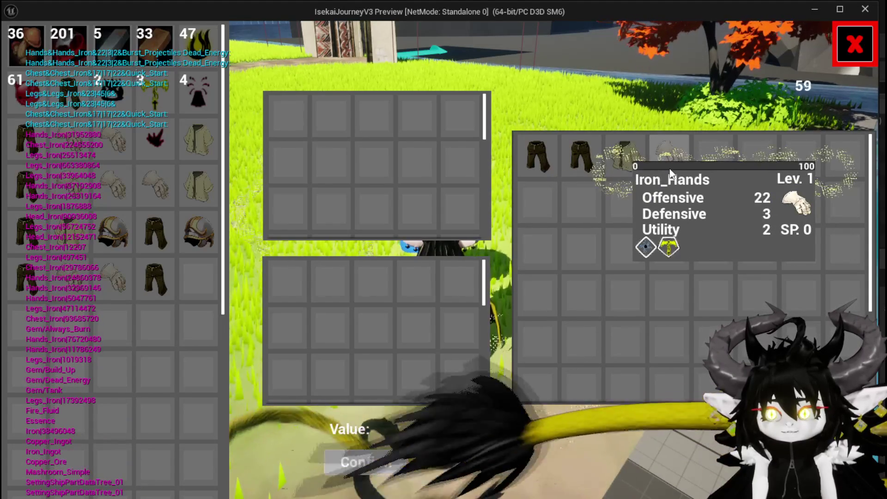
pyautogui.click(672, 173)
pyautogui.moveTo(106, 235)
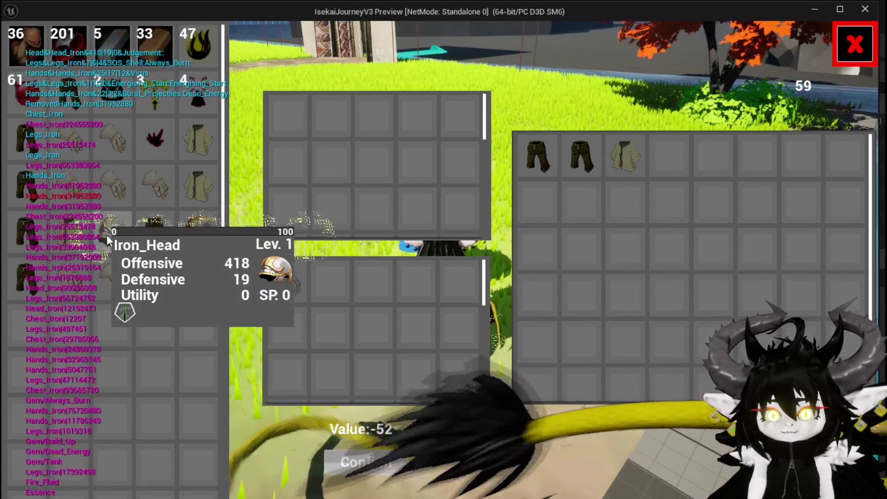
pyautogui.moveTo(141, 236)
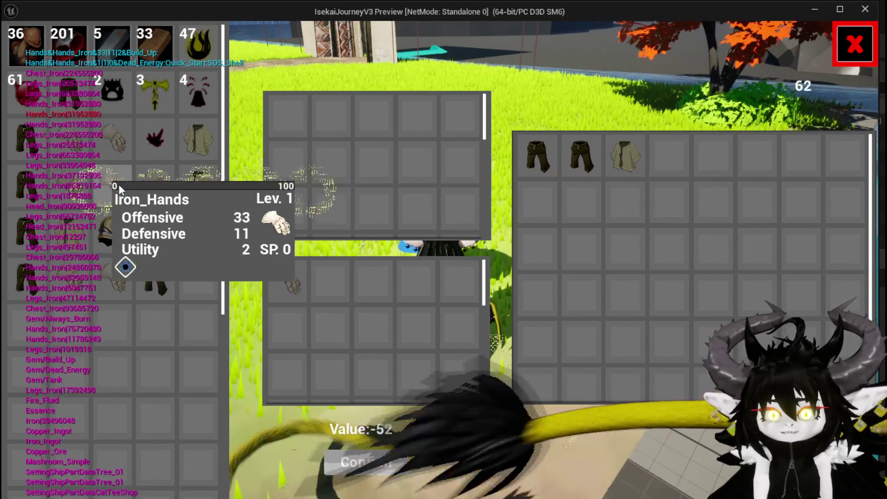
pyautogui.click(121, 170)
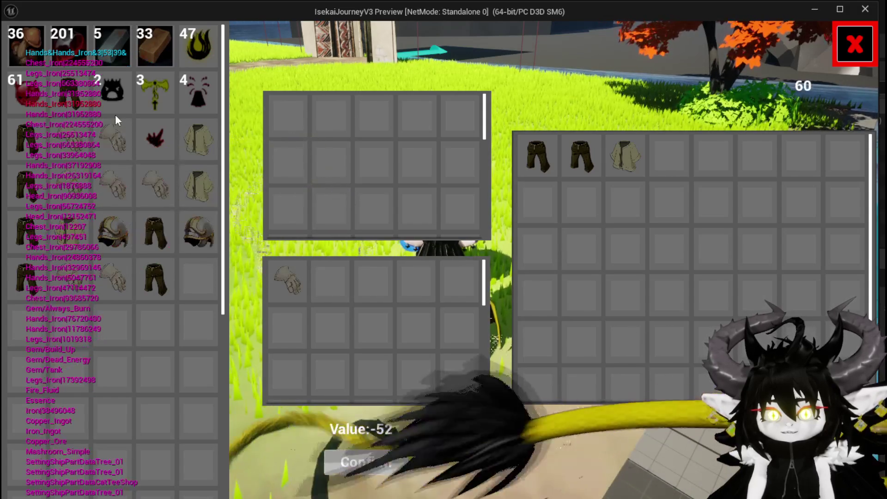
pyautogui.click(43, 141)
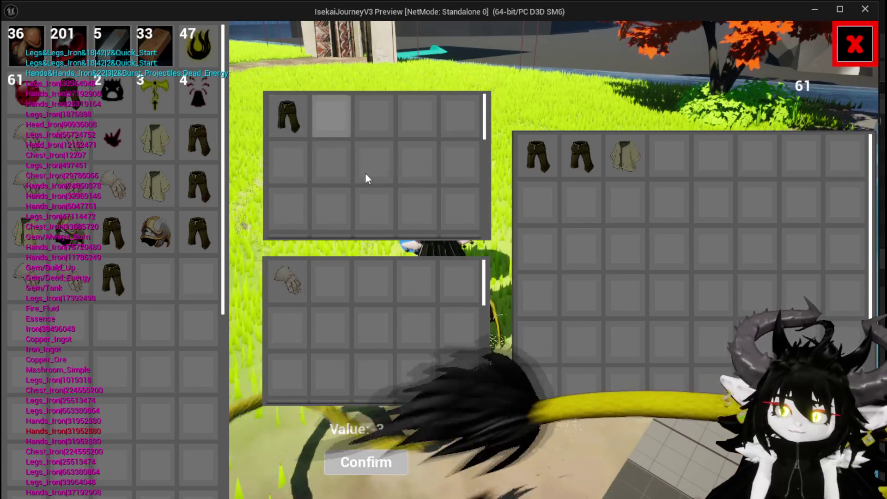
pyautogui.click(385, 465)
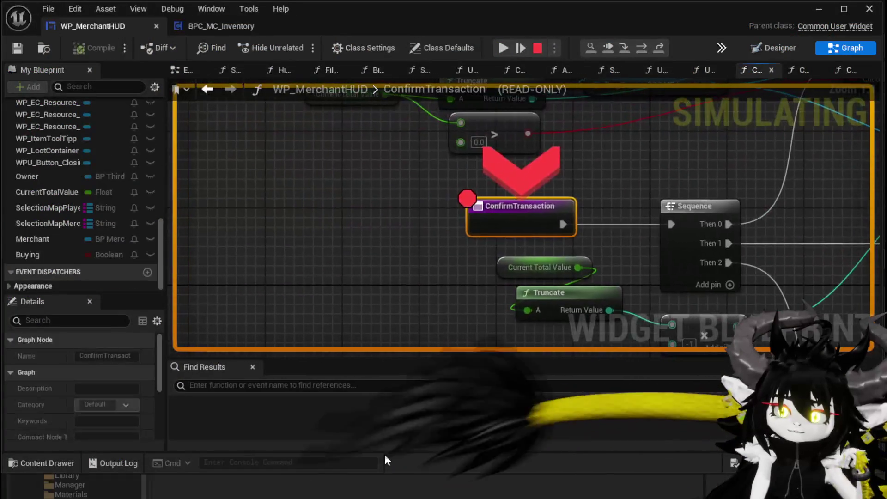
# Step through Sequence, Branch, Decrease Essence, Confirm Buy and Confirm Sell, then resume the game
pyautogui.click(639, 49)
pyautogui.click(639, 49)
pyautogui.click(638, 49)
pyautogui.click(638, 49)
pyautogui.click(638, 49)
pyautogui.click(638, 48)
pyautogui.click(638, 49)
pyautogui.click(639, 49)
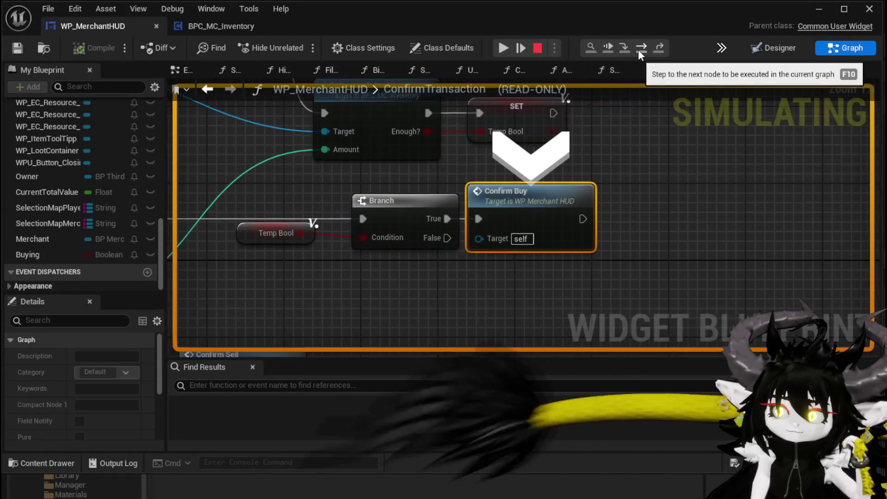
pyautogui.click(638, 49)
pyautogui.click(638, 49)
pyautogui.click(638, 49)
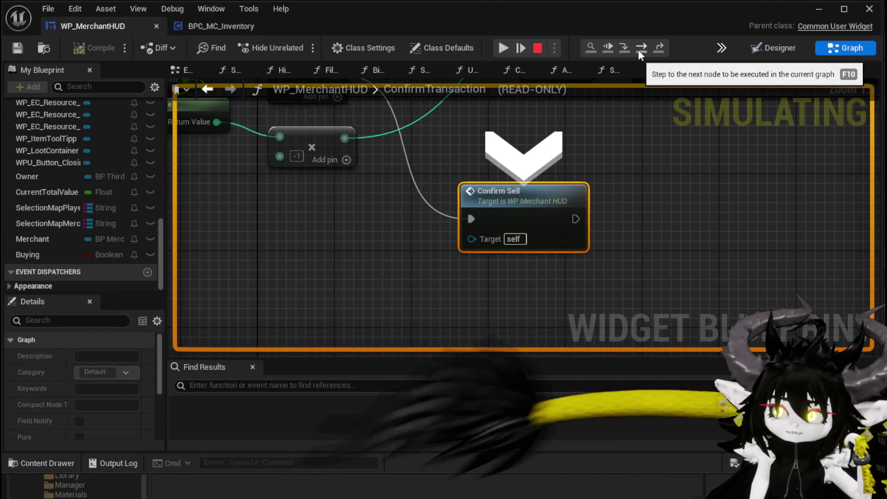
pyautogui.click(504, 48)
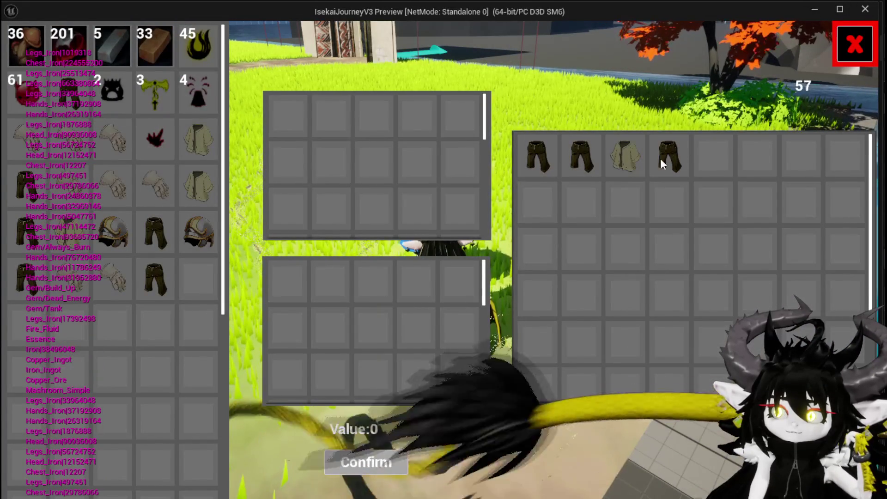
# Move one item from the four-item inventory stack into the sale grid
pyautogui.moveTo(664, 165)
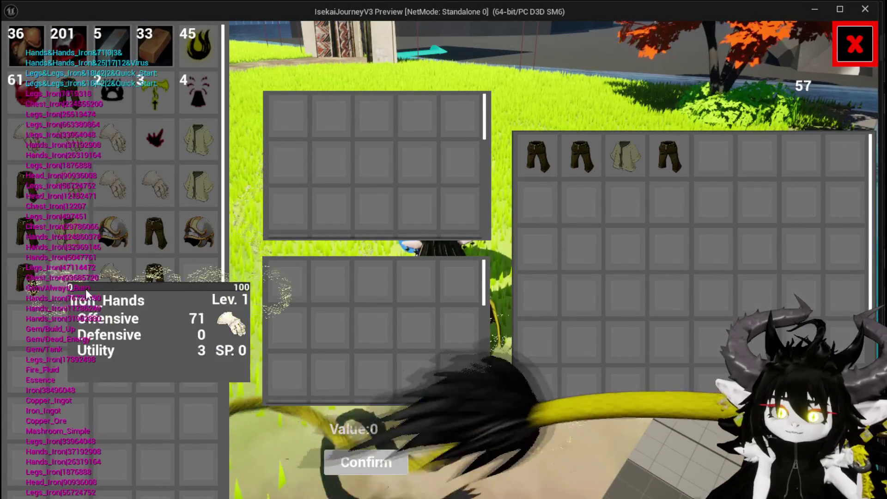
pyautogui.moveTo(109, 285)
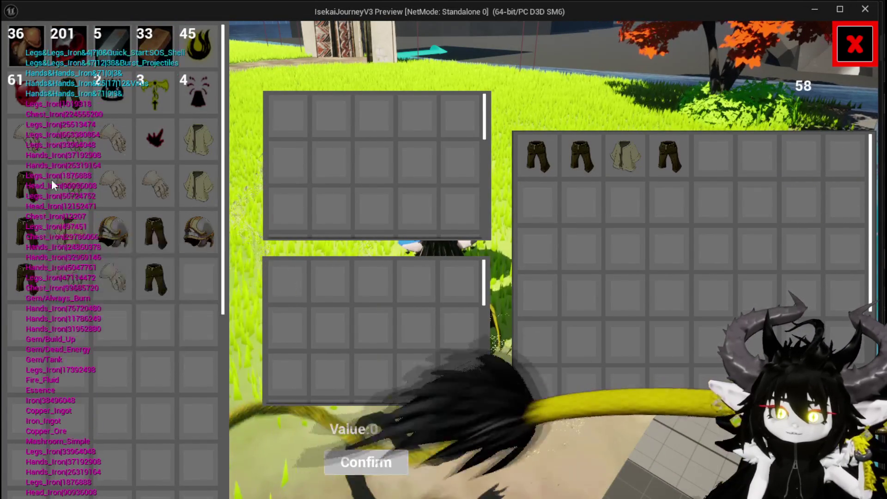
pyautogui.moveTo(21, 140)
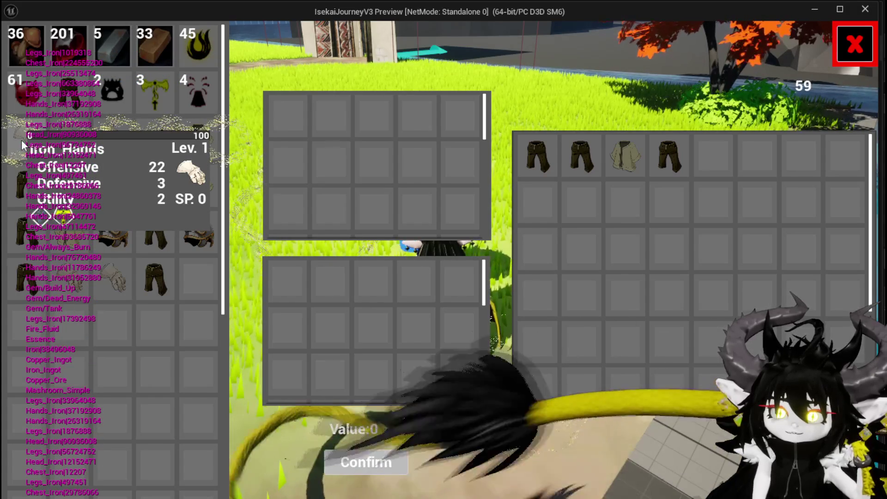
pyautogui.moveTo(201, 43)
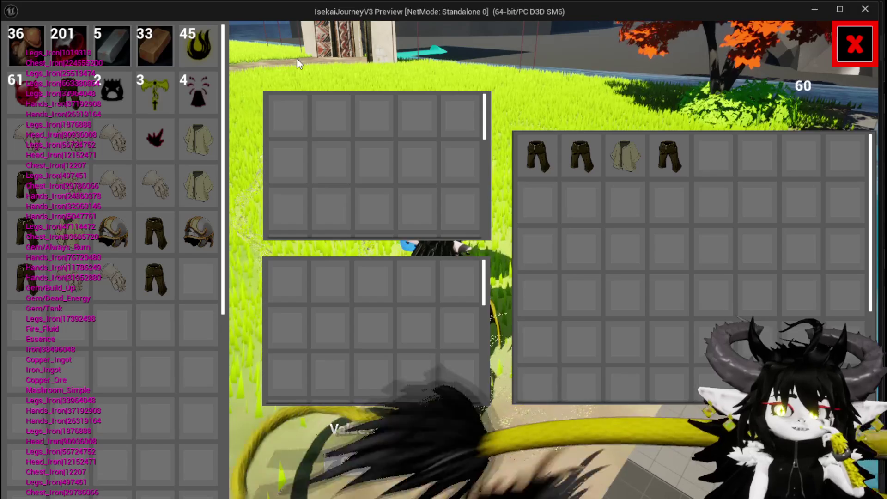
pyautogui.moveTo(156, 50)
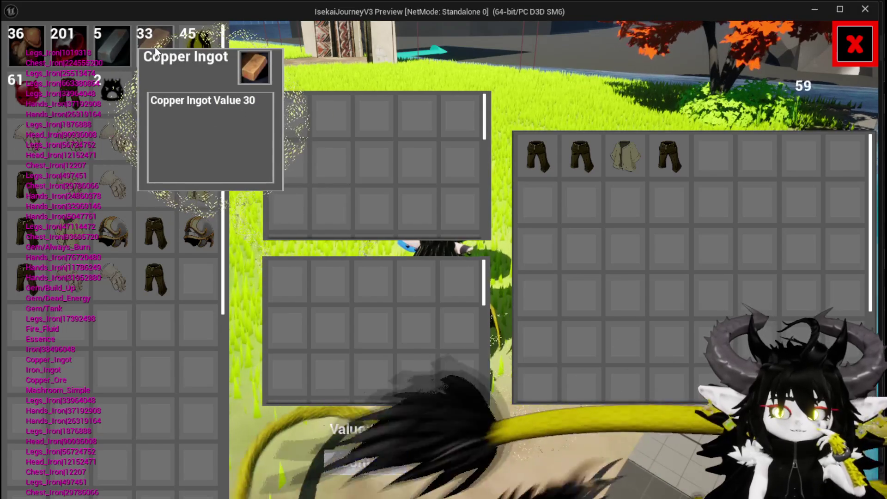
pyautogui.moveTo(20, 41)
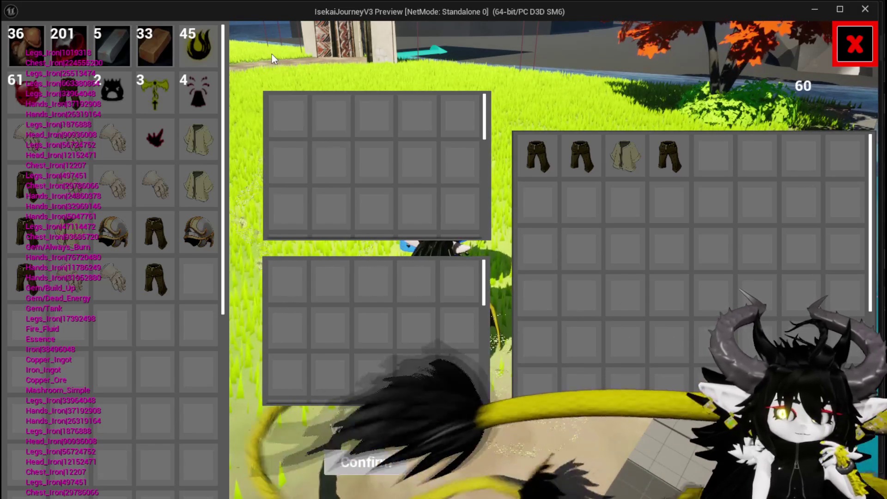
pyautogui.click(191, 94)
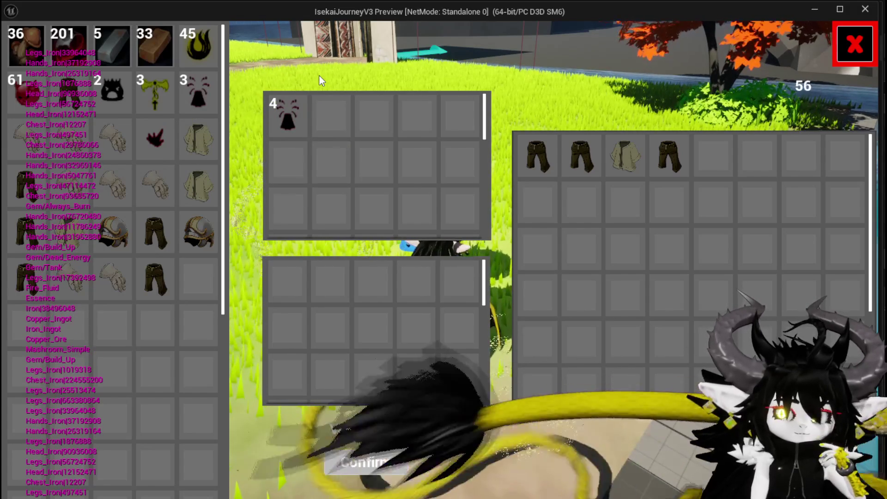
# Move inventory items into and back out of the sell grid several times
pyautogui.click(273, 117)
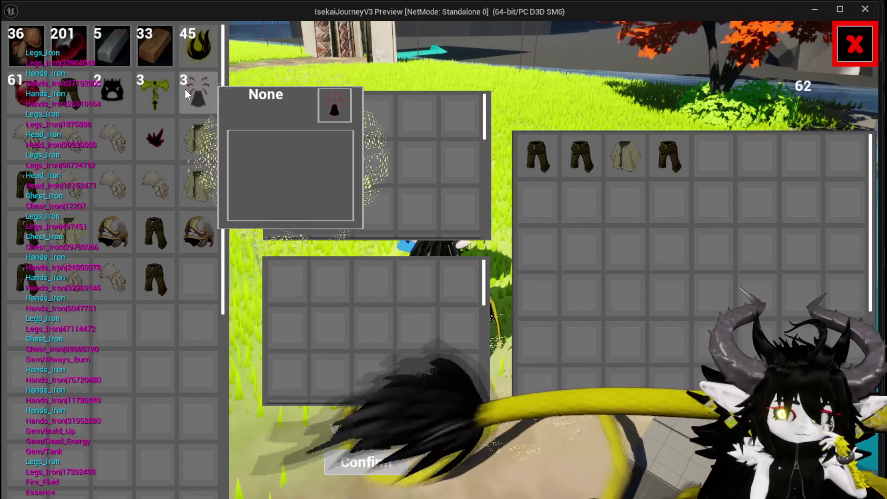
pyautogui.click(184, 88)
pyautogui.click(270, 118)
pyautogui.click(193, 97)
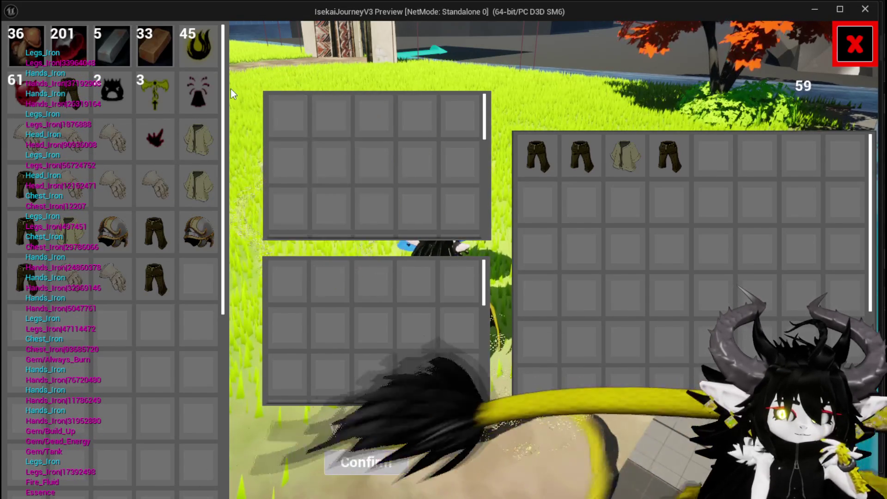
pyautogui.click(198, 87)
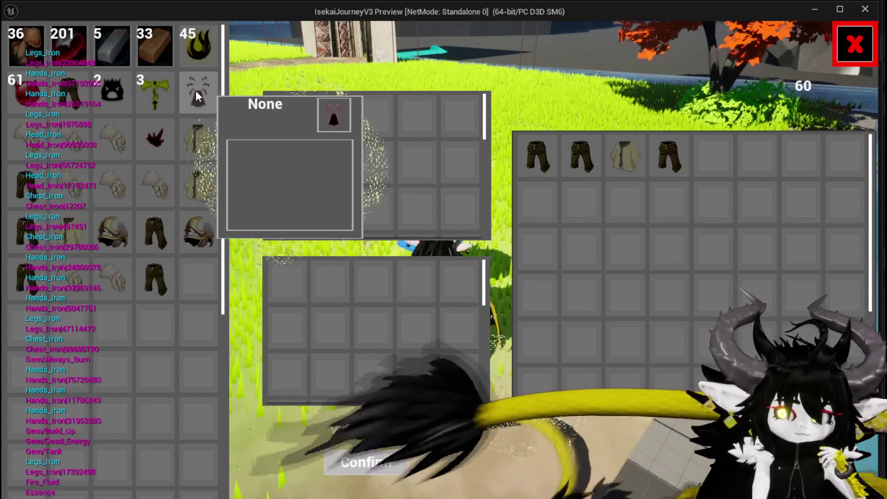
pyautogui.click(277, 119)
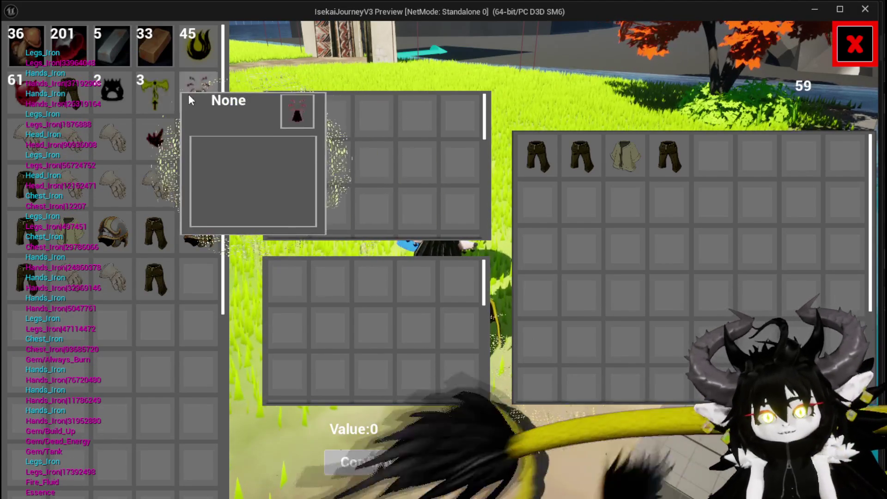
pyautogui.click(284, 116)
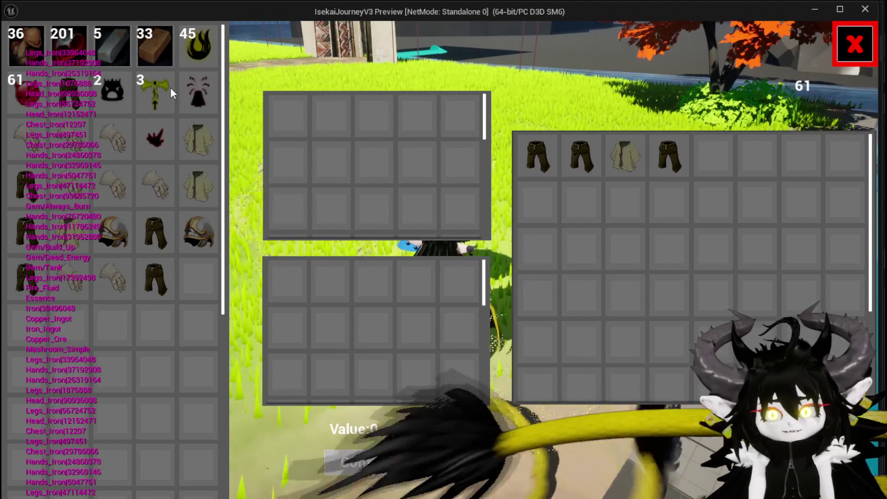
# Offer one Essence in the trade grid, then take it back out
pyautogui.moveTo(193, 92)
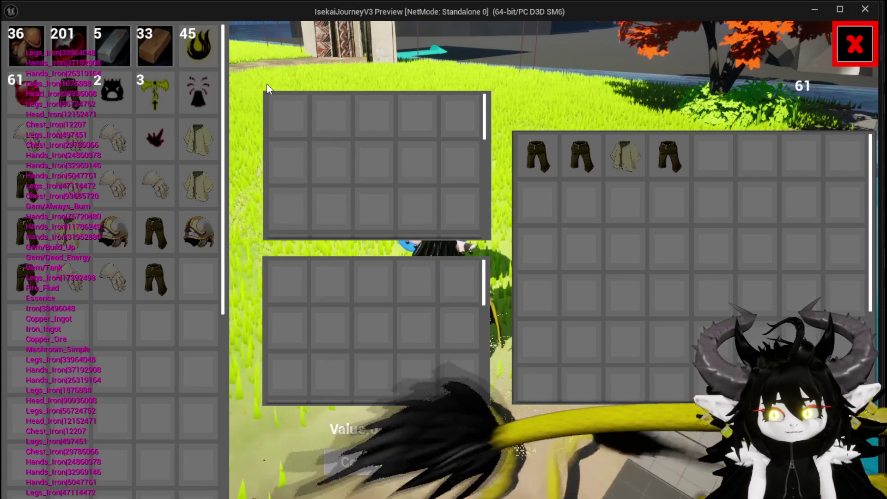
pyautogui.moveTo(162, 86)
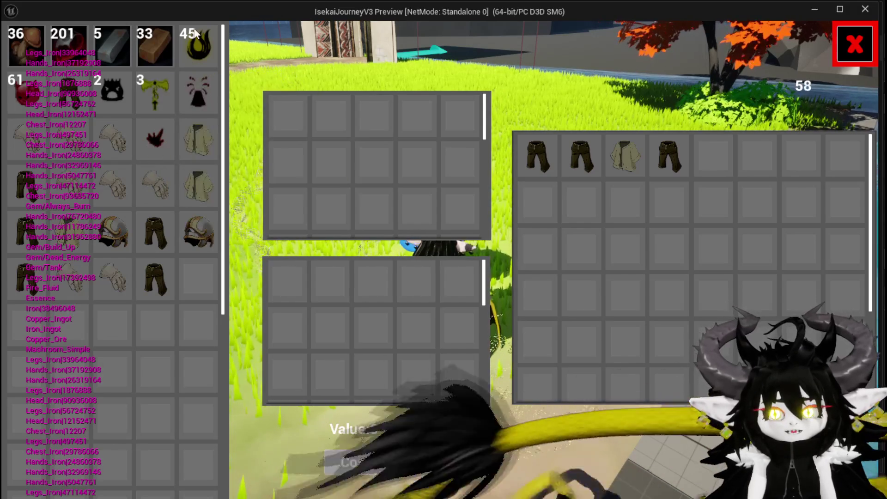
pyautogui.click(193, 46)
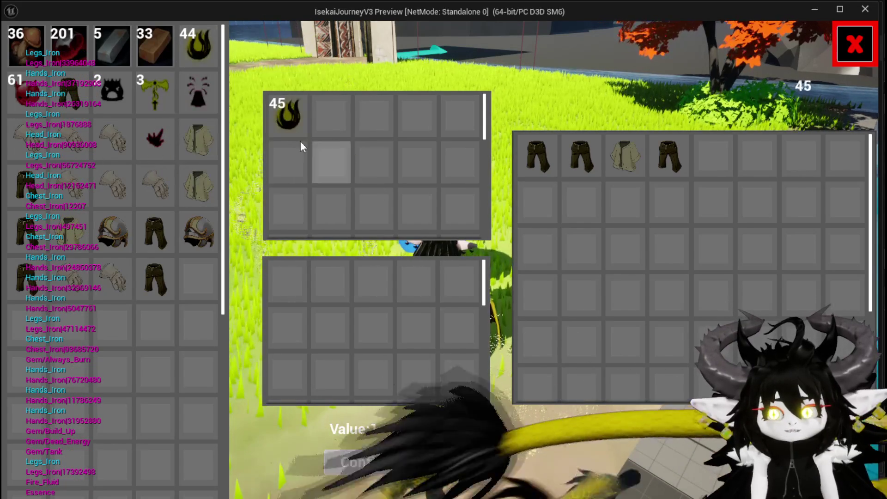
pyautogui.moveTo(281, 126)
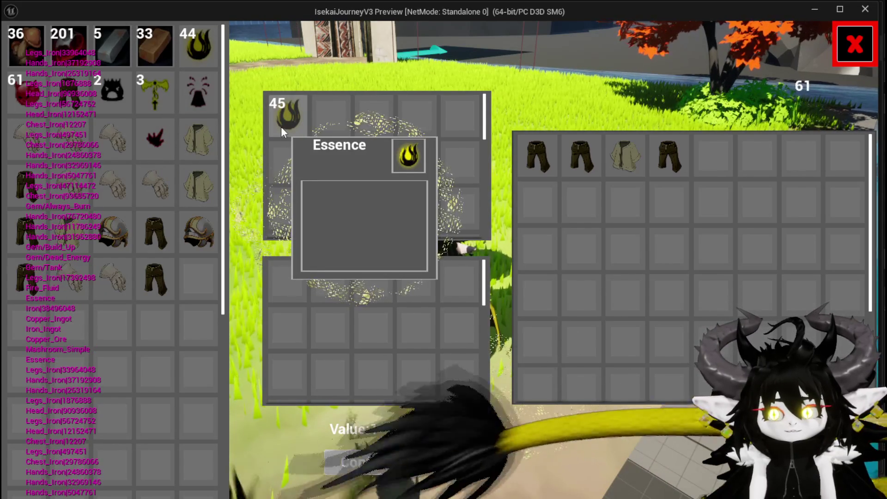
pyautogui.click(281, 126)
pyautogui.moveTo(203, 57)
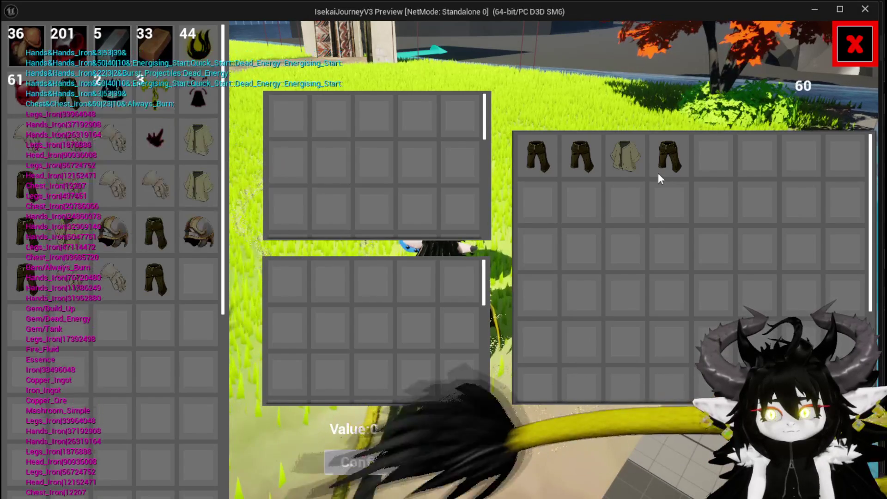
# Close the merchant screen, save the game from the in-game menu, and stop the playtest
pyautogui.moveTo(643, 157)
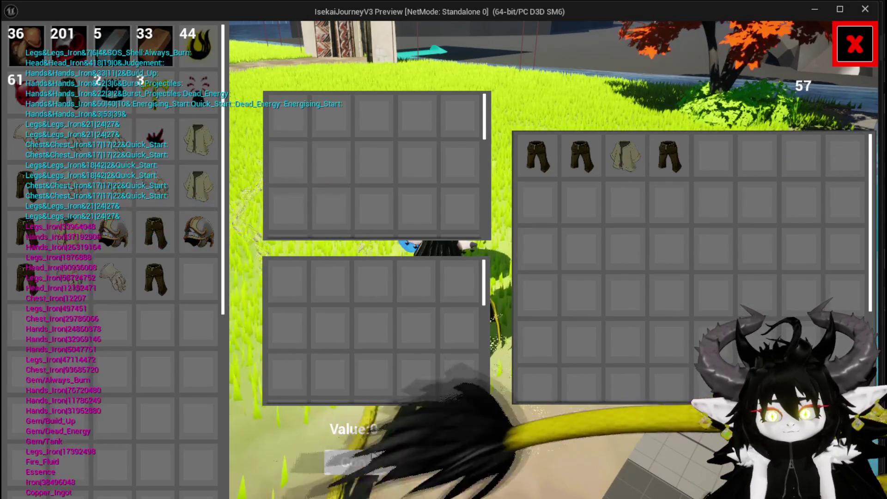
pyautogui.click(854, 44)
pyautogui.press('Escape')
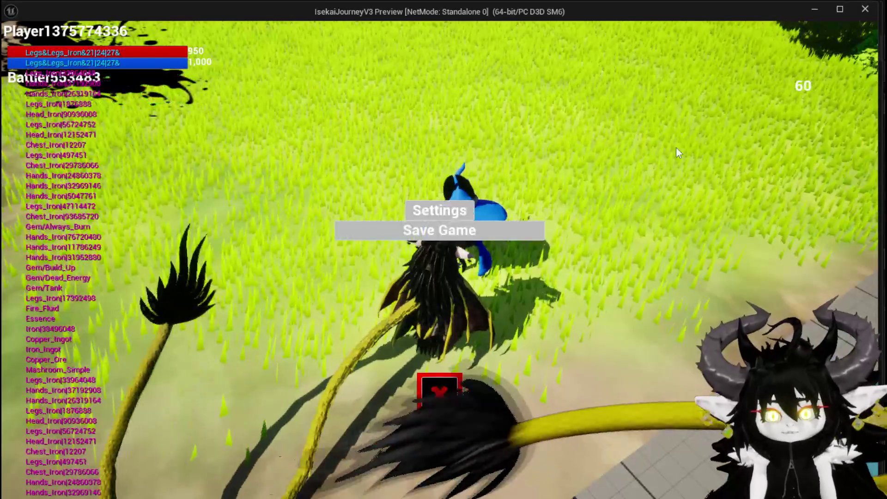
pyautogui.click(467, 239)
pyautogui.press('Escape')
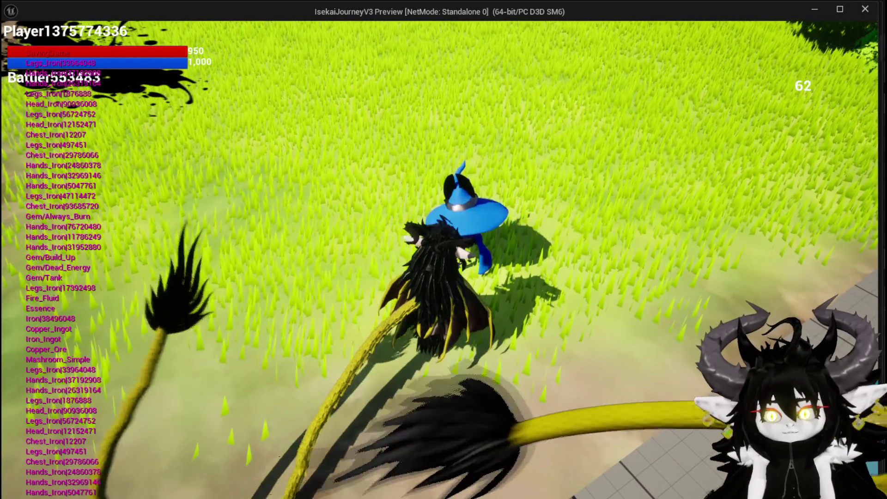
pyautogui.press('Escape')
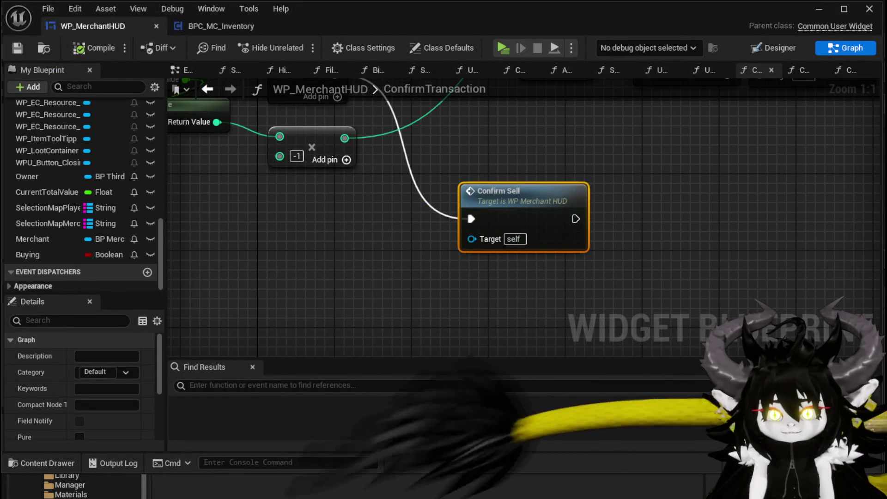
# Delete the Buying variable from WP_MerchantHUD and save the blueprint
pyautogui.scroll(-2, 653, 204)
pyautogui.moveTo(547, 231); pyautogui.dragTo(352, 272)
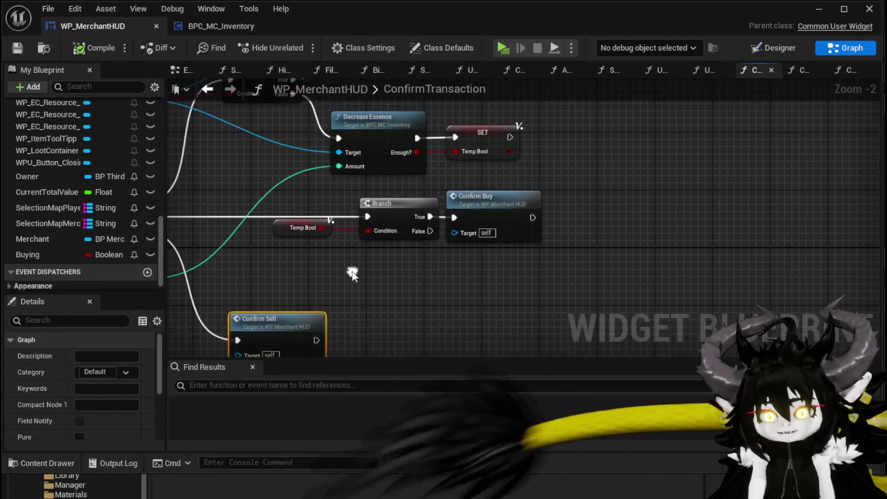
pyautogui.scroll(-2, 531, 317)
pyautogui.moveTo(530, 318)
pyautogui.mouseDown()
pyautogui.moveTo(590, 285)
pyautogui.moveTo(551, 291)
pyautogui.moveTo(544, 301)
pyautogui.moveTo(541, 291)
pyautogui.mouseUp()
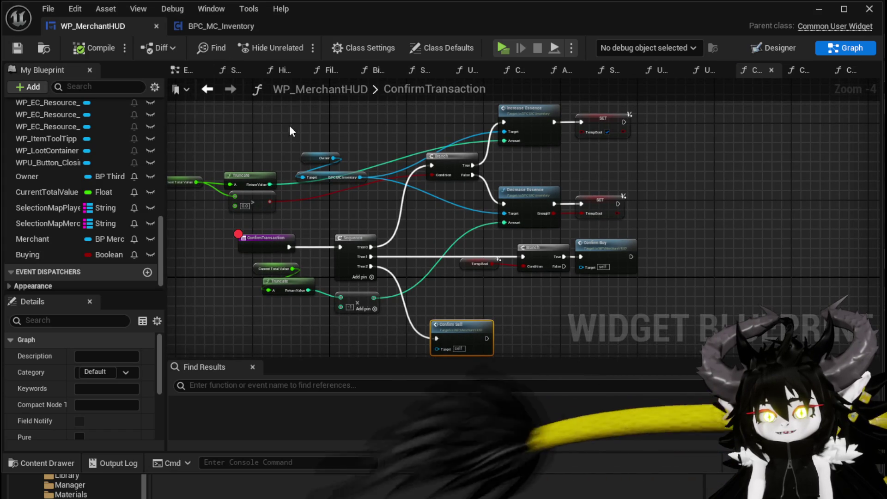
pyautogui.scroll(-1, 287, 129)
pyautogui.scroll(1, 338, 132)
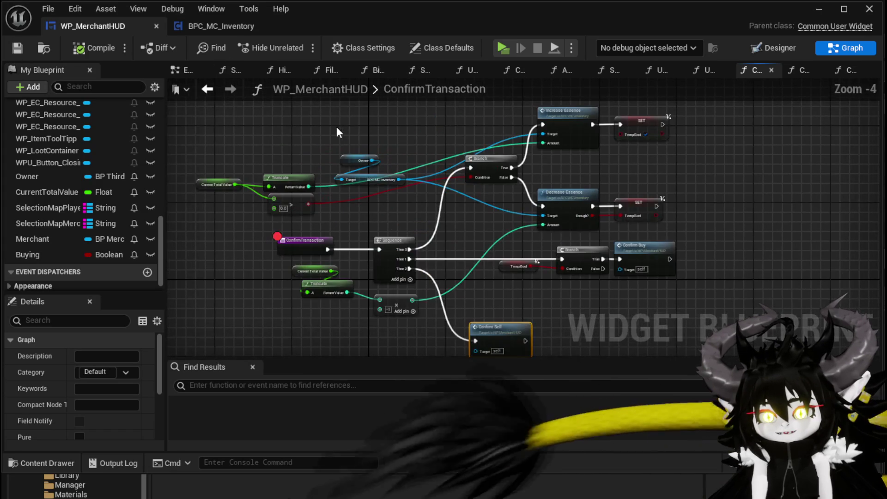
pyautogui.moveTo(337, 131); pyautogui.dragTo(267, 113)
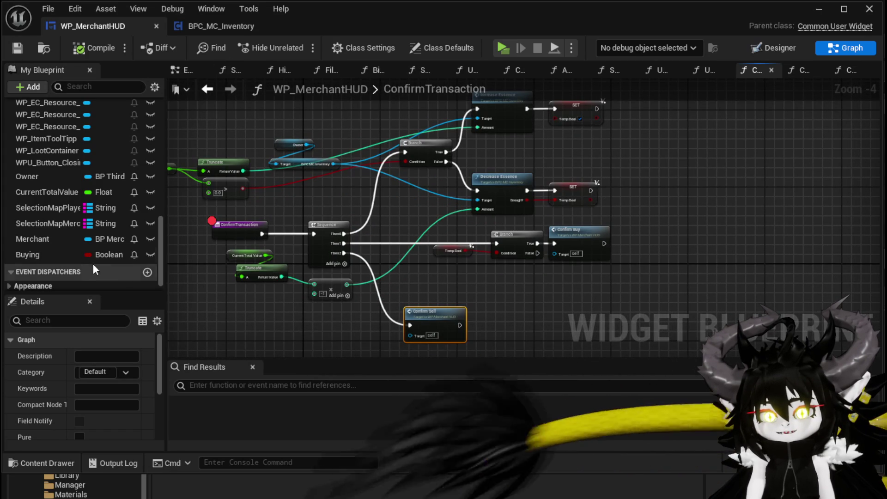
pyautogui.click(46, 253)
pyautogui.press('Delete')
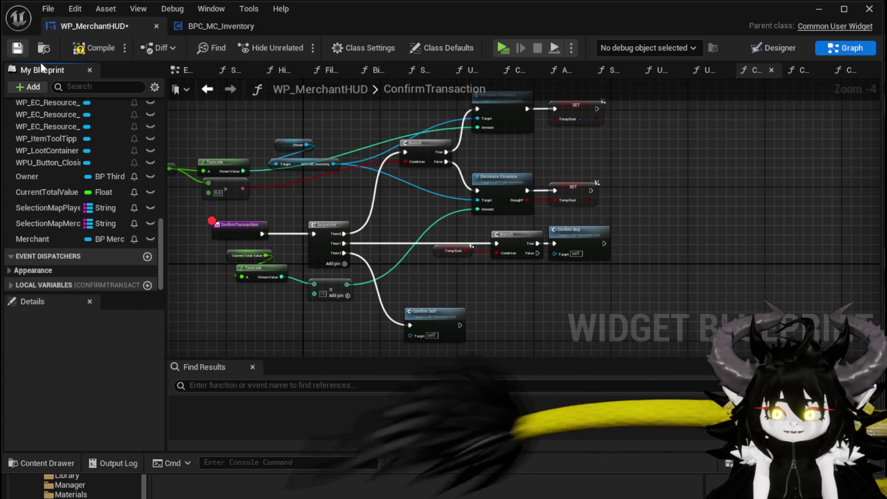
pyautogui.click(14, 51)
# Disable the breakpoint on the ConfirmTransaction entry node
pyautogui.scroll(3, 324, 201)
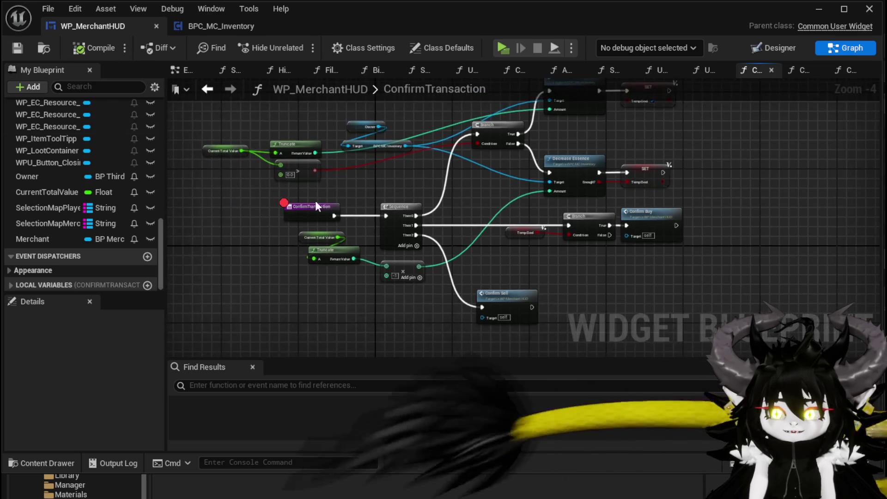
pyautogui.rightClick(312, 209)
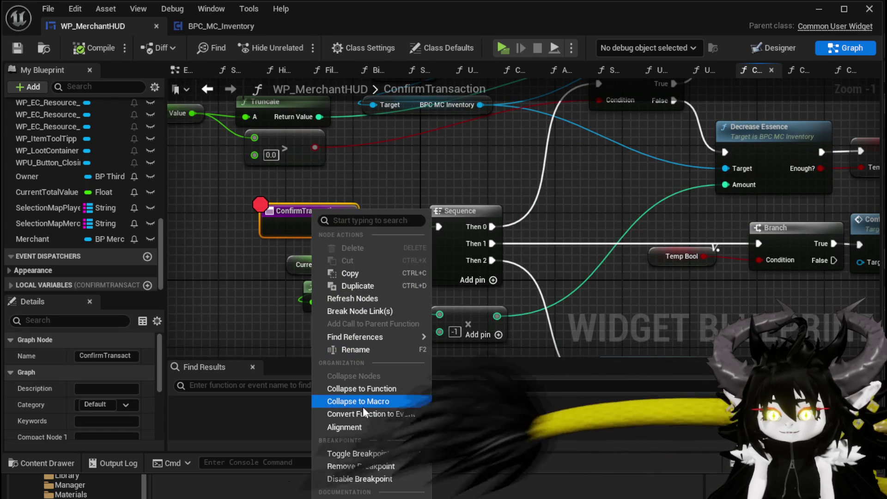
pyautogui.click(352, 480)
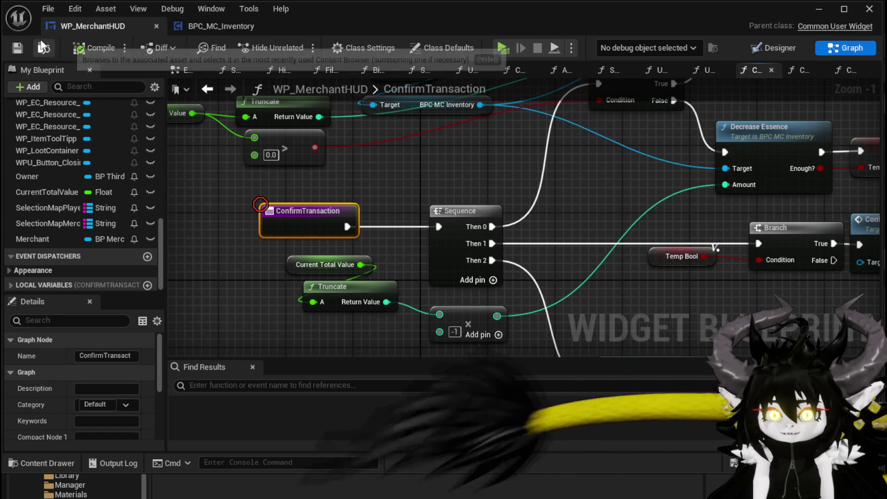
pyautogui.scroll(10, 100, 203)
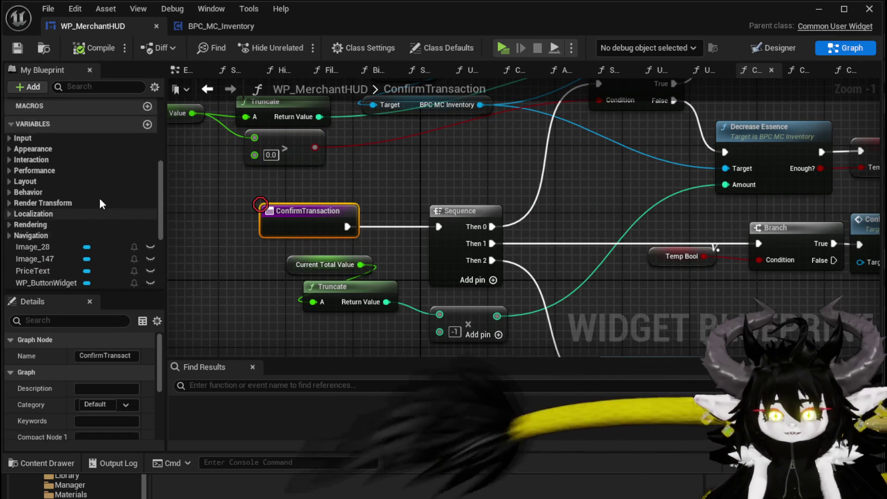
pyautogui.scroll(5, 100, 203)
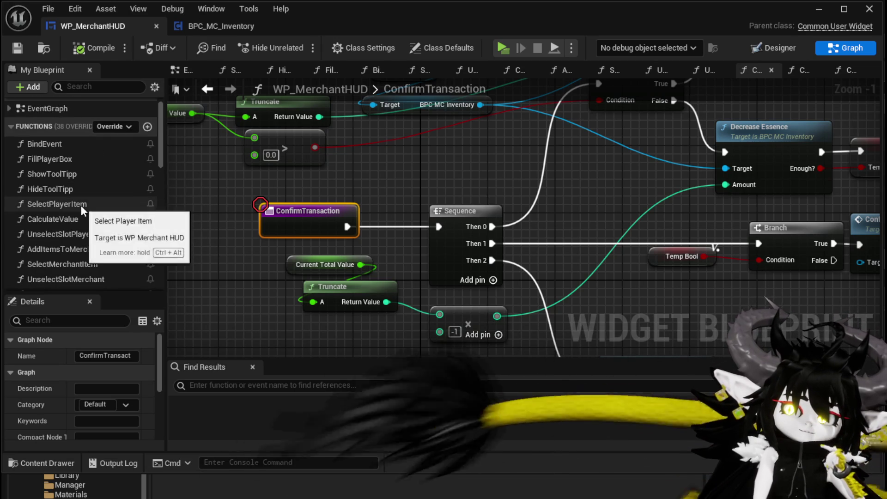
# Open the SelectPlayerItem graph and nudge the Selection Map Player node slightly left
pyautogui.doubleClick(81, 205)
pyautogui.scroll(4, 307, 149)
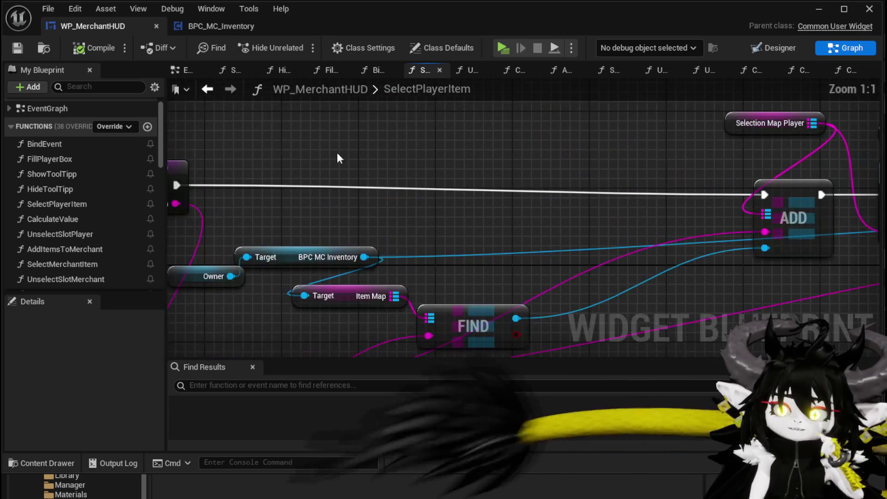
pyautogui.scroll(-1, 309, 151)
pyautogui.moveTo(309, 151); pyautogui.dragTo(199, 152)
pyautogui.moveTo(544, 224)
pyautogui.mouseDown()
pyautogui.moveTo(275, 217)
pyautogui.moveTo(616, 234)
pyautogui.mouseUp()
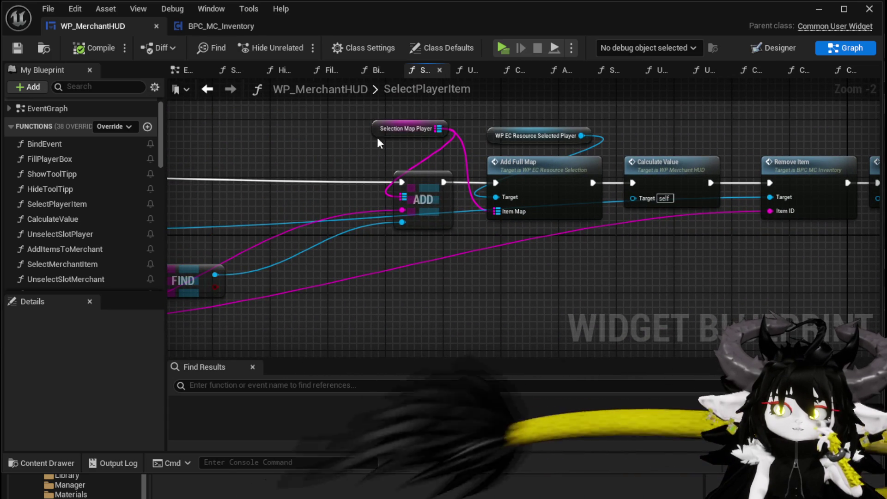
pyautogui.click(311, 134)
pyautogui.moveTo(309, 138); pyautogui.dragTo(302, 137)
# Rearrange the Owner, Target and FIND nodes, then switch to BPC_MC_Inventory's RemoveItem graph
pyautogui.moveTo(237, 158); pyautogui.dragTo(497, 135)
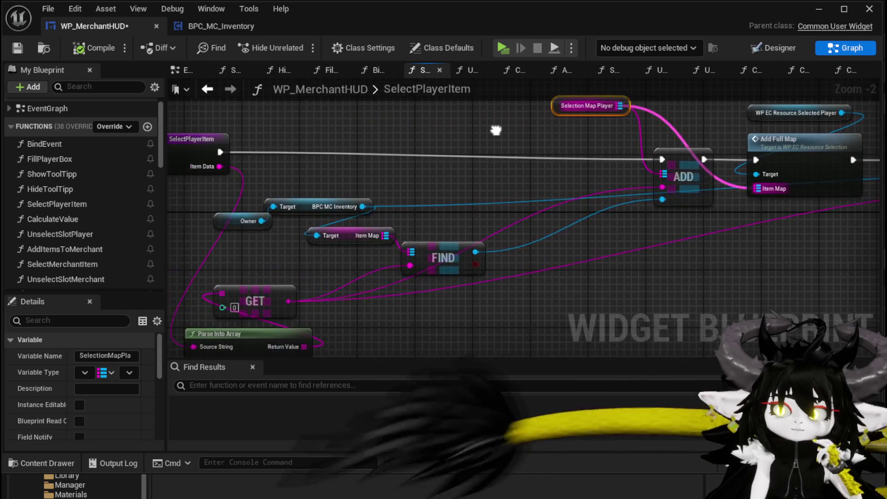
pyautogui.moveTo(255, 174)
pyautogui.mouseDown()
pyautogui.moveTo(433, 273)
pyautogui.moveTo(488, 202)
pyautogui.moveTo(475, 209)
pyautogui.mouseUp()
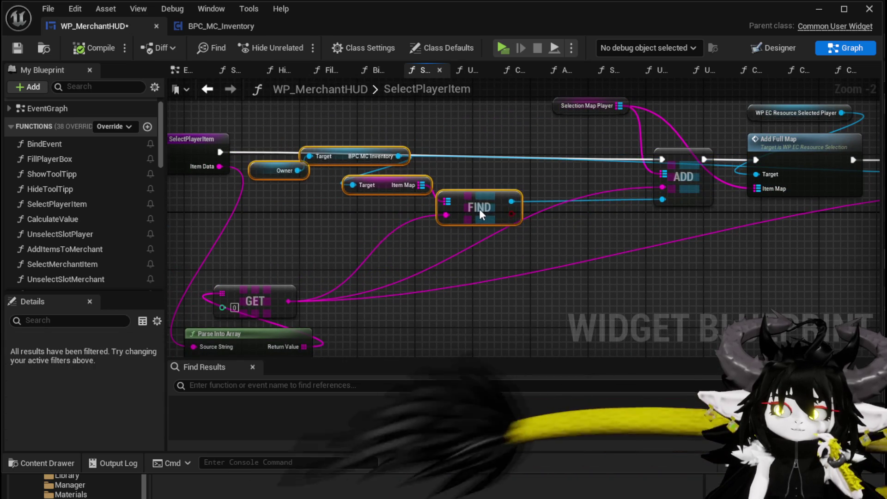
pyautogui.moveTo(277, 192)
pyautogui.mouseDown()
pyautogui.moveTo(377, 167)
pyautogui.moveTo(406, 118)
pyautogui.mouseUp()
pyautogui.moveTo(323, 120)
pyautogui.mouseDown()
pyautogui.moveTo(282, 123)
pyautogui.moveTo(247, 111)
pyautogui.moveTo(214, 174)
pyautogui.moveTo(205, 165)
pyautogui.mouseUp()
pyautogui.click(221, 26)
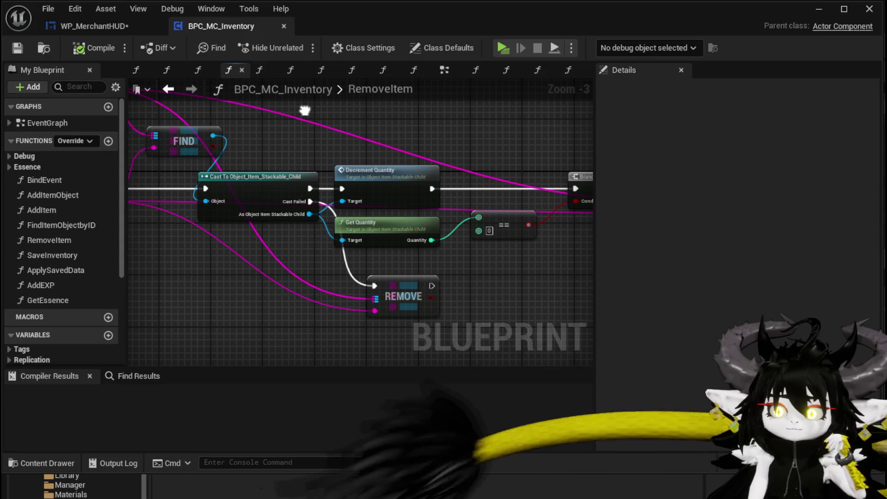
# Inspect RemoveItem's FIND, Cast, Branch and REMOVE nodes, then return to WP_MerchantHUD
pyautogui.moveTo(503, 165); pyautogui.dragTo(331, 160)
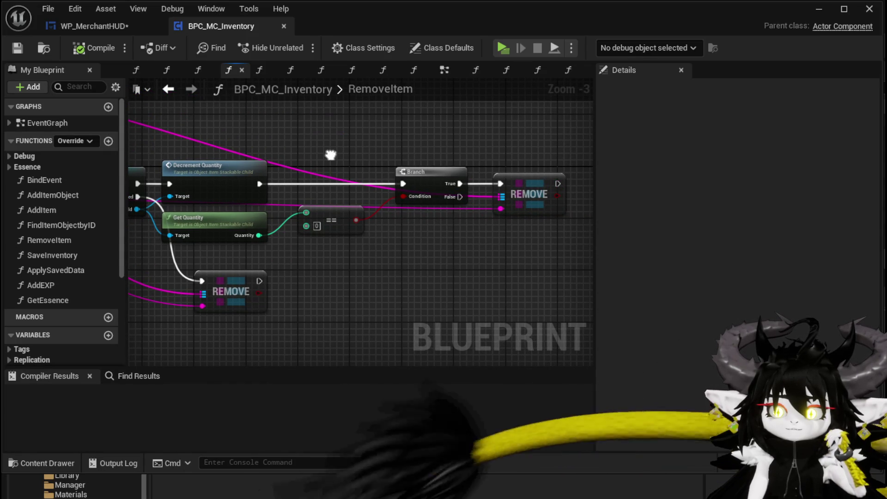
pyautogui.moveTo(330, 154); pyautogui.dragTo(532, 167)
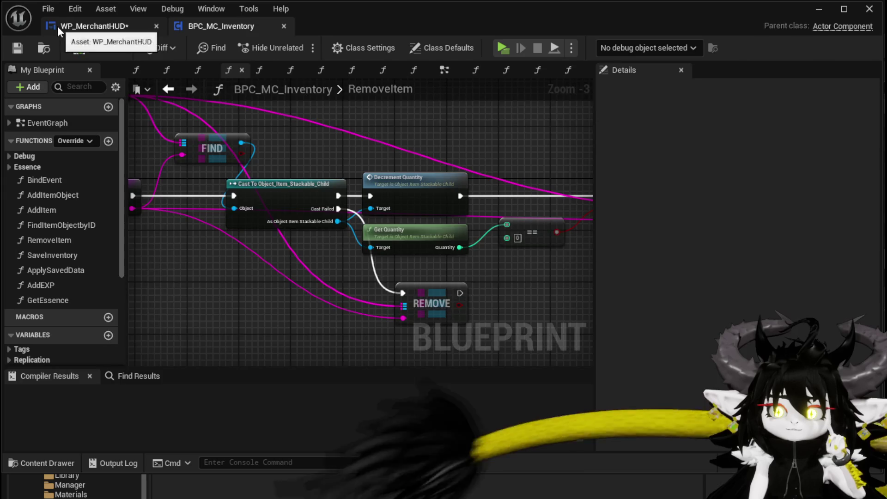
pyautogui.click(64, 26)
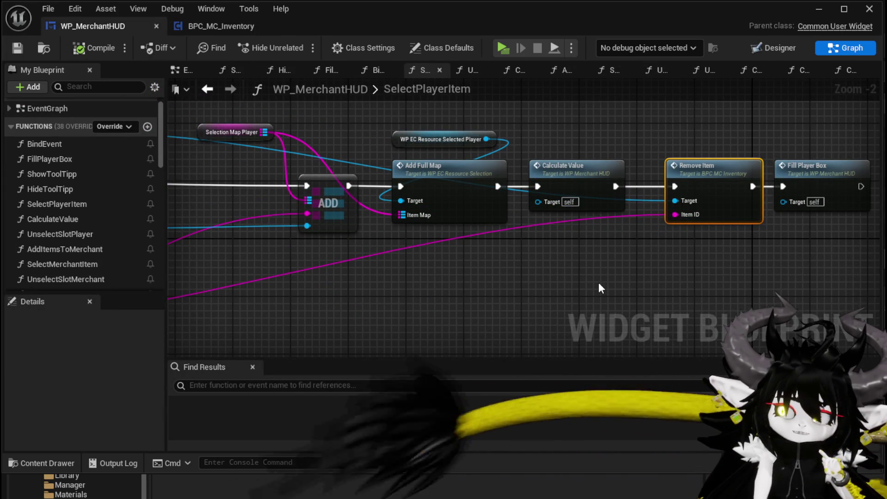
# Rearrange SelectPlayerItem's Owner, Target and FIND nodes, shifting the FIND group left
pyautogui.moveTo(549, 280); pyautogui.dragTo(674, 281)
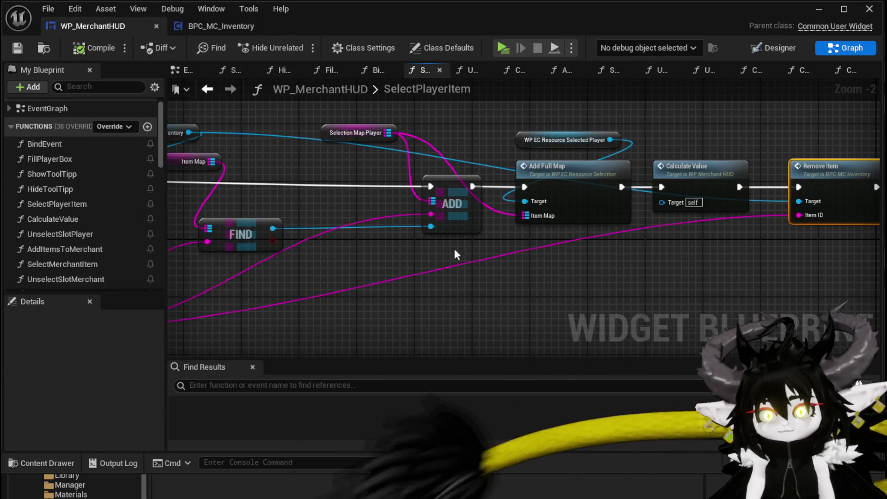
pyautogui.moveTo(286, 185)
pyautogui.mouseDown()
pyautogui.moveTo(453, 155)
pyautogui.moveTo(472, 198)
pyautogui.moveTo(519, 193)
pyautogui.moveTo(509, 217)
pyautogui.mouseUp()
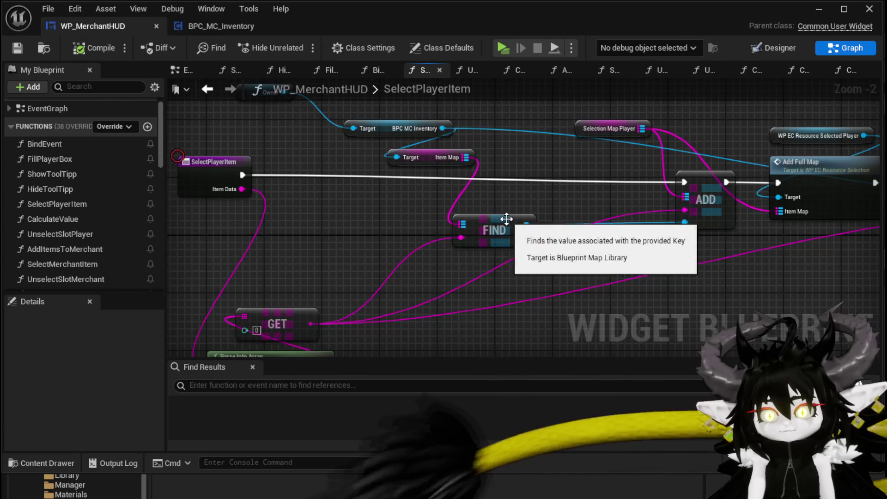
pyautogui.moveTo(597, 182)
pyautogui.mouseDown()
pyautogui.moveTo(419, 183)
pyautogui.moveTo(575, 148)
pyautogui.mouseUp()
pyautogui.moveTo(341, 230)
pyautogui.mouseDown()
pyautogui.moveTo(329, 268)
pyautogui.moveTo(483, 116)
pyautogui.mouseUp()
pyautogui.moveTo(484, 222); pyautogui.dragTo(400, 222)
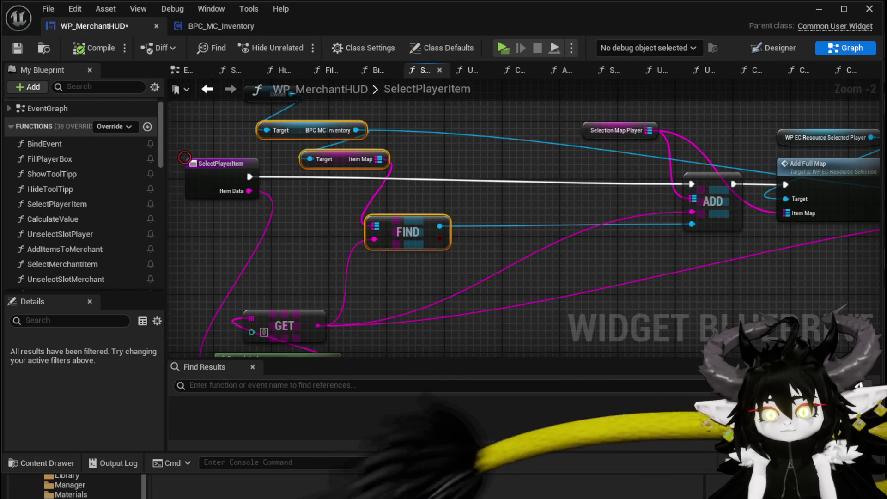
pyautogui.moveTo(285, 187); pyautogui.dragTo(312, 224)
pyautogui.click(281, 147)
pyautogui.click(419, 150)
pyautogui.moveTo(419, 150); pyautogui.dragTo(441, 144)
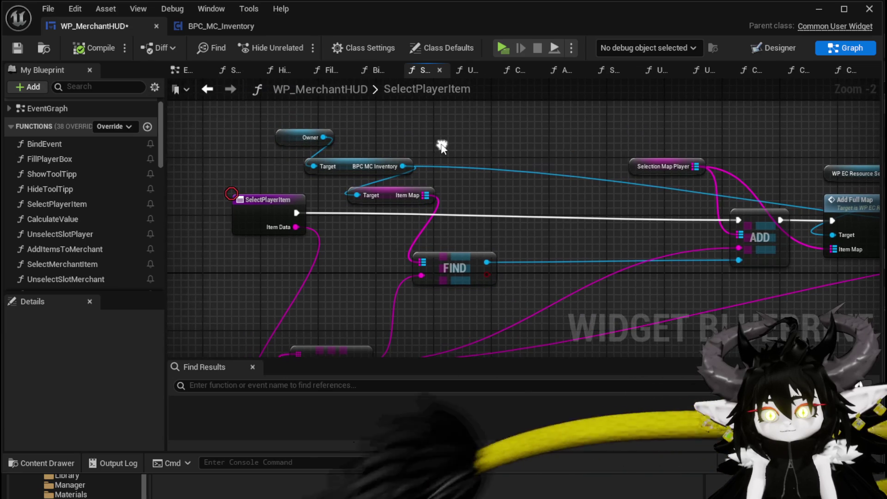
pyautogui.moveTo(323, 113); pyautogui.dragTo(451, 293)
# Add a Cast To Object_Item_Stackable_Child node and place it beside FIND
pyautogui.moveTo(514, 235)
pyautogui.mouseDown()
pyautogui.moveTo(383, 242)
pyautogui.moveTo(411, 239)
pyautogui.mouseUp()
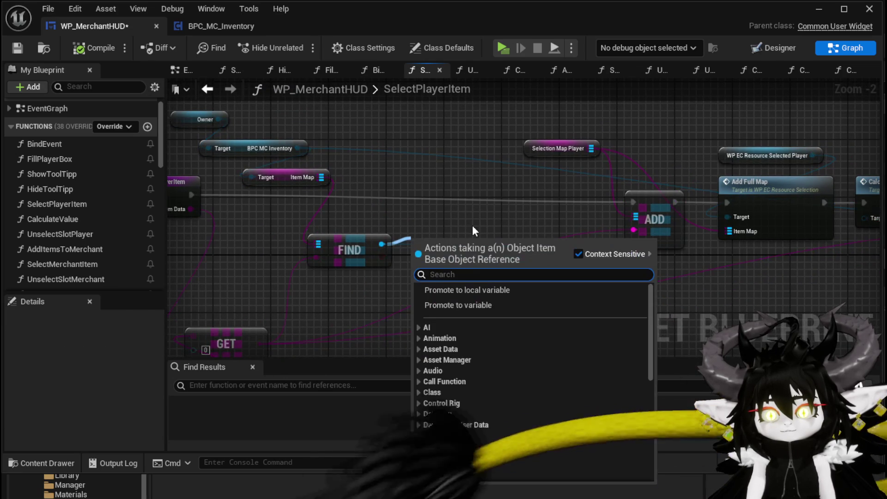
pyautogui.write('is stack')
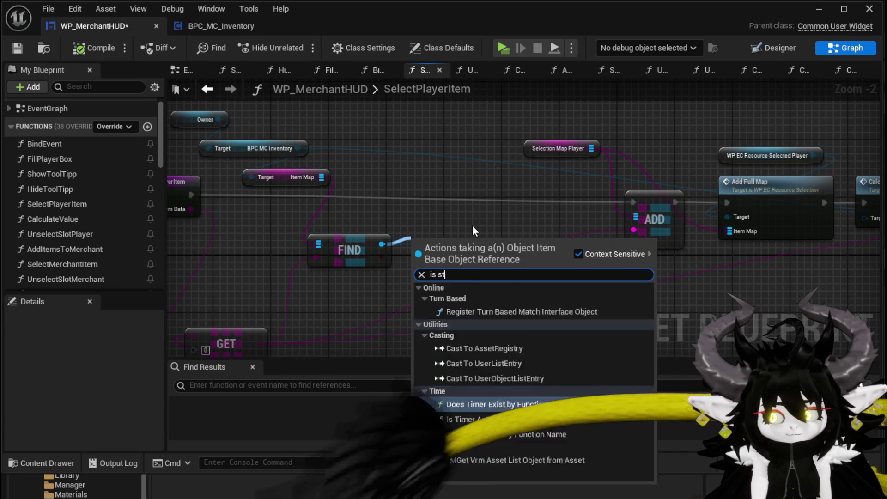
pyautogui.press('BackSpace')
pyautogui.press('BackSpace')
pyautogui.press('BackSpace')
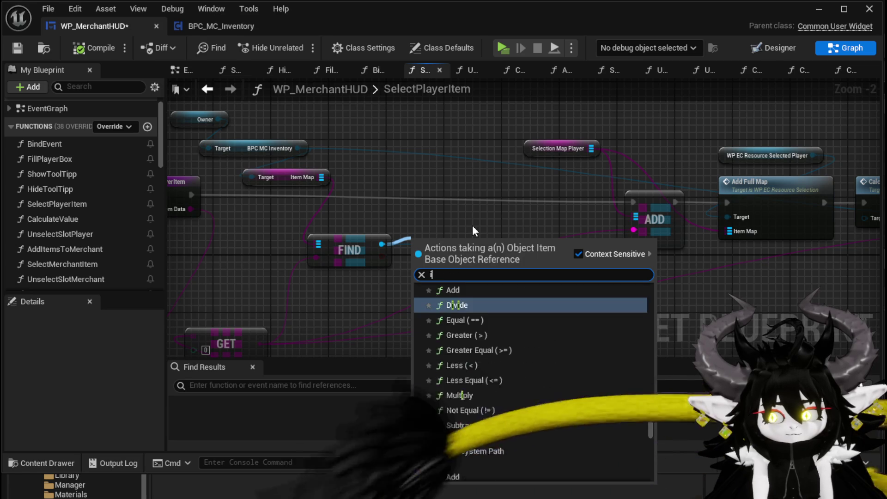
pyautogui.rightClick(489, 219)
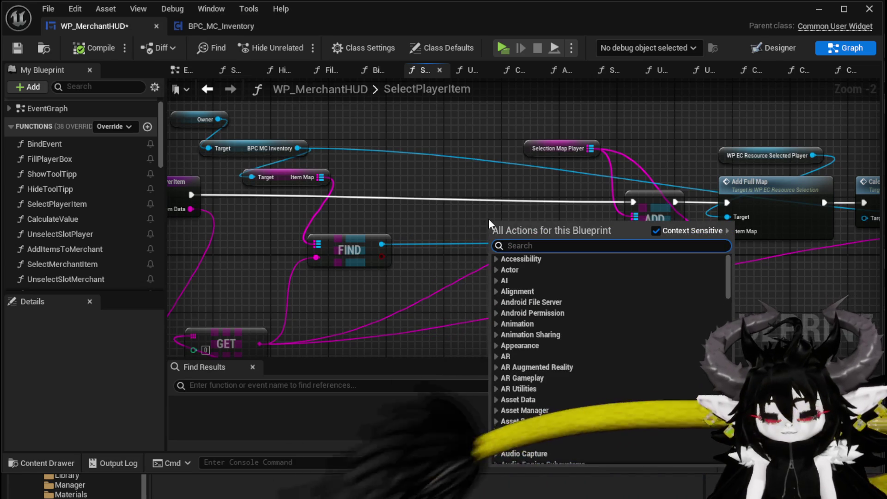
pyautogui.write('Objec')
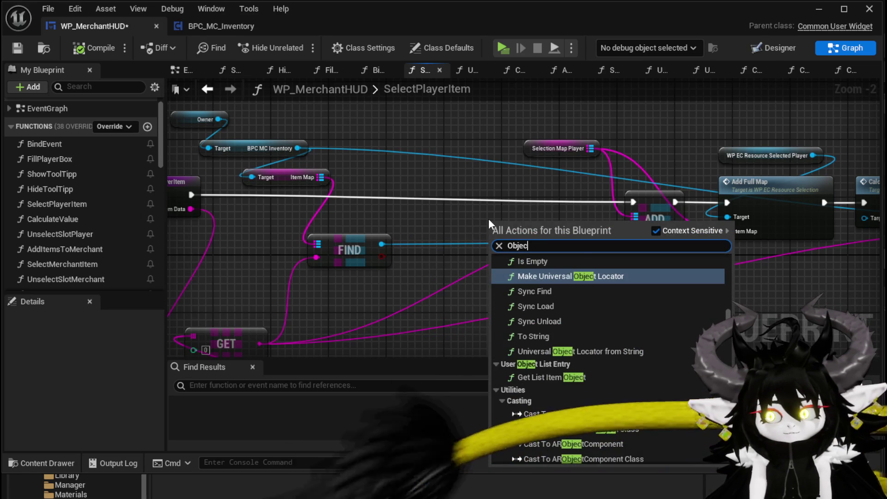
pyautogui.write('t Stacka')
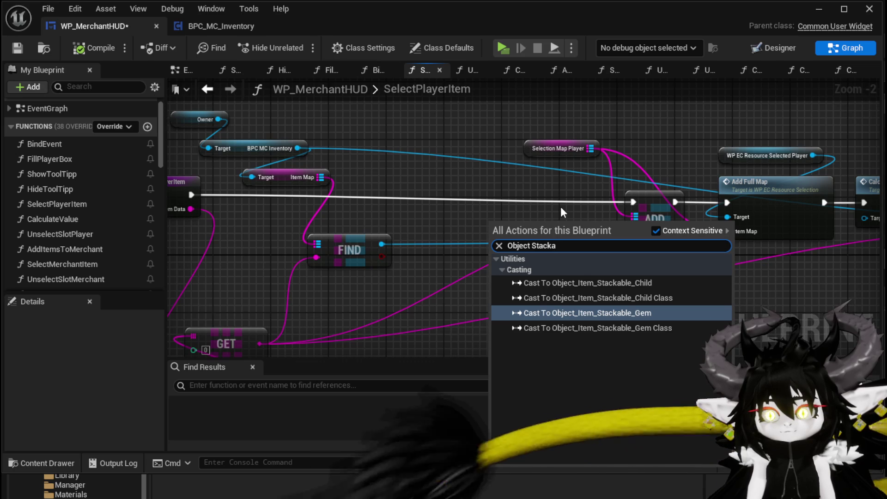
pyautogui.click(608, 287)
pyautogui.moveTo(537, 237); pyautogui.dragTo(454, 195)
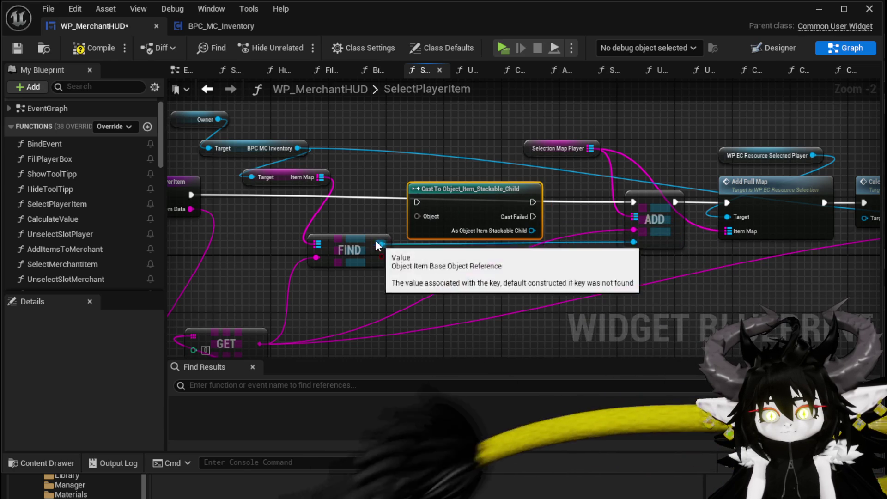
# Wire FIND's Value into the cast's Object input and the cast's success output into ADD
pyautogui.moveTo(519, 210)
pyautogui.mouseDown()
pyautogui.moveTo(542, 209)
pyautogui.moveTo(516, 207)
pyautogui.mouseUp()
pyautogui.moveTo(484, 252); pyautogui.dragTo(520, 226)
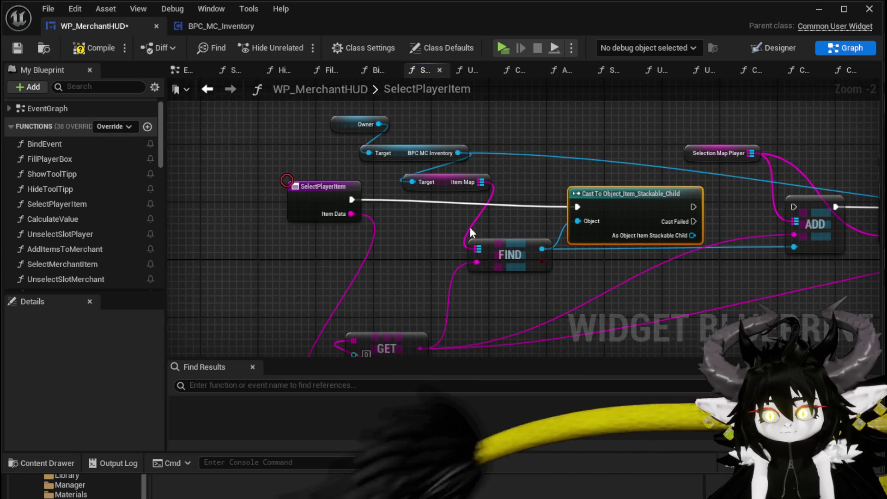
pyautogui.click(301, 206)
pyautogui.click(414, 217)
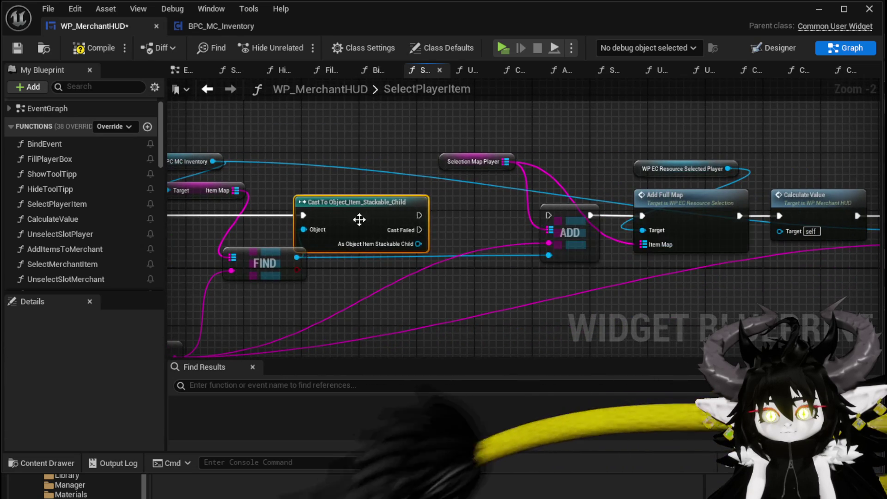
pyautogui.moveTo(392, 209); pyautogui.dragTo(516, 204)
pyautogui.click(343, 252)
pyautogui.moveTo(413, 159)
pyautogui.mouseDown()
pyautogui.moveTo(391, 223)
pyautogui.moveTo(326, 181)
pyautogui.moveTo(494, 229)
pyautogui.moveTo(603, 228)
pyautogui.mouseUp()
pyautogui.moveTo(427, 221); pyautogui.dragTo(395, 221)
# Add a Set Quantity call on the cast item and position it between Cast and ADD
pyautogui.moveTo(434, 258); pyautogui.dragTo(406, 289)
pyautogui.write('set')
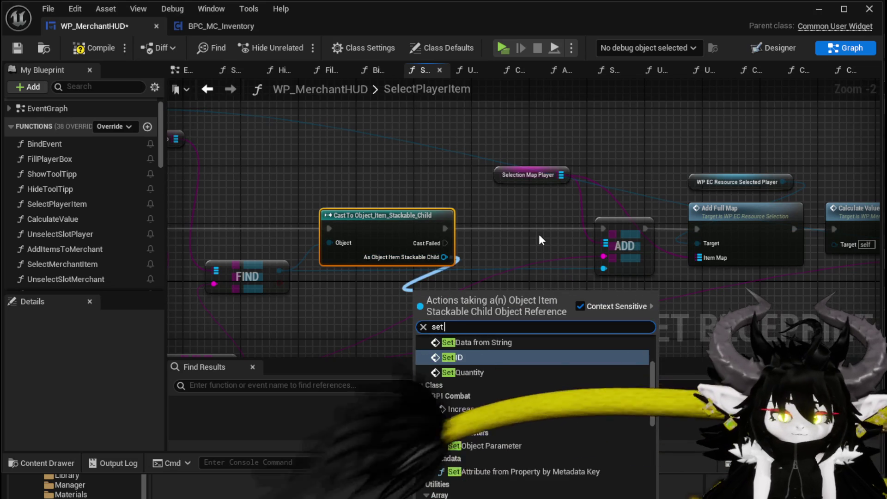
pyautogui.write(' Quan')
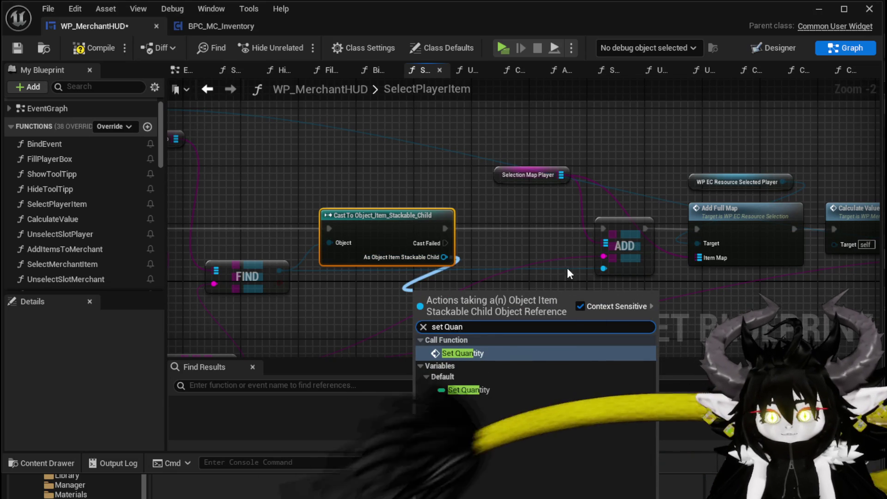
pyautogui.click(480, 352)
pyautogui.moveTo(410, 264); pyautogui.dragTo(502, 244)
pyautogui.moveTo(471, 204); pyautogui.dragTo(421, 203)
pyautogui.moveTo(337, 256); pyautogui.dragTo(301, 277)
pyautogui.moveTo(566, 270)
pyautogui.mouseDown()
pyautogui.moveTo(603, 212)
pyautogui.moveTo(586, 195)
pyautogui.mouseUp()
pyautogui.rightClick(680, 206)
pyautogui.moveTo(704, 190); pyautogui.dragTo(580, 198)
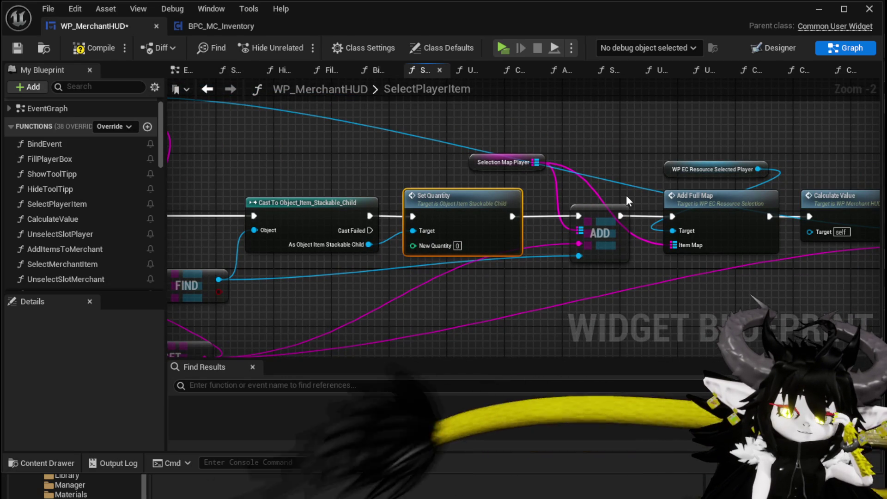
# Compile the WP_MerchantHUD blueprint and return to the level editor
pyautogui.click(100, 44)
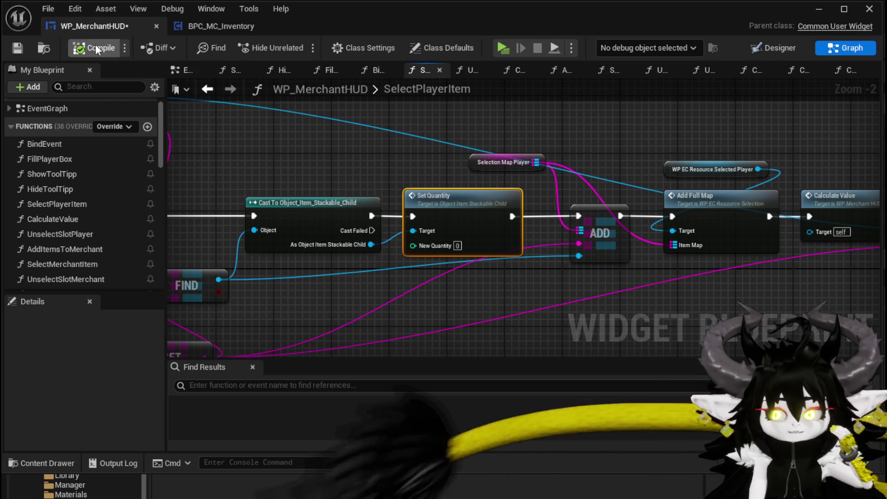
pyautogui.moveTo(660, 143)
pyautogui.mouseDown()
pyautogui.moveTo(315, 120)
pyautogui.moveTo(761, 102)
pyautogui.mouseUp()
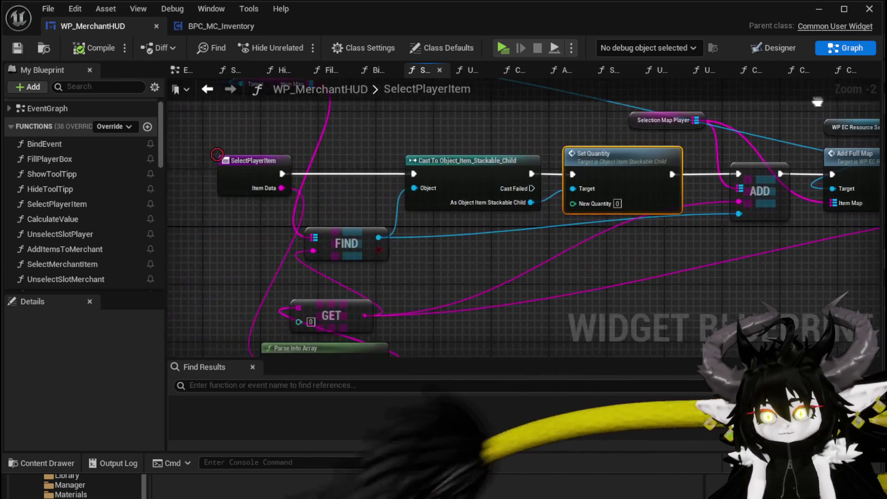
pyautogui.click(818, 9)
# Run a brief test play of the level and stop it
pyautogui.click(295, 45)
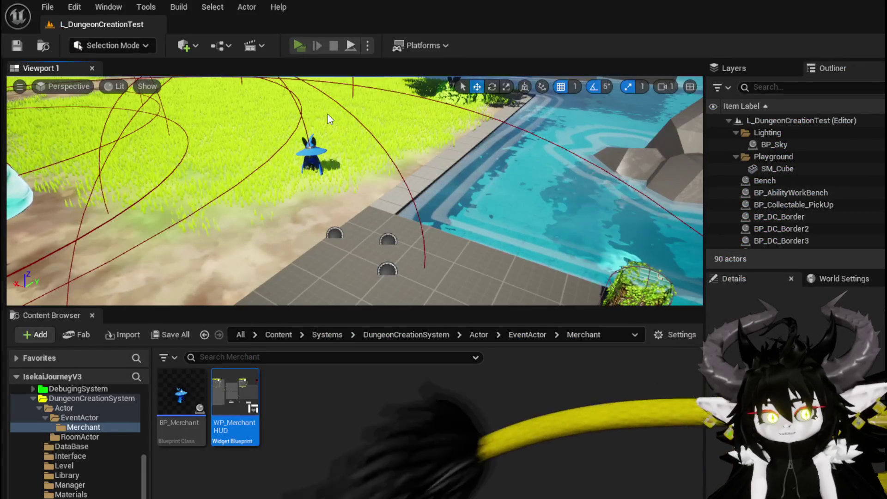
pyautogui.press('Escape')
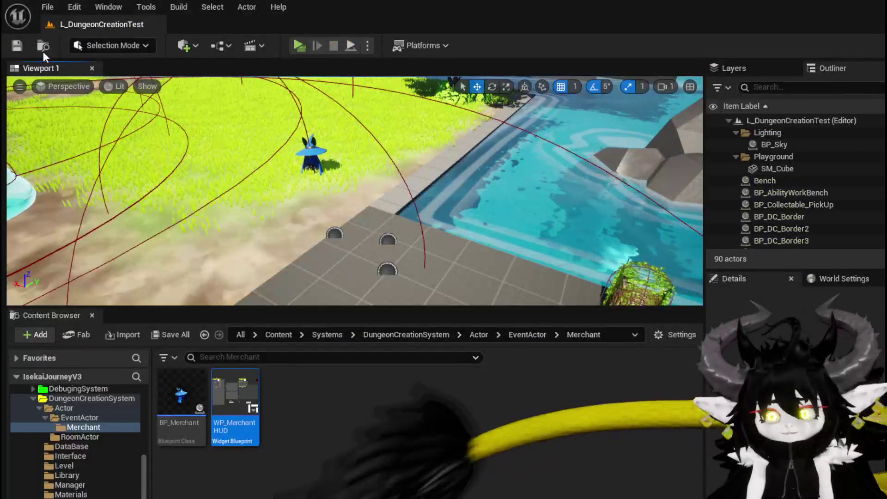
pyautogui.hotkey('ctrl', 's')
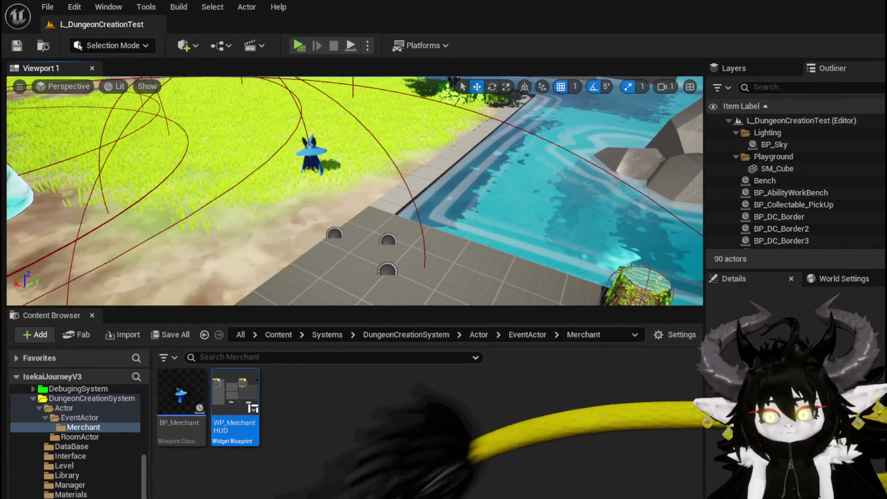
# Connect the cast stackable item to ADD's value input, then launch a standalone playtest
pyautogui.hotkey('alt', 'Tab')
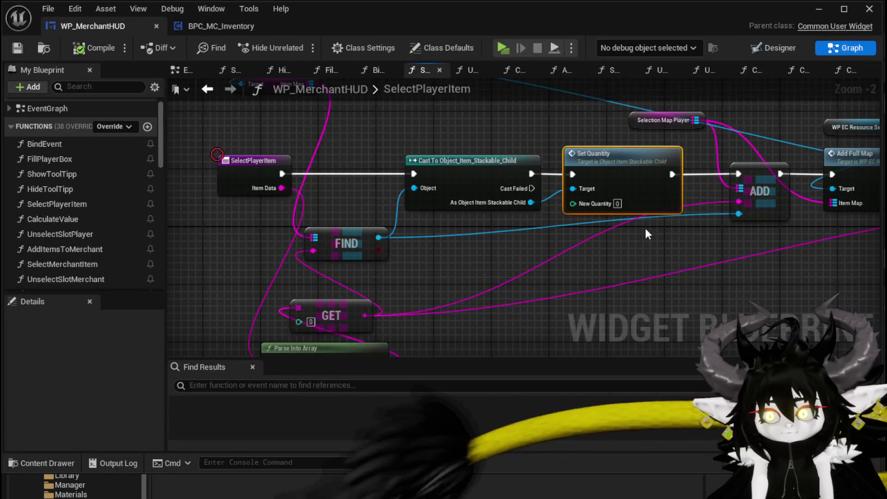
pyautogui.moveTo(640, 236); pyautogui.dragTo(472, 235)
pyautogui.moveTo(369, 207); pyautogui.dragTo(576, 220)
pyautogui.moveTo(529, 258)
pyautogui.mouseDown()
pyautogui.moveTo(618, 264)
pyautogui.moveTo(456, 299)
pyautogui.moveTo(639, 305)
pyautogui.mouseUp()
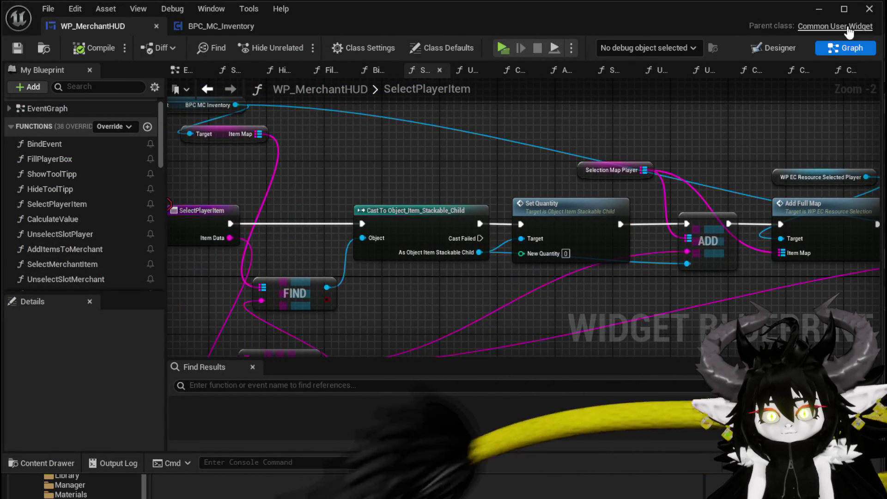
pyautogui.click(817, 9)
# Start a standalone playtest, open the merchant trade screen and offer the Copper Ingot
pyautogui.click(314, 46)
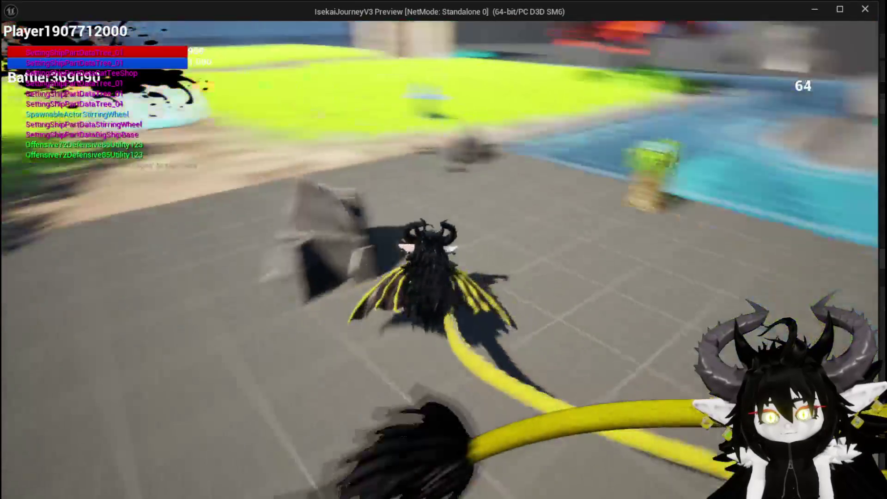
pyautogui.press('i')
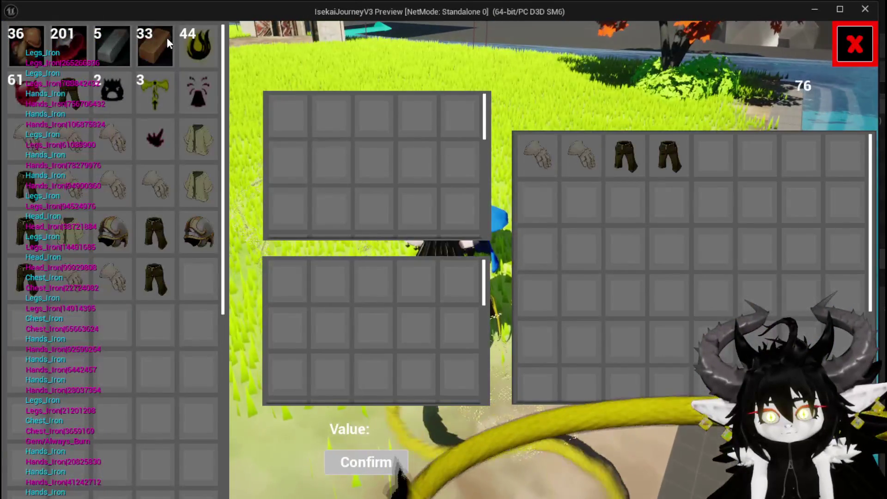
pyautogui.moveTo(172, 56)
pyautogui.moveTo(160, 50); pyautogui.dragTo(412, 194)
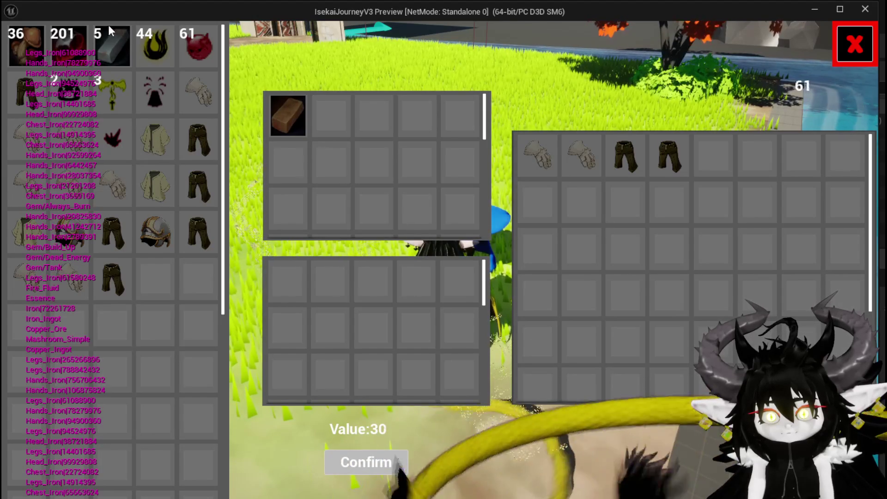
# Swap the Copper and Iron Ingots in and out of the offer to compare values, then stop playing
pyautogui.moveTo(118, 50)
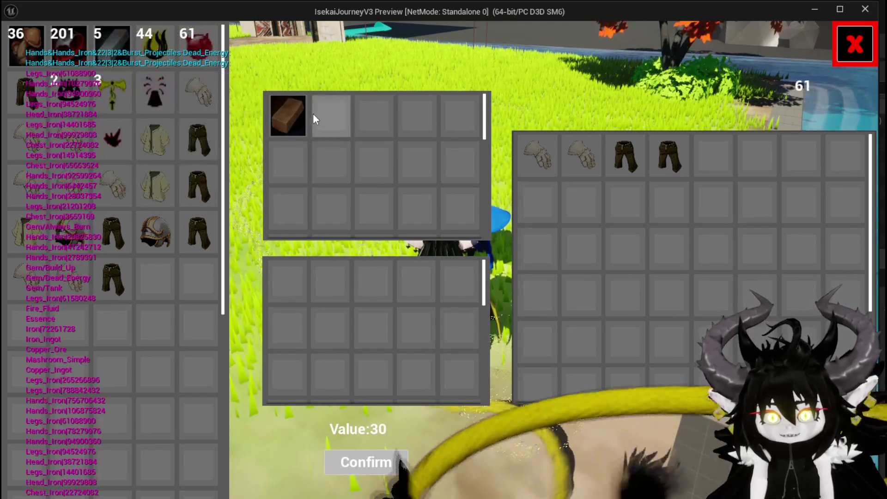
pyautogui.click(295, 120)
pyautogui.click(116, 44)
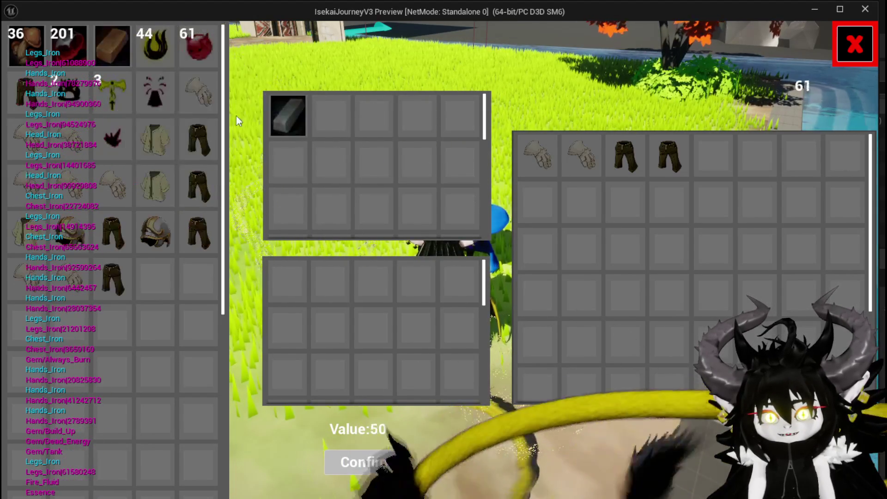
pyautogui.click(294, 117)
pyautogui.click(143, 52)
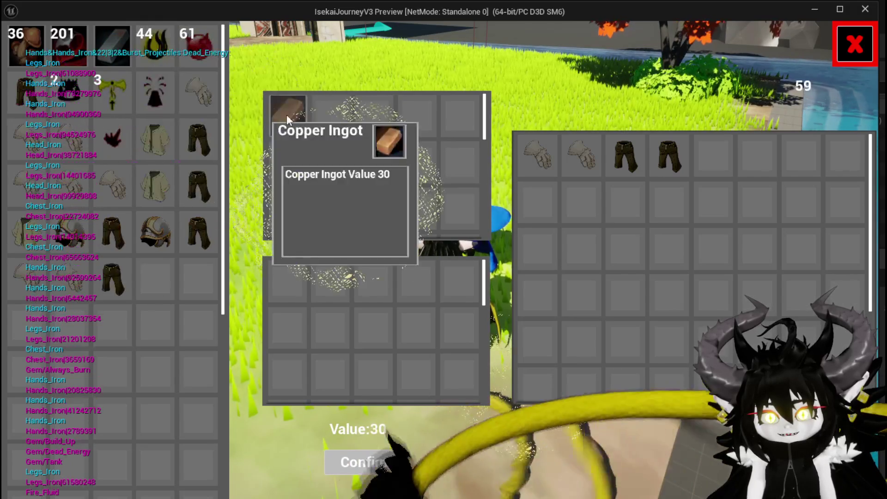
pyautogui.click(299, 107)
pyautogui.press('Escape')
pyautogui.hotkey('ctrl', 's')
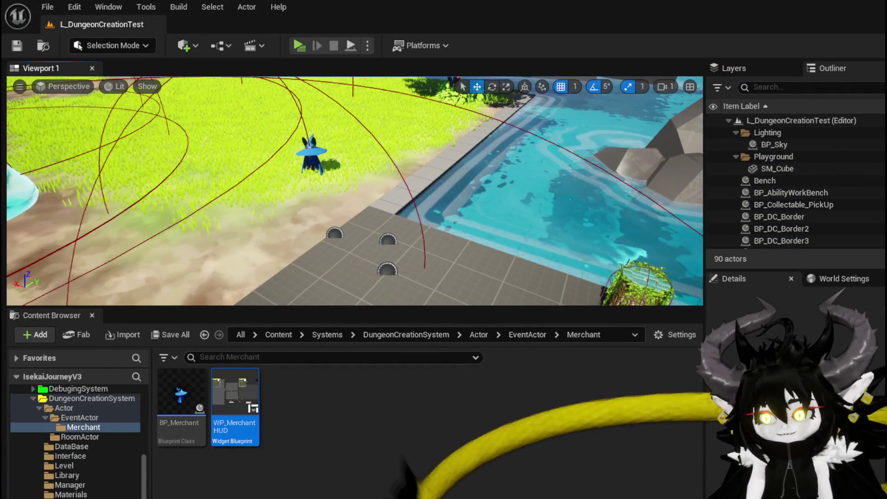
# In SelectPlayerItem, move the entry node and the FIND, GET and Parse Into Array nodes up and left
pyautogui.press('Return')
pyautogui.moveTo(457, 329)
pyautogui.mouseDown()
pyautogui.moveTo(453, 303)
pyautogui.moveTo(596, 301)
pyautogui.mouseUp()
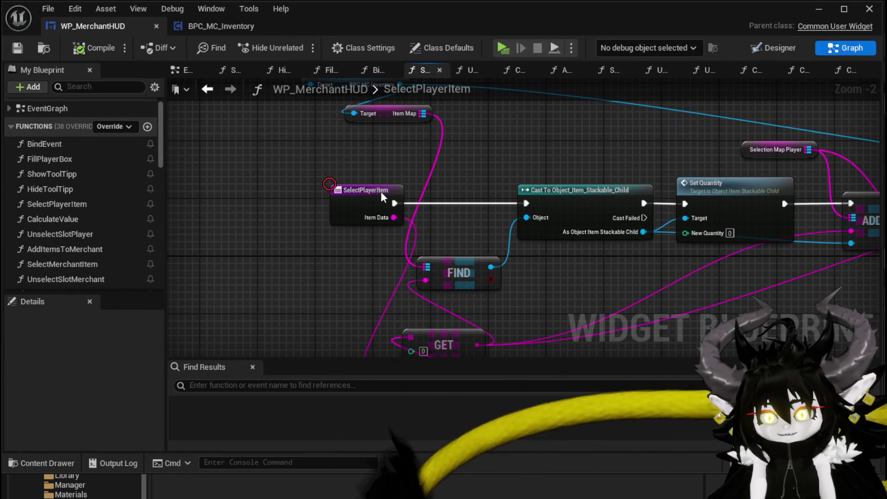
pyautogui.moveTo(367, 190); pyautogui.dragTo(209, 189)
pyautogui.moveTo(534, 304); pyautogui.dragTo(538, 214)
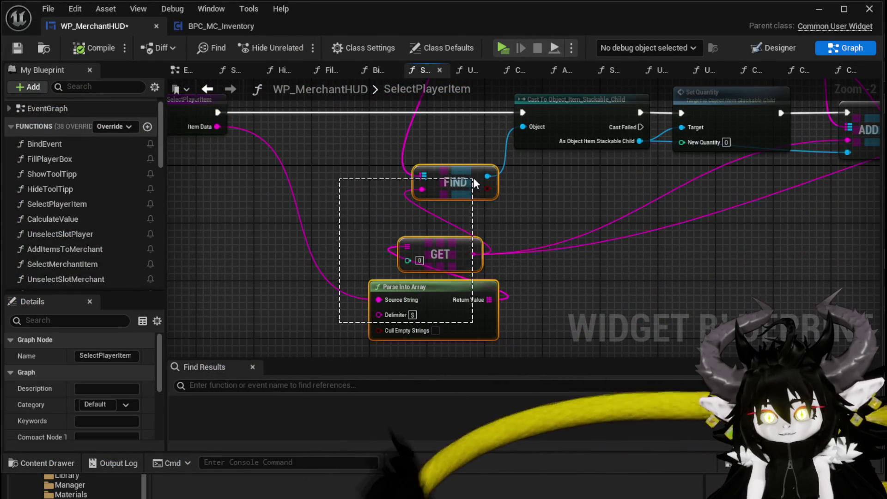
pyautogui.moveTo(474, 184); pyautogui.dragTo(473, 183)
pyautogui.moveTo(473, 183); pyautogui.dragTo(295, 154)
pyautogui.moveTo(468, 167)
pyautogui.mouseDown()
pyautogui.moveTo(448, 268)
pyautogui.moveTo(345, 262)
pyautogui.moveTo(474, 258)
pyautogui.moveTo(280, 245)
pyautogui.moveTo(511, 262)
pyautogui.moveTo(329, 248)
pyautogui.moveTo(417, 267)
pyautogui.moveTo(531, 260)
pyautogui.mouseUp()
# Place FIND under the execution line and shift the Owner, BPC MC Inventory and Item Map nodes left
pyautogui.moveTo(328, 250); pyautogui.dragTo(461, 257)
pyautogui.moveTo(435, 203); pyautogui.dragTo(471, 265)
pyautogui.moveTo(367, 185); pyautogui.dragTo(517, 105)
pyautogui.moveTo(502, 181); pyautogui.dragTo(342, 180)
pyautogui.moveTo(520, 194); pyautogui.dragTo(344, 161)
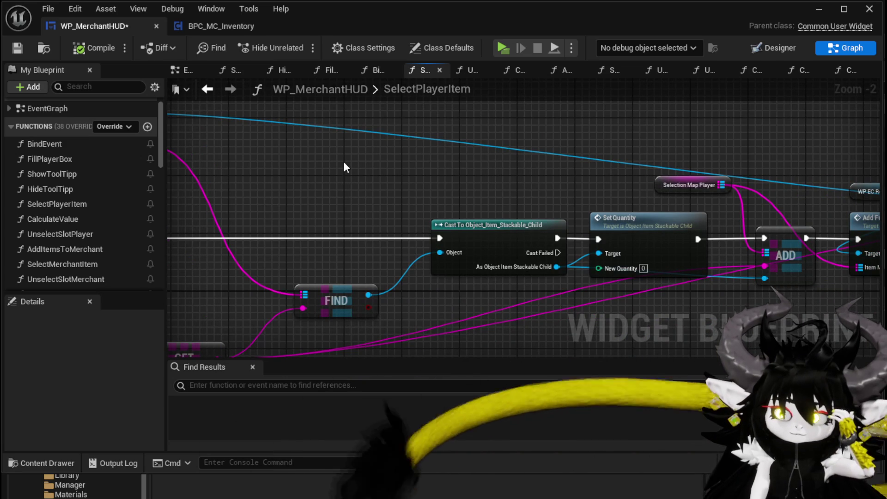
pyautogui.moveTo(282, 200); pyautogui.dragTo(423, 200)
# Wire the entry straight to ADD, delete Cast To and Set Quantity, and feed FIND's result into ADD
pyautogui.moveTo(280, 239)
pyautogui.mouseDown()
pyautogui.moveTo(835, 240)
pyautogui.moveTo(681, 239)
pyautogui.mouseUp()
pyautogui.moveTo(508, 139)
pyautogui.mouseDown()
pyautogui.moveTo(631, 243)
pyautogui.moveTo(554, 212)
pyautogui.mouseUp()
pyautogui.press('Delete')
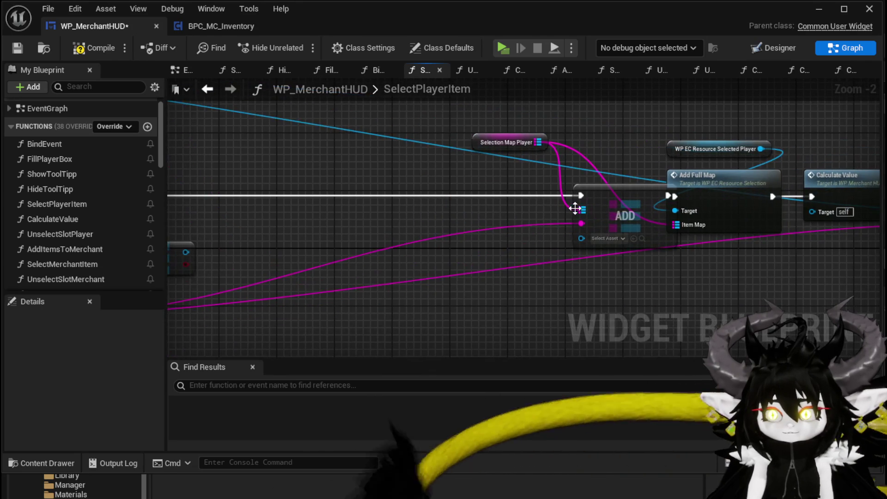
pyautogui.moveTo(364, 231)
pyautogui.mouseDown()
pyautogui.moveTo(595, 215)
pyautogui.moveTo(761, 217)
pyautogui.mouseUp()
pyautogui.moveTo(744, 179); pyautogui.dragTo(627, 176)
pyautogui.moveTo(684, 121); pyautogui.dragTo(390, 126)
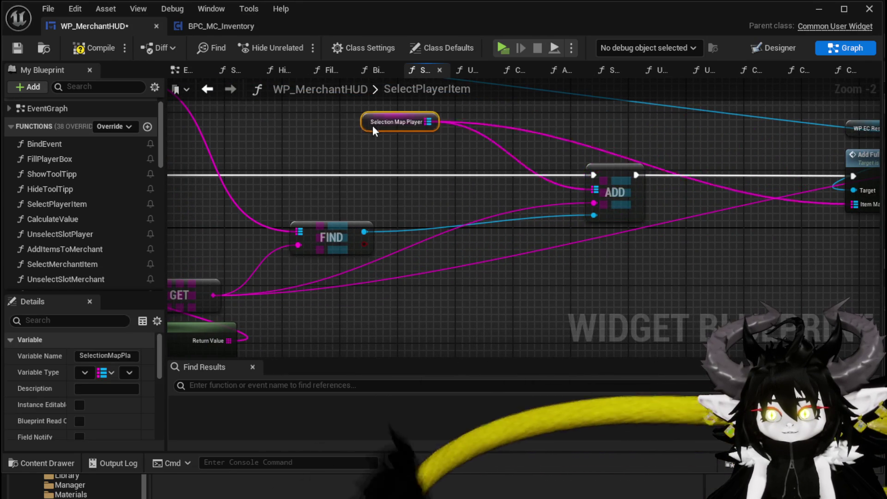
pyautogui.moveTo(496, 167); pyautogui.dragTo(436, 239)
# Add a Find node on Selection Map Player and connect GET's output to both Finds
pyautogui.moveTo(339, 196); pyautogui.dragTo(295, 151)
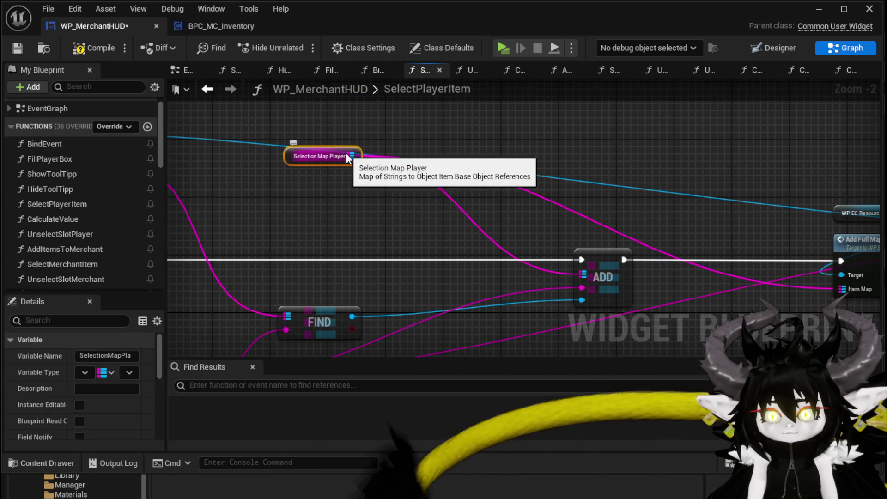
pyautogui.moveTo(351, 156); pyautogui.dragTo(437, 154)
pyautogui.write('find')
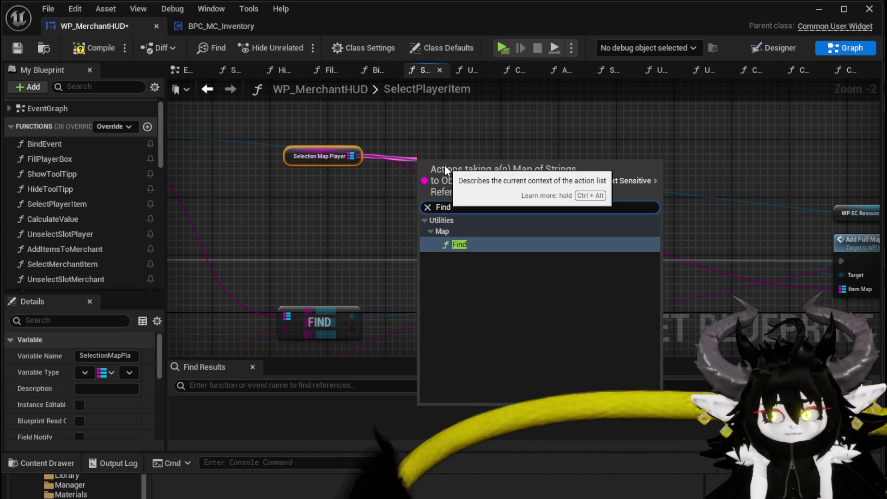
pyautogui.press('Return')
pyautogui.moveTo(425, 239); pyautogui.dragTo(413, 226)
pyautogui.moveTo(343, 301)
pyautogui.mouseDown()
pyautogui.moveTo(491, 141)
pyautogui.moveTo(366, 159)
pyautogui.moveTo(611, 138)
pyautogui.mouseUp()
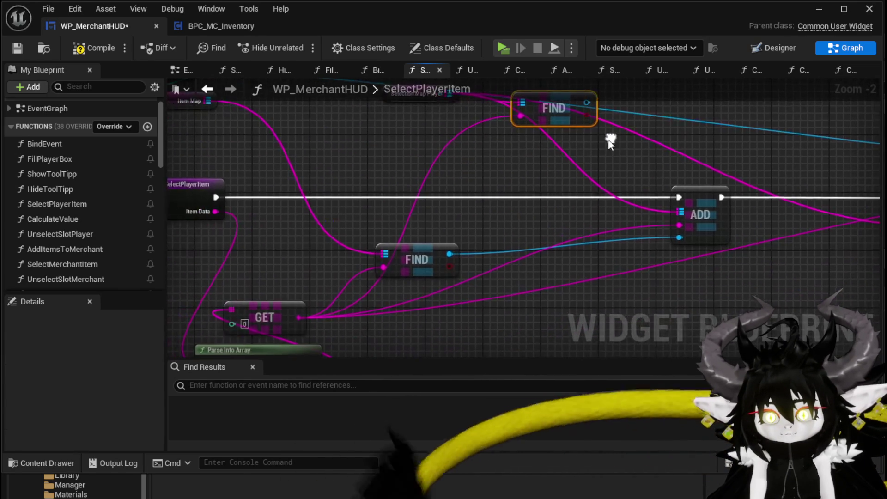
pyautogui.moveTo(300, 317)
pyautogui.mouseDown()
pyautogui.moveTo(538, 119)
pyautogui.moveTo(531, 167)
pyautogui.moveTo(337, 200)
pyautogui.moveTo(525, 170)
pyautogui.mouseUp()
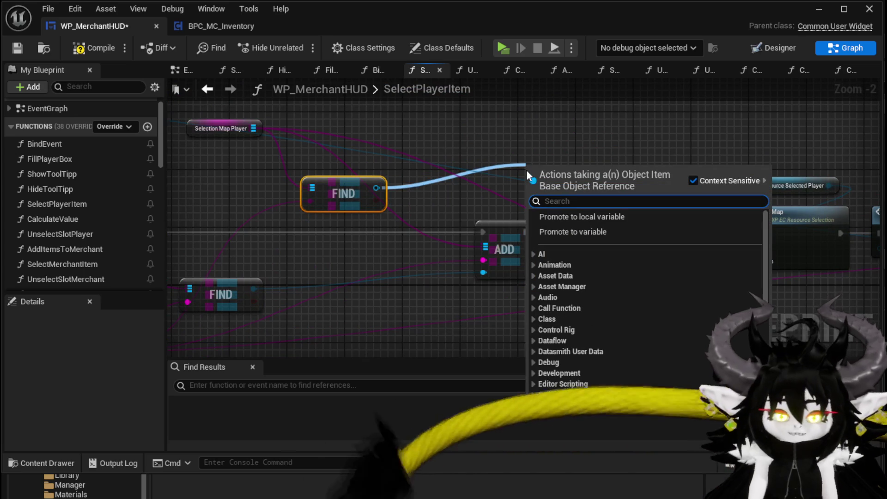
# Add a cast to Object_Item_Stackable_Child and feed it FIND's result as Object
pyautogui.click(525, 170)
pyautogui.rightClick(462, 178)
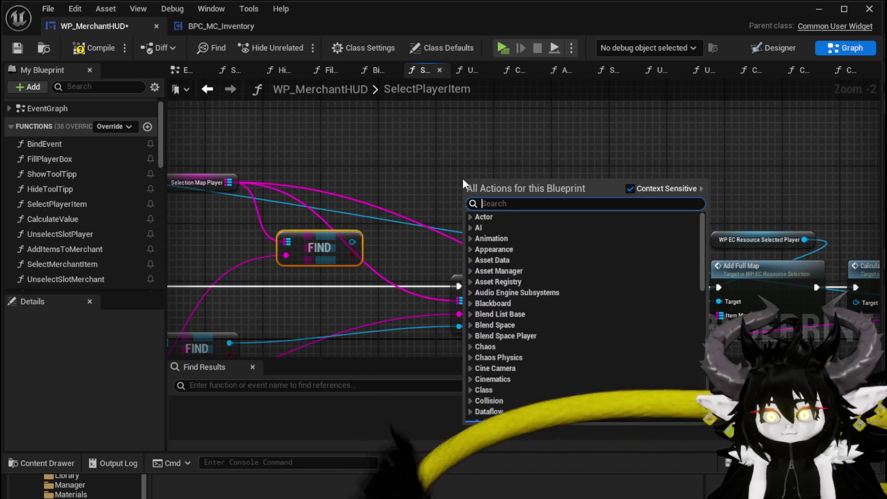
pyautogui.write('object')
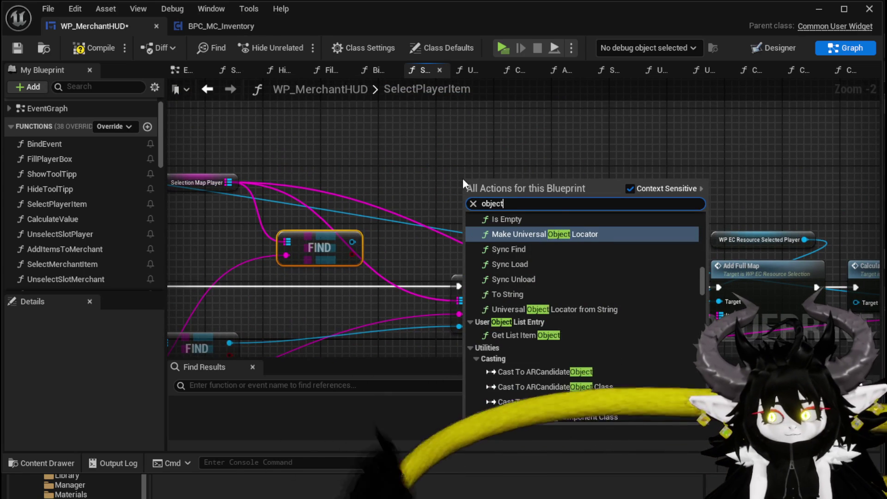
pyautogui.write(' stacka')
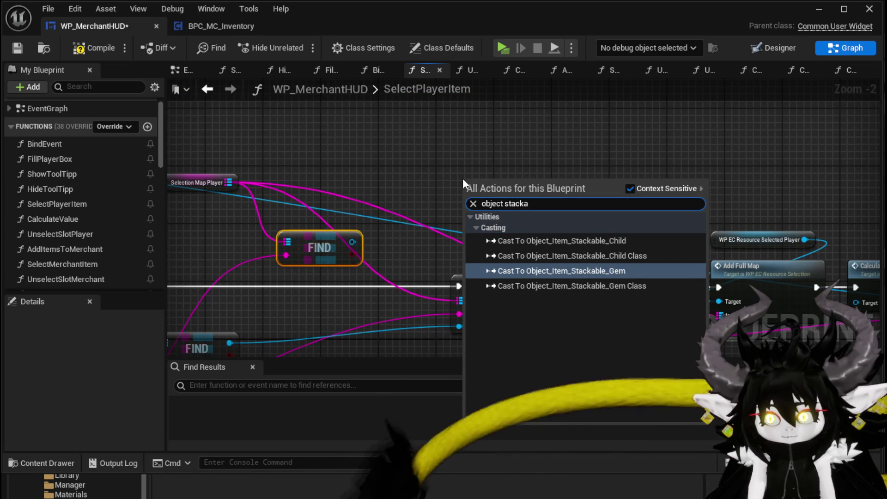
pyautogui.click(597, 241)
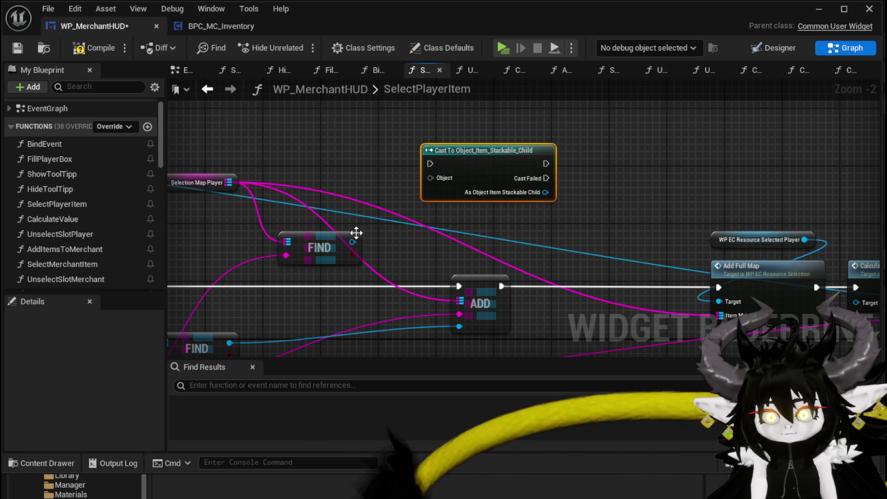
pyautogui.moveTo(352, 241); pyautogui.dragTo(354, 241)
pyautogui.moveTo(439, 185); pyautogui.dragTo(440, 186)
pyautogui.moveTo(352, 241); pyautogui.dragTo(431, 179)
# Add a Get Quantity node on the cast result and place a Print String node
pyautogui.moveTo(535, 195); pyautogui.dragTo(595, 195)
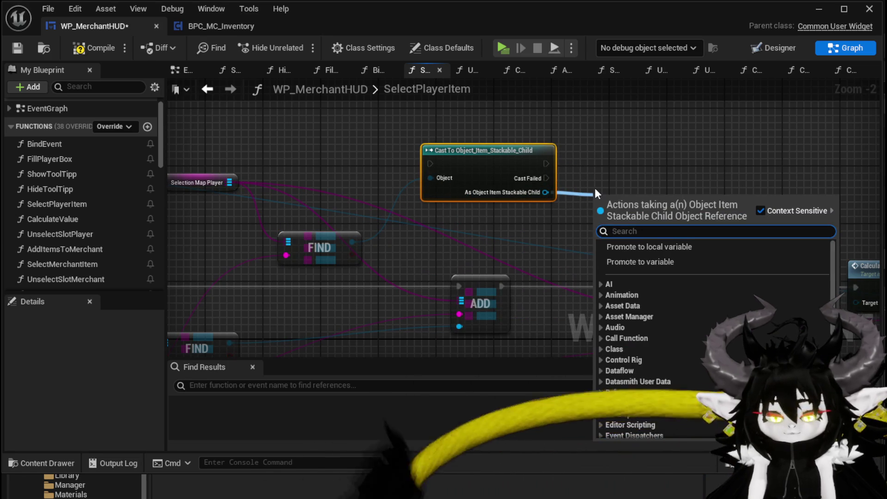
pyautogui.write('get Quant')
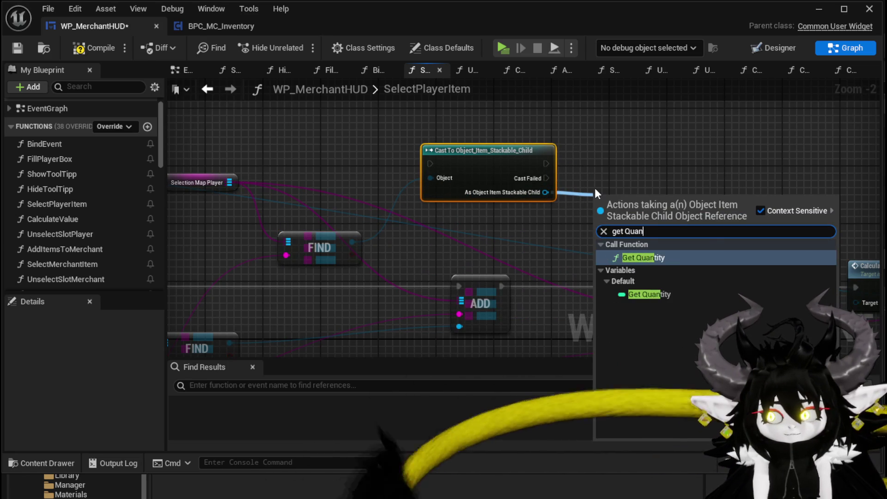
pyautogui.press('Return')
pyautogui.moveTo(627, 200); pyautogui.dragTo(490, 206)
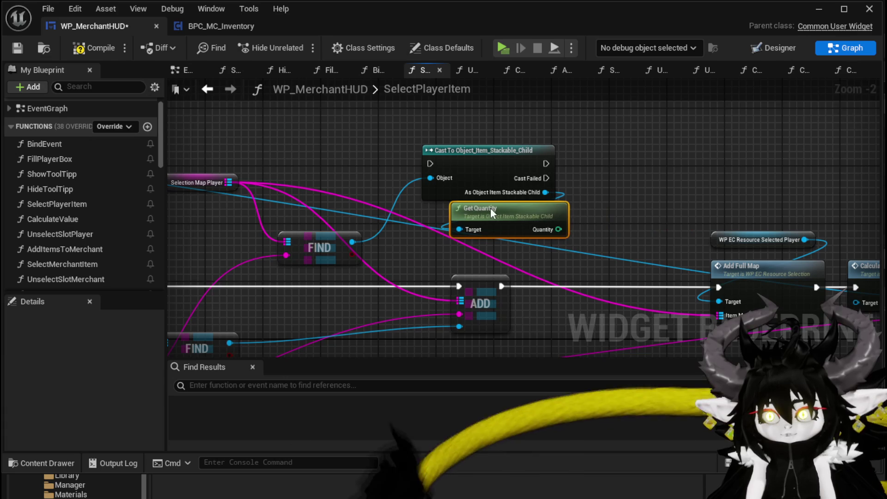
pyautogui.moveTo(559, 229); pyautogui.dragTo(613, 193)
pyautogui.write('Print String')
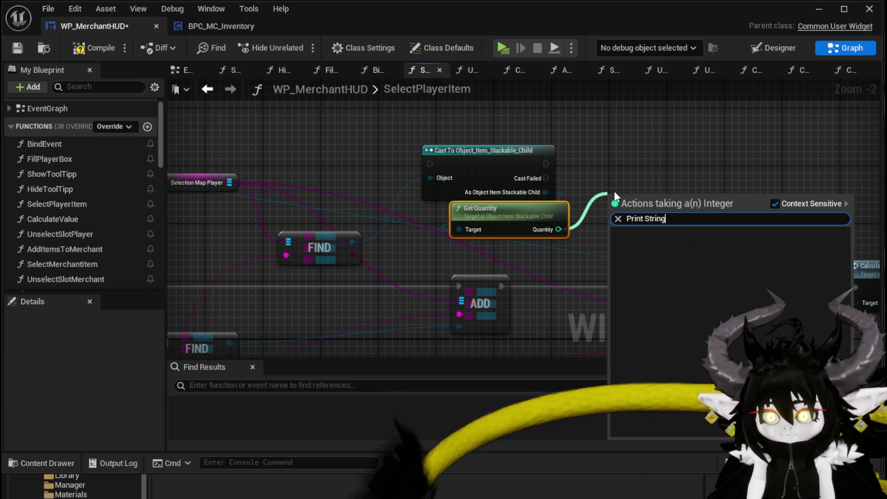
pyautogui.rightClick(612, 169)
pyautogui.write('Print String')
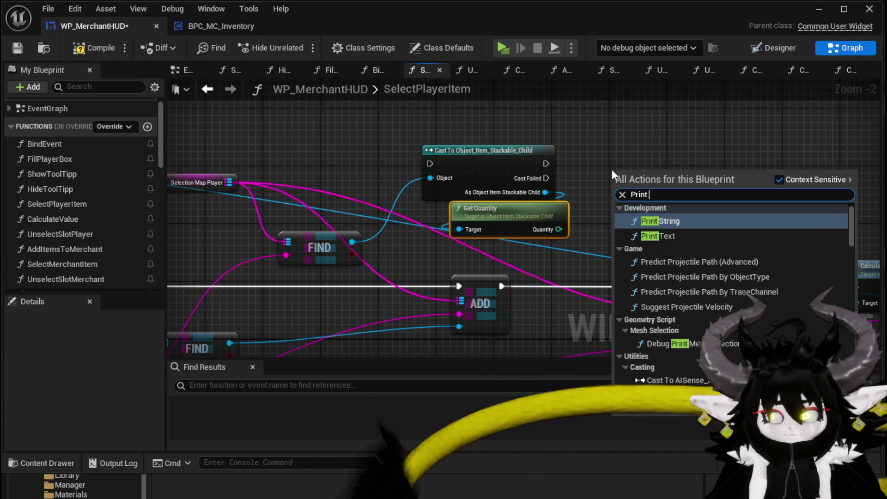
pyautogui.press('Return')
# Run the cast after ADD, then Print String printing Quantity before Add Full Map
pyautogui.moveTo(477, 282); pyautogui.dragTo(340, 282)
pyautogui.moveTo(508, 154); pyautogui.dragTo(471, 277)
pyautogui.moveTo(362, 287); pyautogui.dragTo(394, 286)
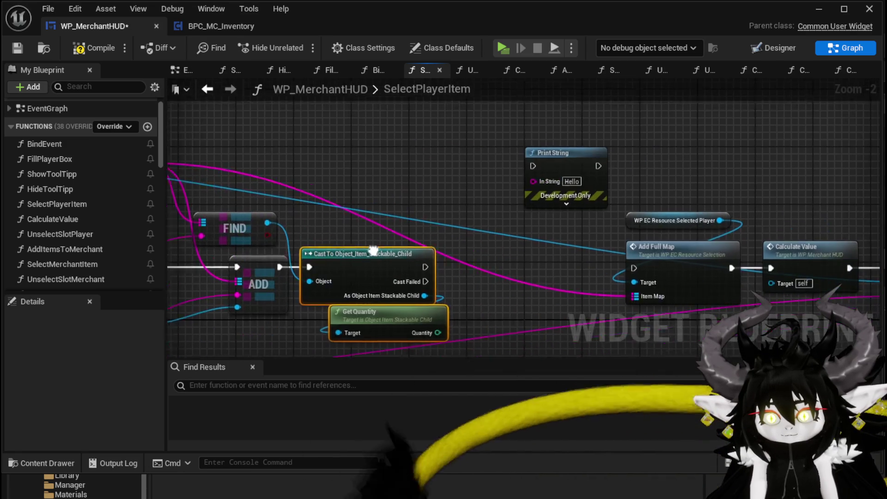
pyautogui.moveTo(543, 171); pyautogui.dragTo(540, 259)
pyautogui.moveTo(416, 266); pyautogui.dragTo(516, 259)
pyautogui.moveTo(571, 261); pyautogui.dragTo(626, 265)
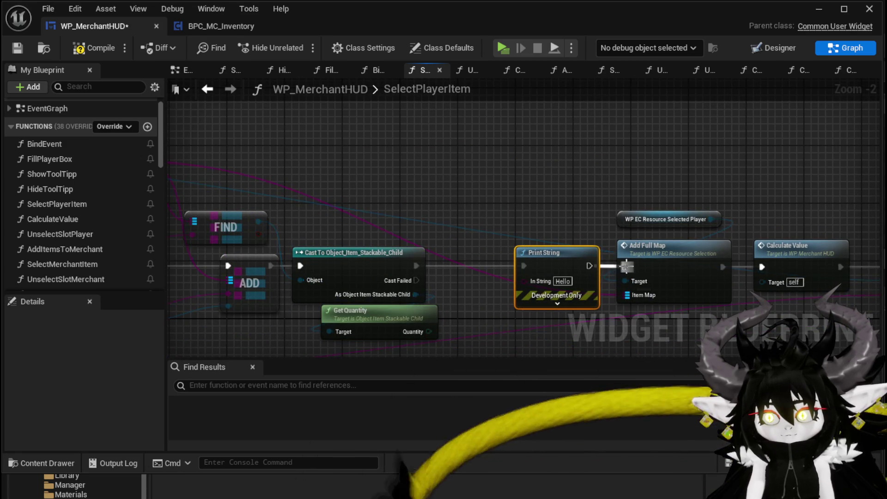
pyautogui.moveTo(431, 311); pyautogui.dragTo(527, 260)
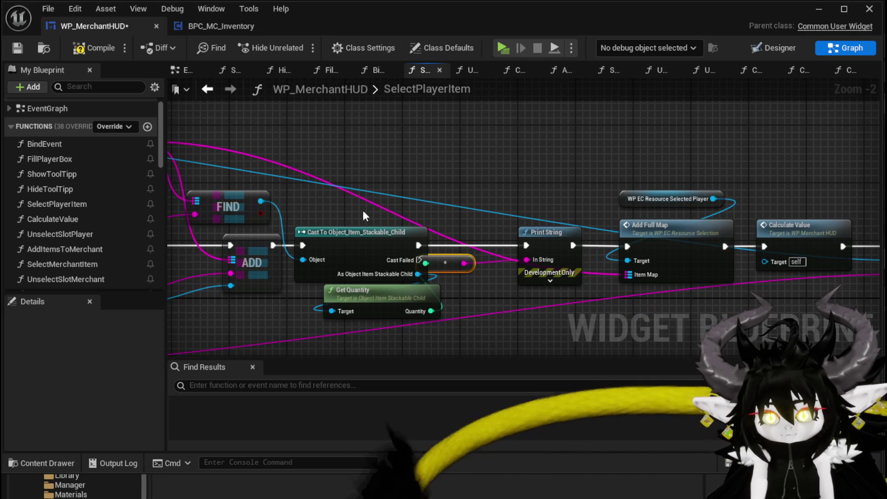
# Move Selection Map Player right and reposition the BPC MC Inventory, Item Map and Owner nodes
pyautogui.moveTo(496, 287)
pyautogui.mouseDown()
pyautogui.moveTo(450, 214)
pyautogui.moveTo(331, 111)
pyautogui.mouseUp()
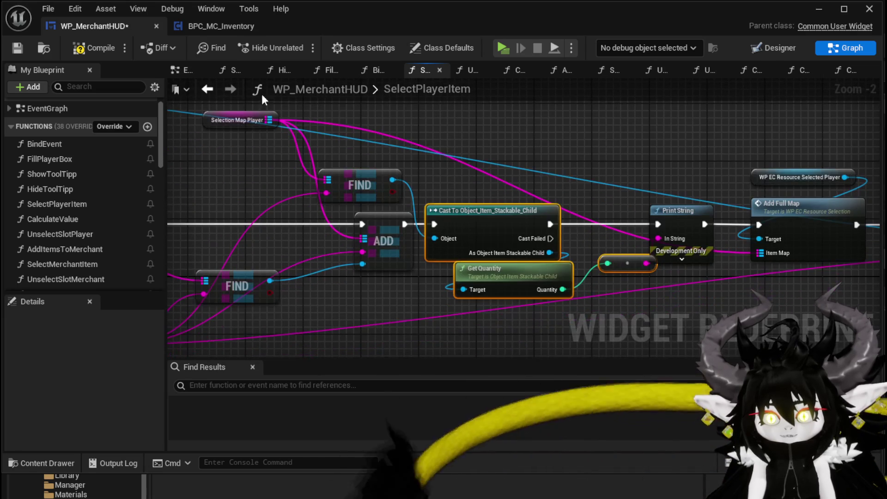
pyautogui.moveTo(256, 118); pyautogui.dragTo(353, 119)
pyautogui.moveTo(242, 140); pyautogui.dragTo(273, 151)
pyautogui.moveTo(271, 115); pyautogui.dragTo(253, 179)
pyautogui.moveTo(202, 140); pyautogui.dragTo(276, 183)
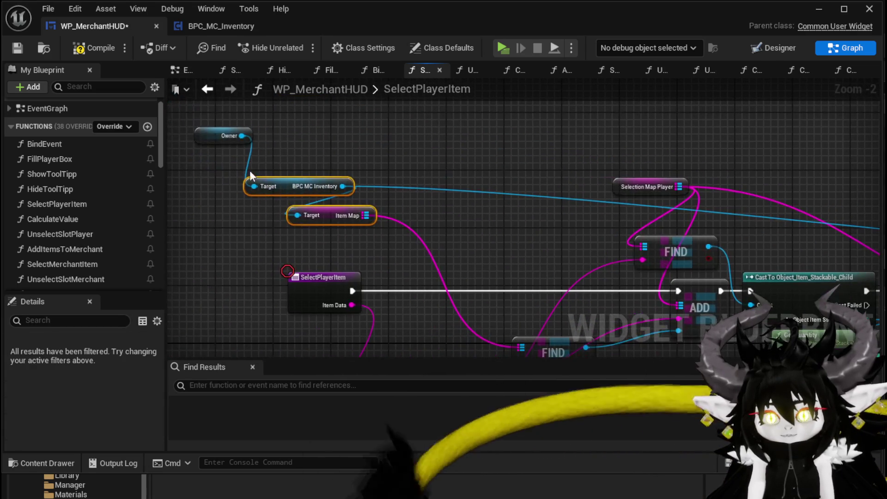
pyautogui.moveTo(209, 135)
pyautogui.mouseDown()
pyautogui.moveTo(277, 155)
pyautogui.moveTo(329, 195)
pyautogui.mouseUp()
# Regroup the inventory lookup nodes and set Selection Map Player above FIND
pyautogui.moveTo(600, 208); pyautogui.dragTo(313, 186)
pyautogui.moveTo(792, 206); pyautogui.dragTo(443, 164)
pyautogui.moveTo(770, 296); pyautogui.dragTo(770, 296)
pyautogui.moveTo(176, 180); pyautogui.dragTo(494, 194)
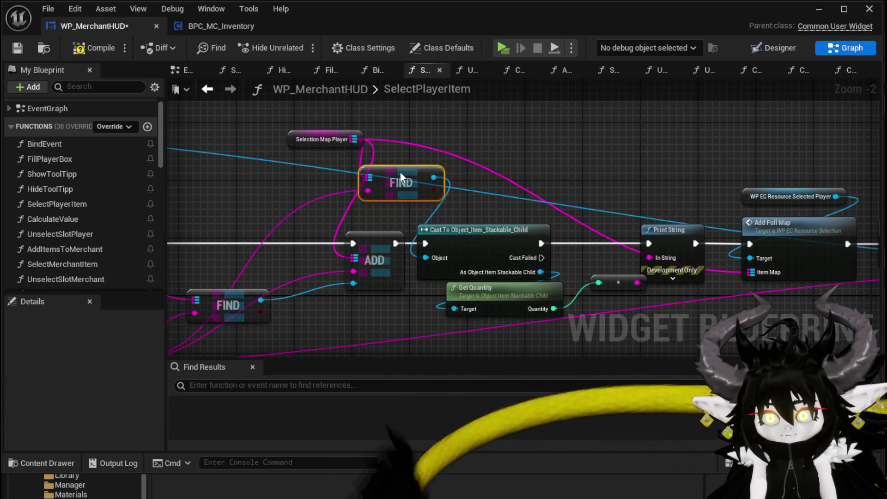
pyautogui.moveTo(307, 143); pyautogui.dragTo(314, 128)
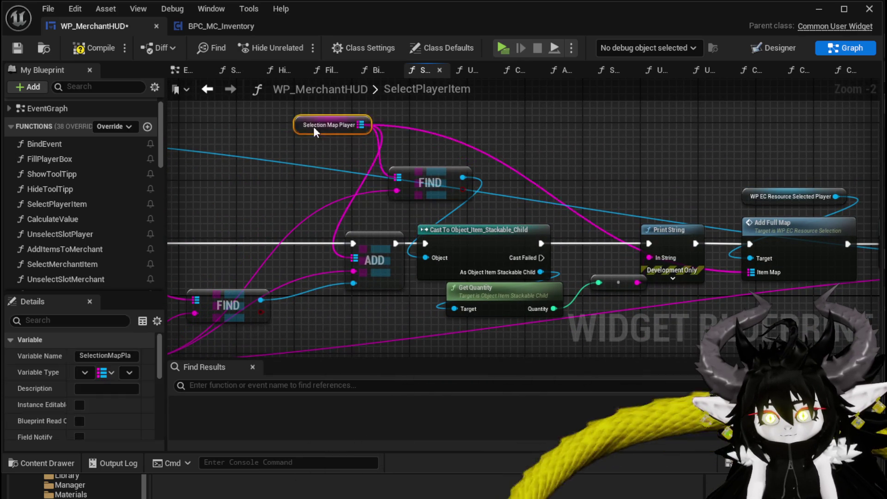
pyautogui.click(276, 130)
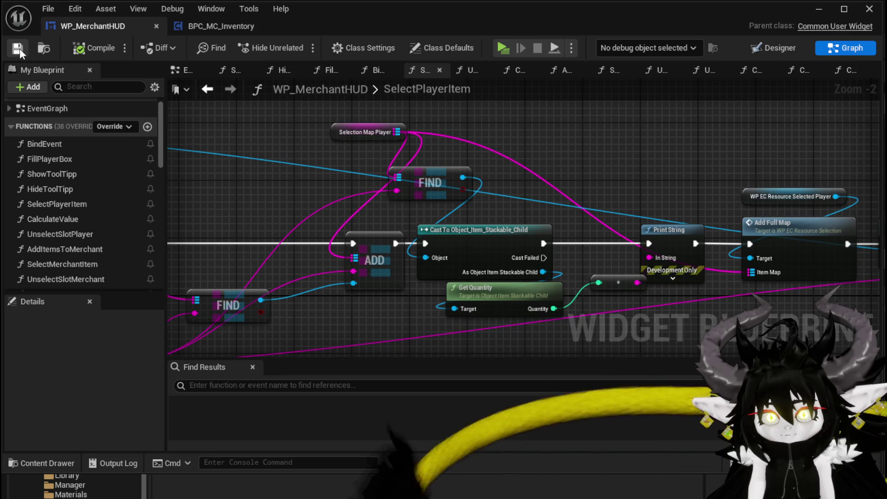
# Playtest the merchant, offer a copper ingot (Value:30, grid 33), then reopen WP_MerchantHUD
pyautogui.click(812, 13)
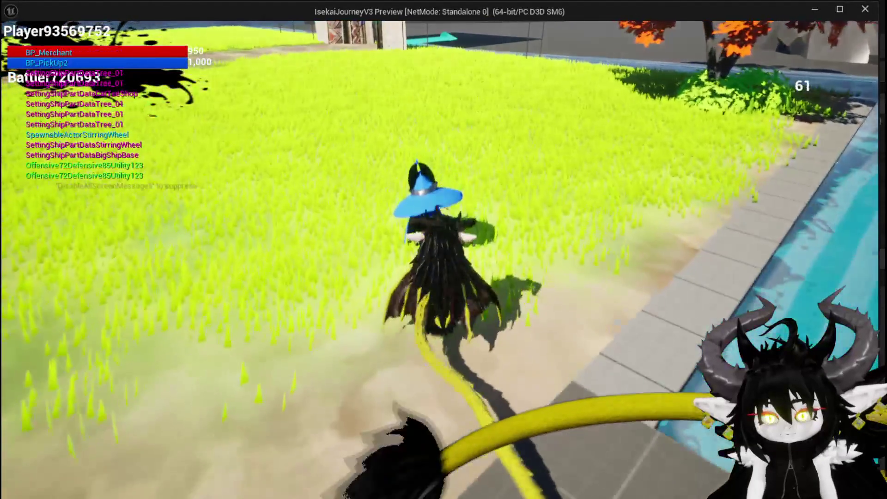
pyautogui.press('e')
pyautogui.click(140, 43)
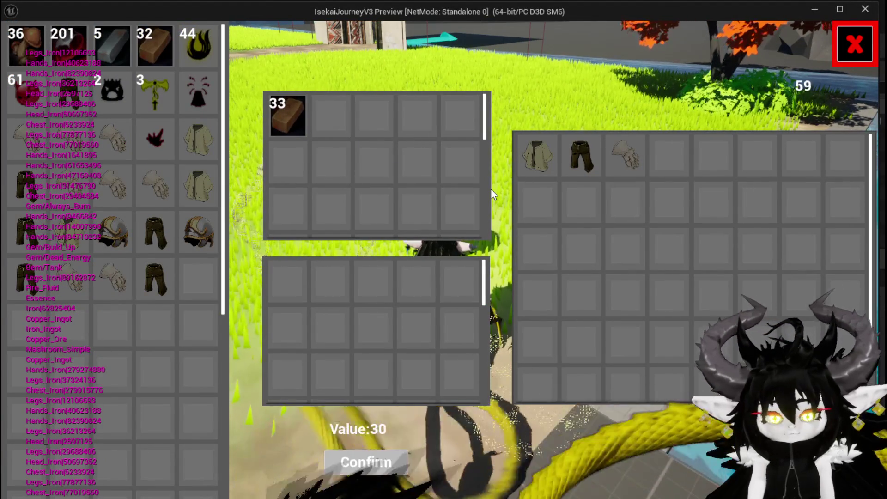
pyautogui.press('Escape')
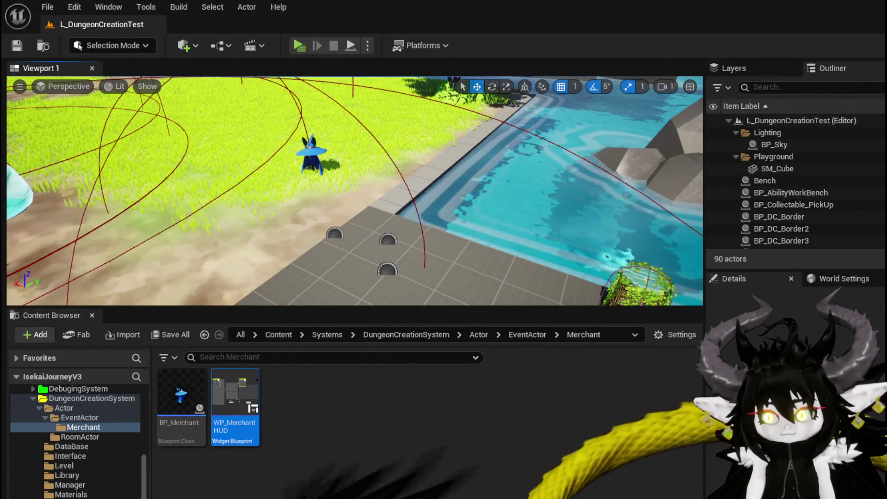
pyautogui.doubleClick(235, 406)
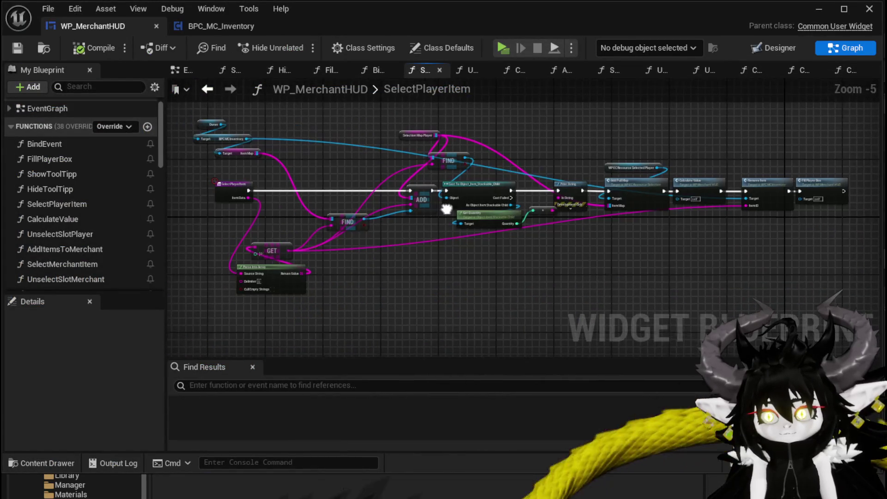
# Search the blueprint for Print String and visit hits in SelectPlayerItem, SelectMerchantItem and UnselectSlotMerchant
pyautogui.click(348, 387)
pyautogui.write('Print String')
pyautogui.press('Return')
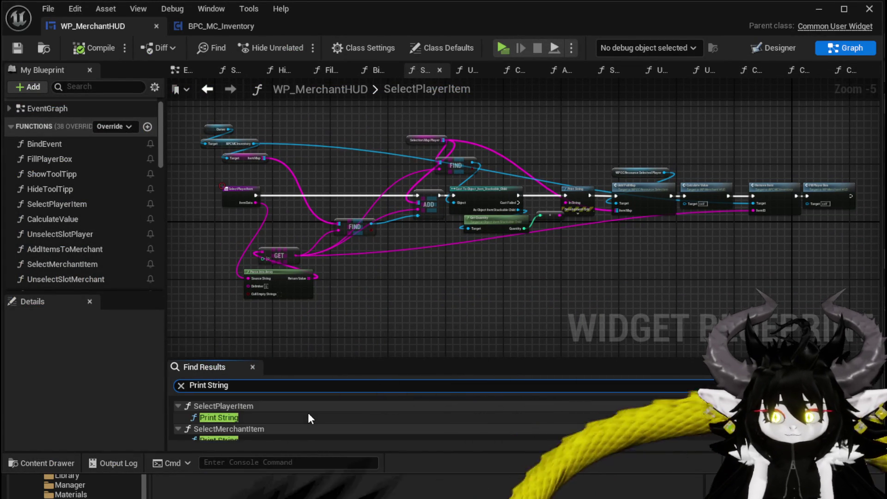
pyautogui.click(204, 417)
pyautogui.scroll(-1, 223, 421)
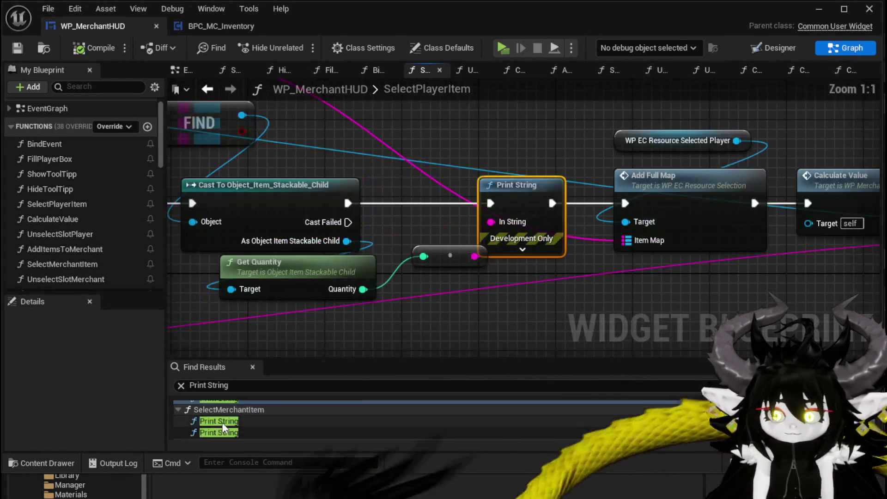
pyautogui.click(223, 421)
pyautogui.scroll(-4, 462, 226)
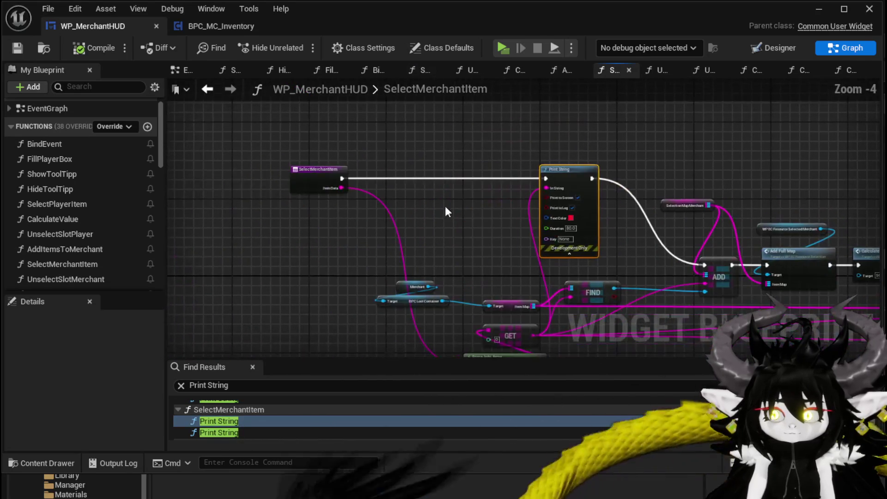
pyautogui.moveTo(342, 178); pyautogui.dragTo(703, 265)
pyautogui.click(229, 433)
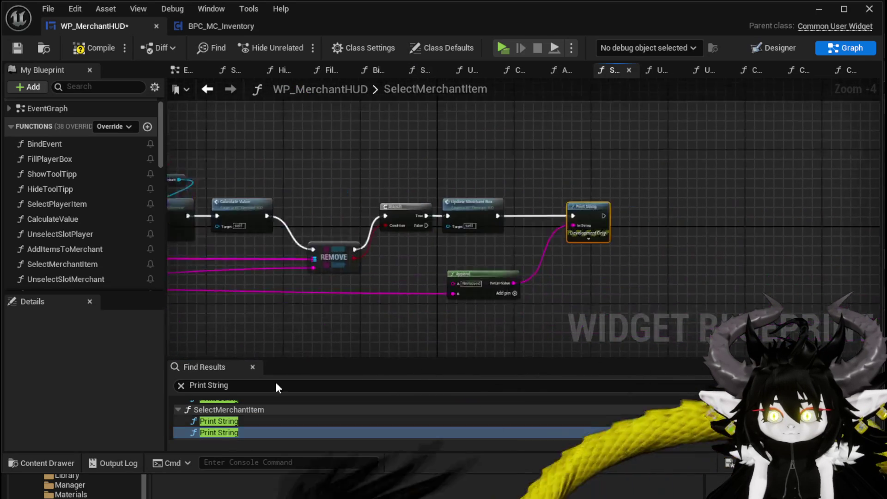
pyautogui.keyDown('alt'); pyautogui.click(346, 204); pyautogui.keyUp('alt')
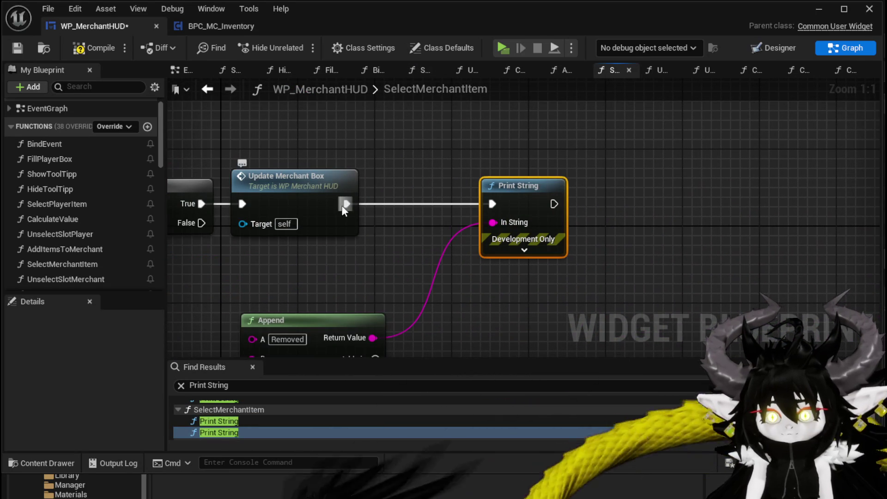
pyautogui.scroll(-1, 248, 420)
pyautogui.click(236, 434)
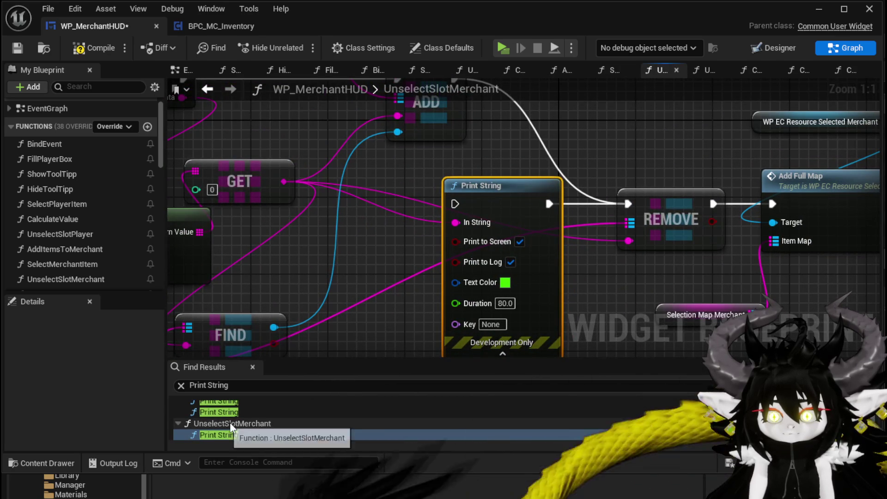
# Save and compile WP_MerchantHUD, briefly checking the inventory component's RemoveItem logic
pyautogui.hotkey('ctrl', 'shift', 's')
pyautogui.press('Return')
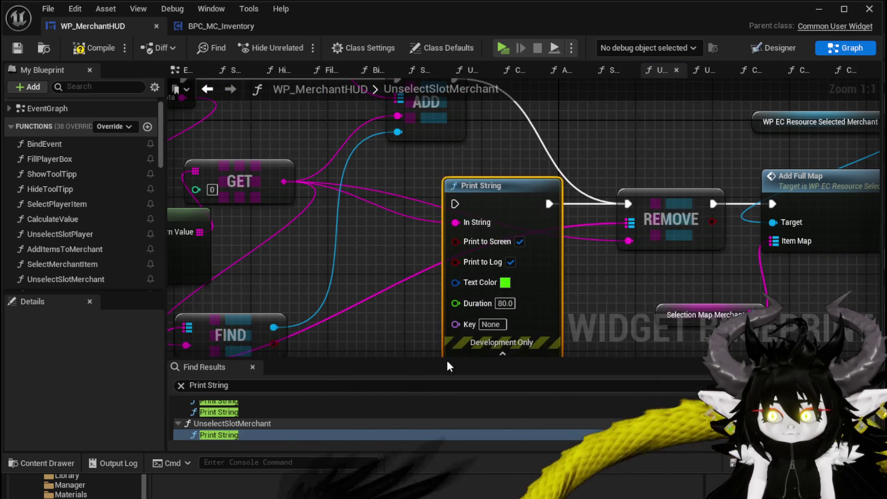
pyautogui.scroll(-5, 364, 262)
pyautogui.click(85, 48)
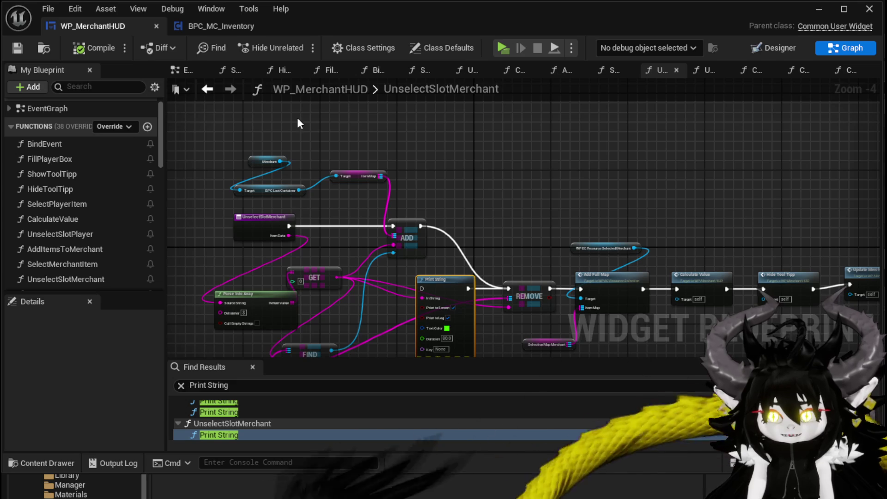
pyautogui.click(201, 26)
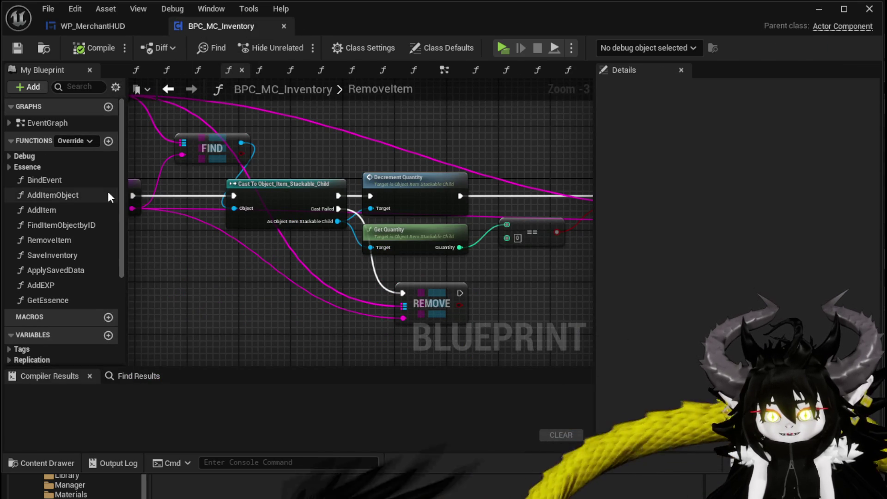
pyautogui.click(84, 26)
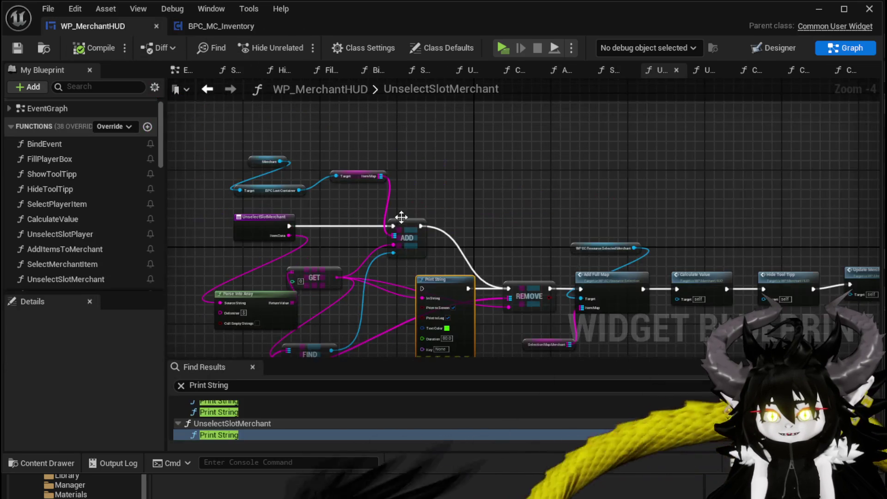
pyautogui.scroll(-2, 81, 176)
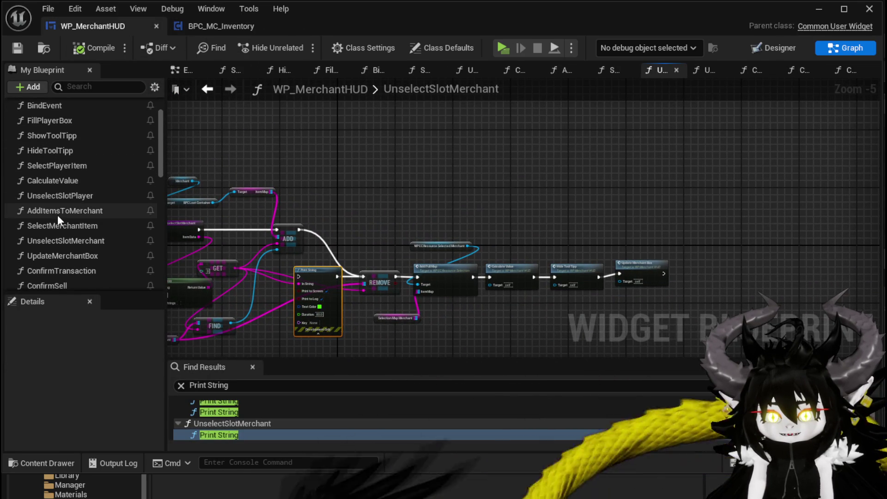
# Raise SelectPlayerItem's Print String onto the main flow, expand its advanced pins, and start a standalone playtest
pyautogui.doubleClick(61, 165)
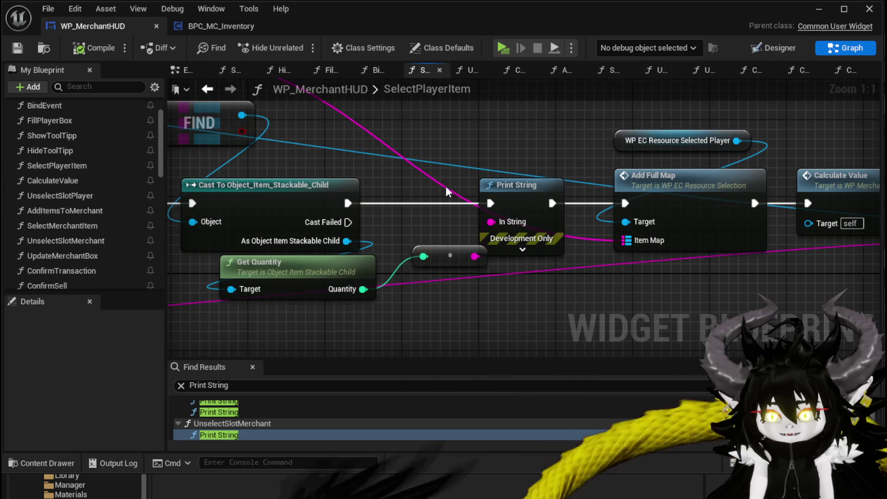
pyautogui.scroll(-2, 601, 259)
pyautogui.moveTo(535, 240)
pyautogui.mouseDown()
pyautogui.moveTo(534, 216)
pyautogui.moveTo(521, 203)
pyautogui.mouseUp()
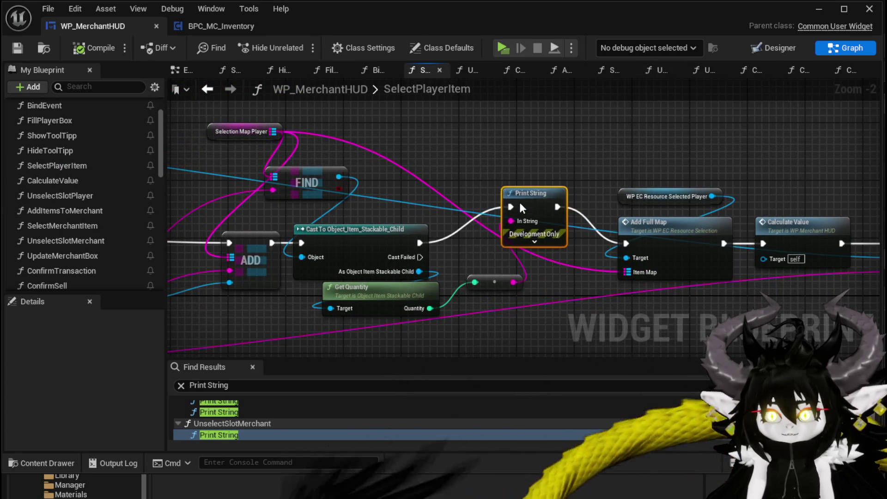
pyautogui.moveTo(379, 353)
pyautogui.mouseDown()
pyautogui.moveTo(497, 277)
pyautogui.moveTo(451, 285)
pyautogui.mouseUp()
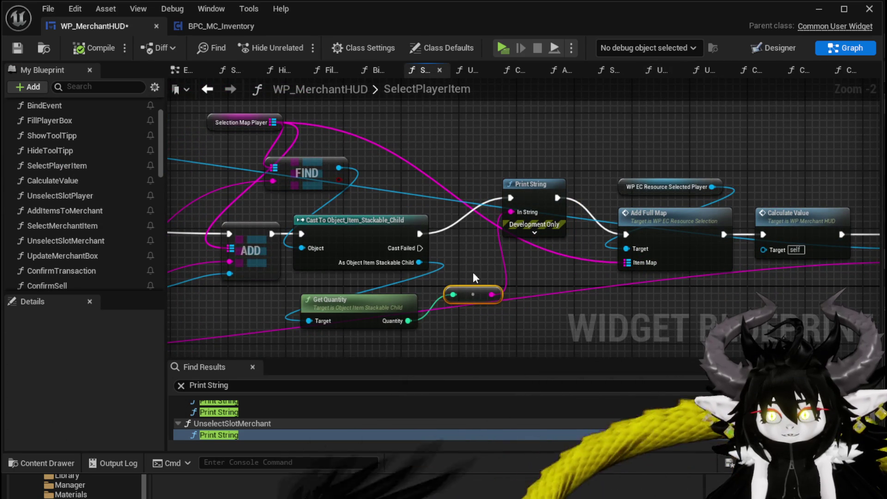
pyautogui.click(518, 233)
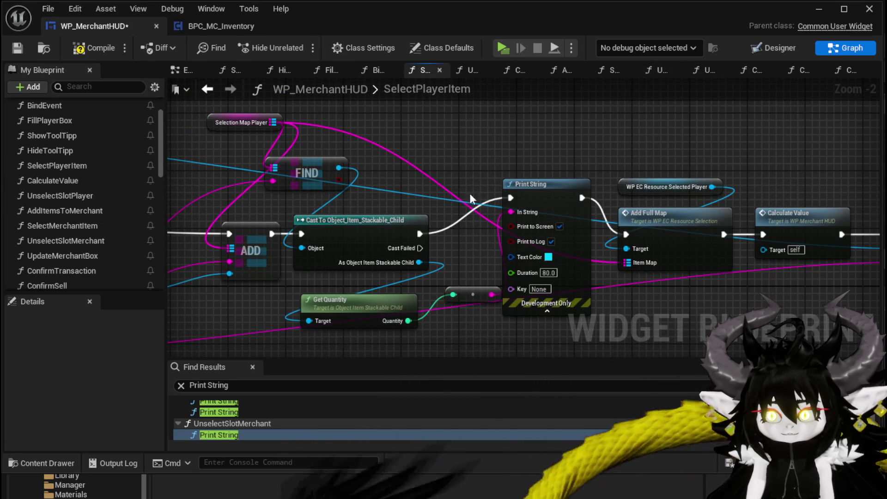
pyautogui.click(819, 8)
pyautogui.click(298, 44)
# Walk to the merchant, open the trade screen and put one copper ingot up for sale
pyautogui.press('w')
pyautogui.press('i')
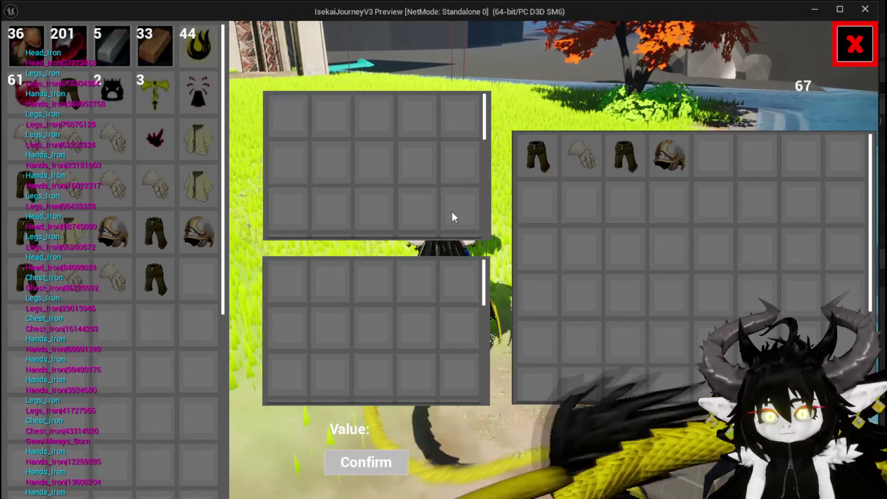
pyautogui.click(145, 45)
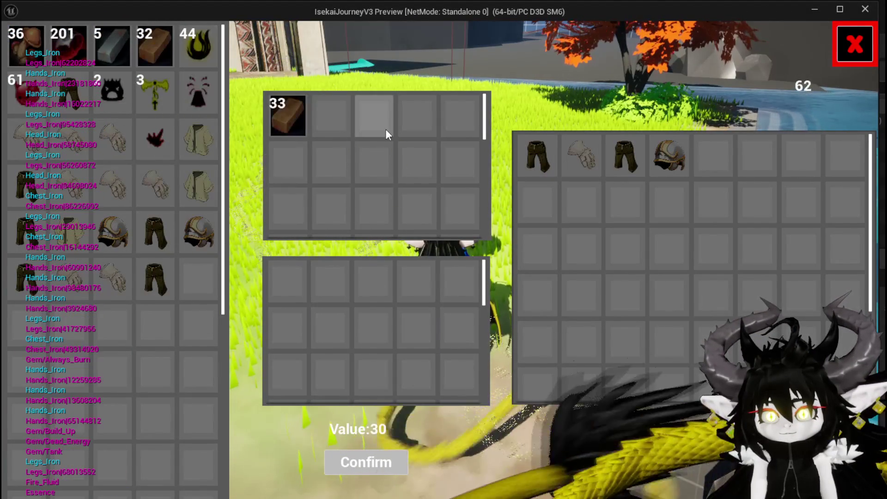
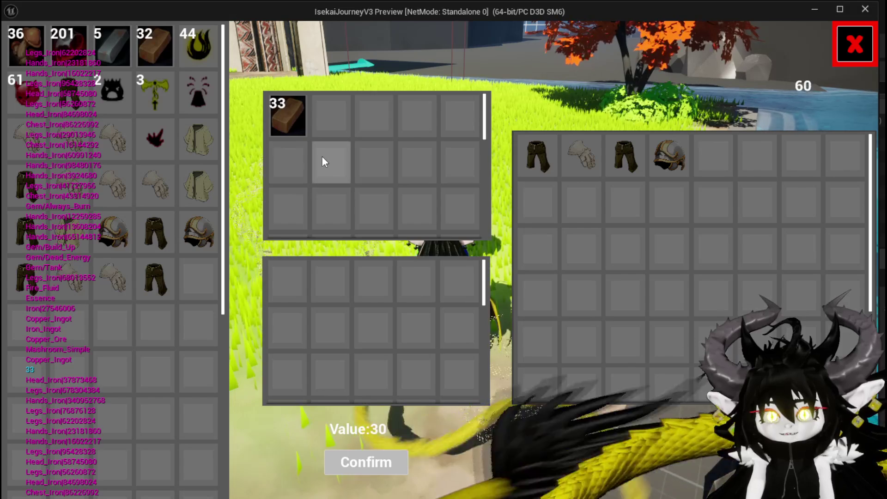
# Leave the game preview, stop the play session and save all modified assets
pyautogui.hotkey('alt', 'Tab')
pyautogui.press('Escape')
pyautogui.hotkey('ctrl', 's')
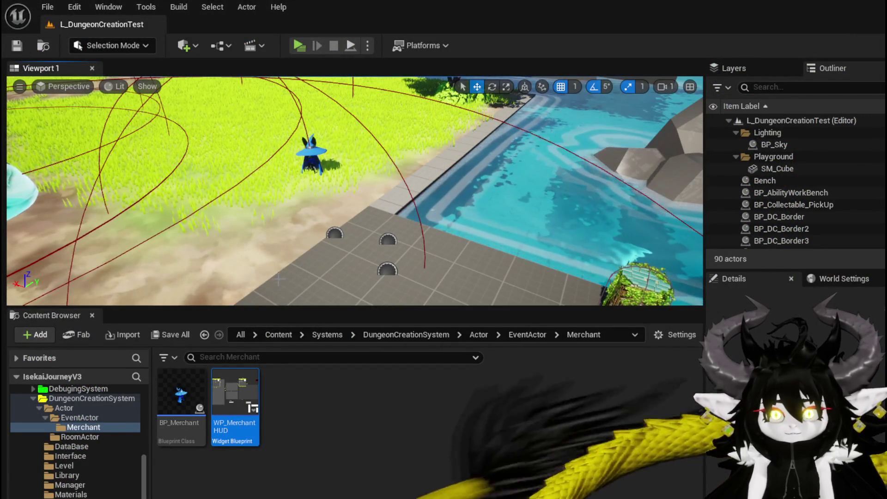
# Shift the Print String chain and reroute node, and add a Branch on FIND's found result
pyautogui.hotkey('alt', 'Tab')
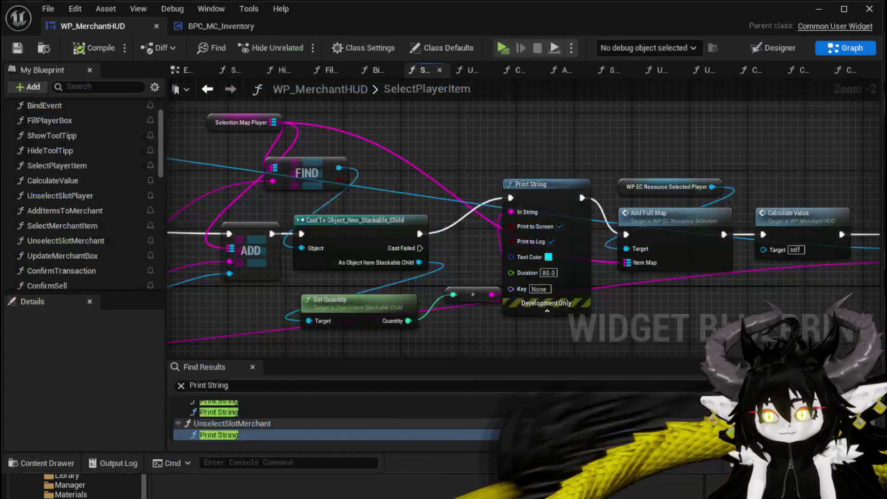
pyautogui.scroll(-2, 415, 187)
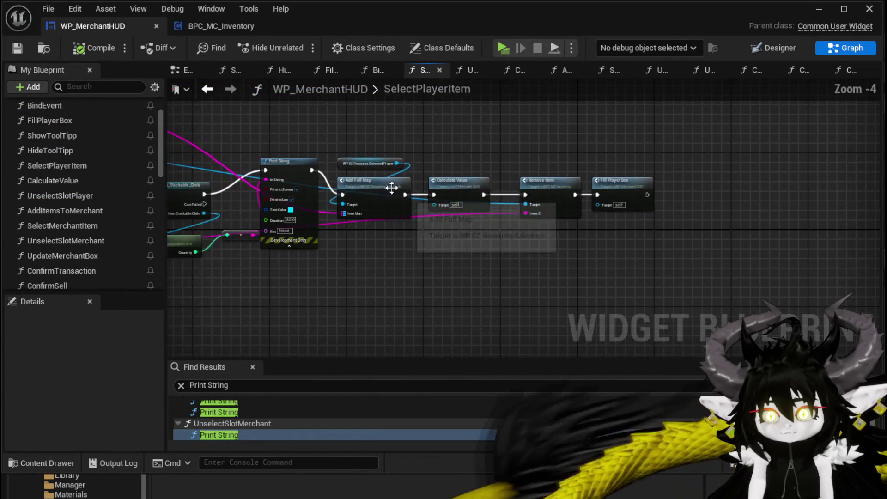
pyautogui.moveTo(287, 170)
pyautogui.mouseDown()
pyautogui.moveTo(443, 188)
pyautogui.moveTo(464, 200)
pyautogui.mouseUp()
pyautogui.scroll(2, 268, 217)
pyautogui.scroll(1, 268, 217)
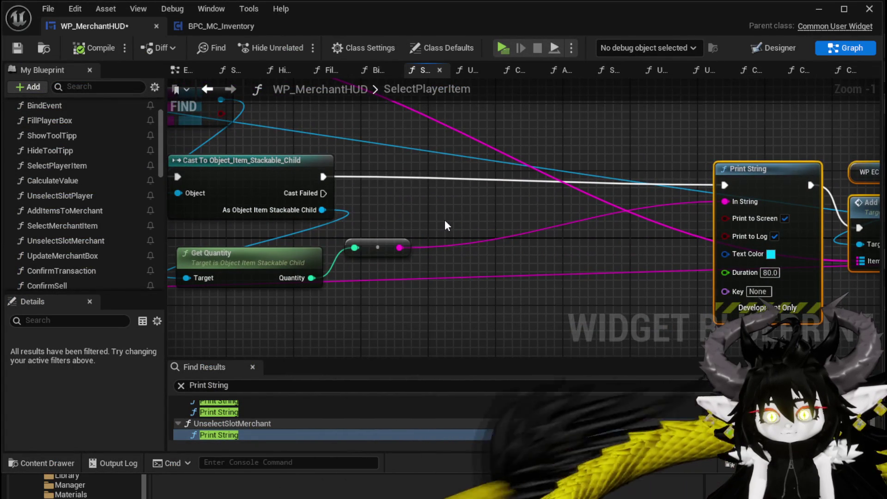
pyautogui.moveTo(380, 255); pyautogui.dragTo(421, 279)
pyautogui.moveTo(364, 234); pyautogui.dragTo(567, 236)
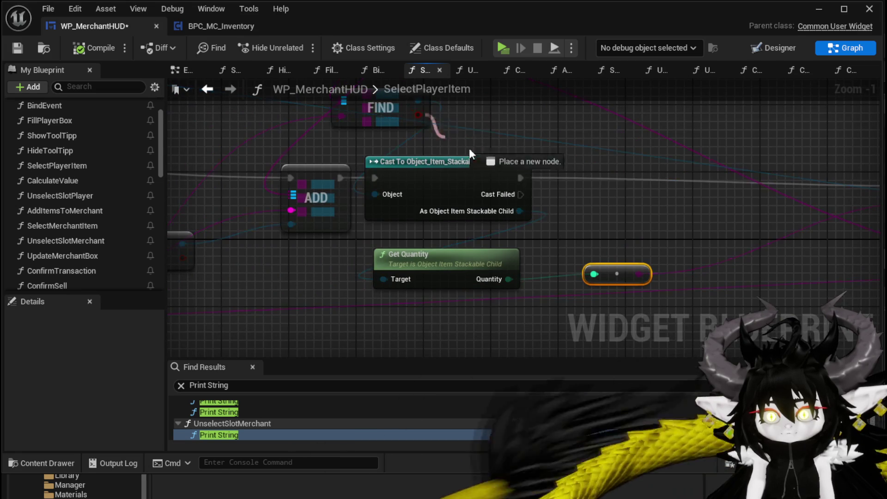
pyautogui.moveTo(433, 133); pyautogui.dragTo(600, 191)
pyautogui.press('b')
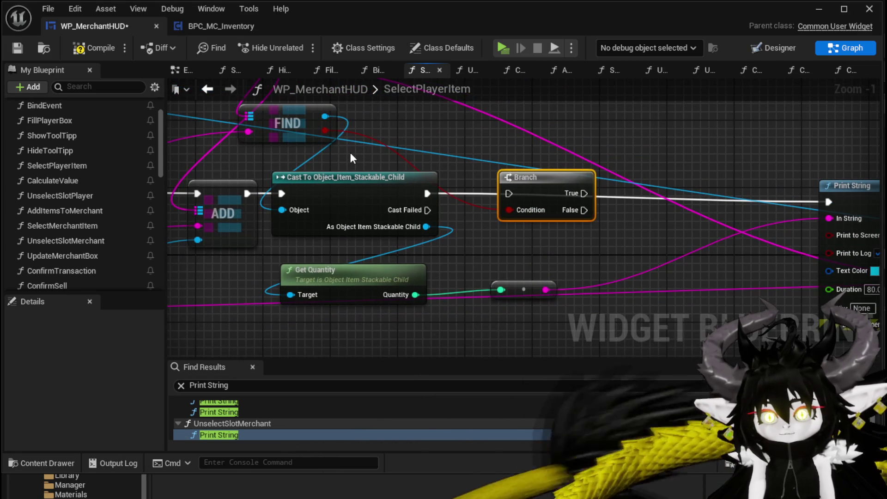
# Move Cast To and Get Quantity aside, route ADD into the Branch, and wire Branch False to Cast To
pyautogui.moveTo(341, 153); pyautogui.dragTo(437, 305)
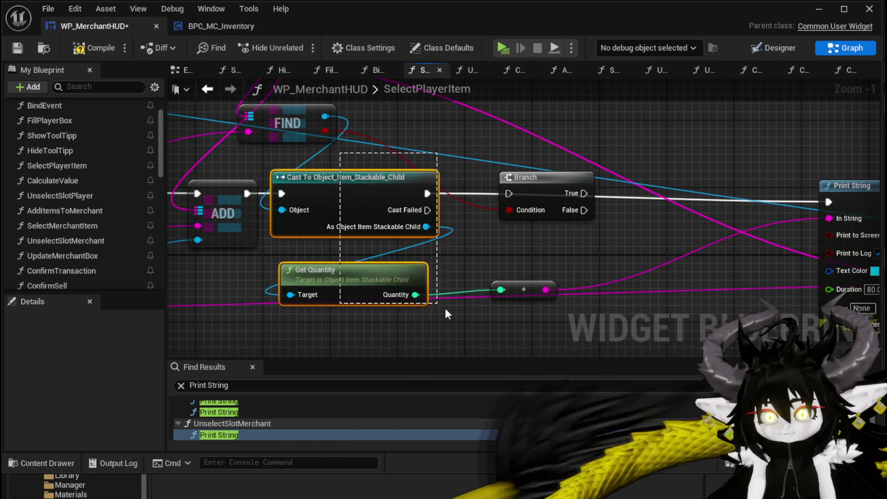
pyautogui.click(384, 170)
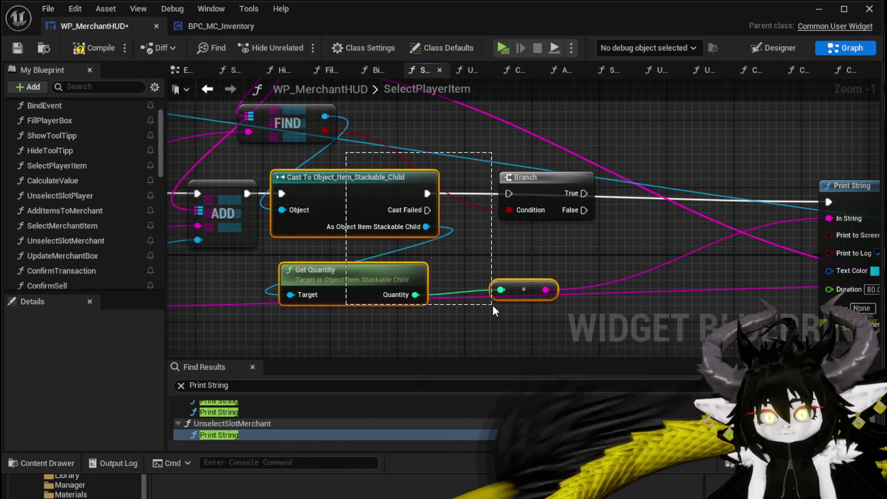
pyautogui.moveTo(372, 176); pyautogui.dragTo(499, 268)
pyautogui.moveTo(248, 193)
pyautogui.mouseDown()
pyautogui.moveTo(509, 193)
pyautogui.moveTo(328, 187)
pyautogui.mouseUp()
pyautogui.scroll(-1, 406, 213)
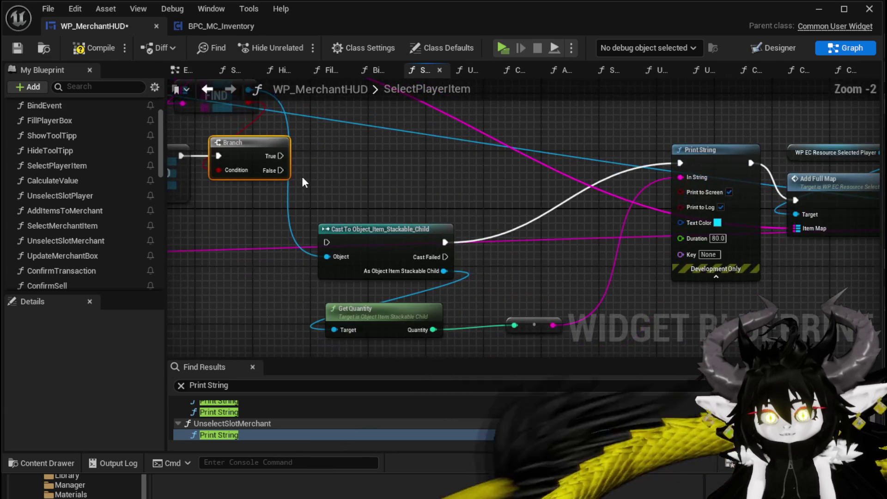
pyautogui.moveTo(280, 171); pyautogui.dragTo(327, 240)
# Add a Set Quantity node after the stackable cast, feeding into Print String
pyautogui.moveTo(445, 271)
pyautogui.mouseDown()
pyautogui.moveTo(469, 283)
pyautogui.moveTo(519, 275)
pyautogui.mouseUp()
pyautogui.write('Set Q')
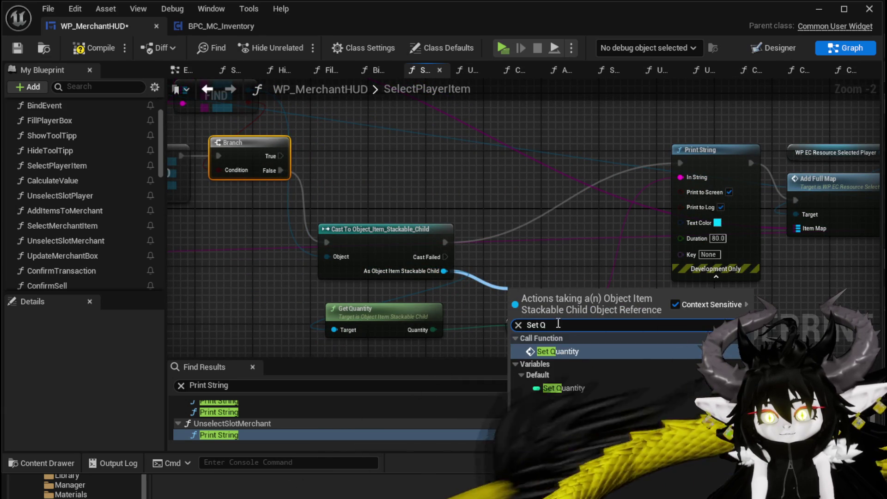
pyautogui.click(555, 351)
pyautogui.moveTo(556, 349)
pyautogui.mouseDown()
pyautogui.moveTo(551, 299)
pyautogui.moveTo(532, 258)
pyautogui.mouseUp()
pyautogui.moveTo(445, 242)
pyautogui.mouseDown()
pyautogui.moveTo(471, 246)
pyautogui.moveTo(500, 272)
pyautogui.mouseUp()
pyautogui.moveTo(548, 264); pyautogui.dragTo(548, 235)
pyautogui.moveTo(600, 245); pyautogui.dragTo(680, 163)
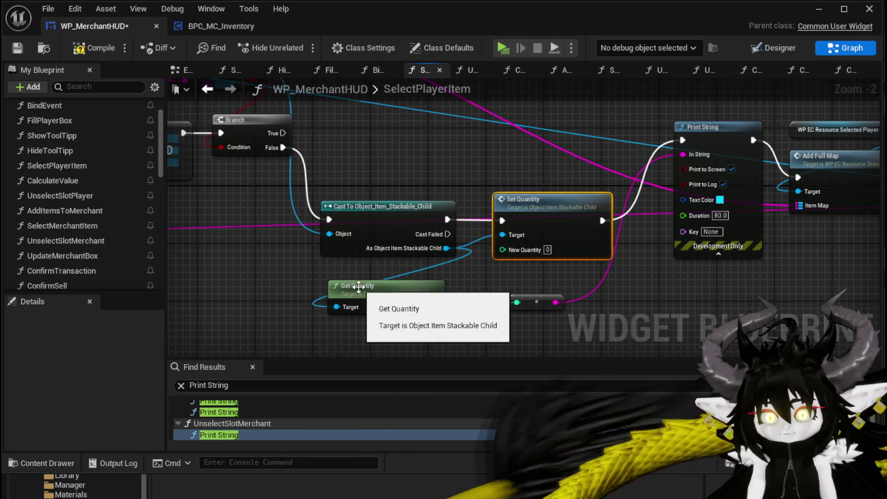
# Delete Get Quantity and its conversion node, then paste a copy of the Cast node
pyautogui.click(370, 286)
pyautogui.keyDown('ctrl'); pyautogui.click(536, 301); pyautogui.keyUp('ctrl')
pyautogui.press('Delete')
pyautogui.moveTo(392, 175); pyautogui.dragTo(389, 187)
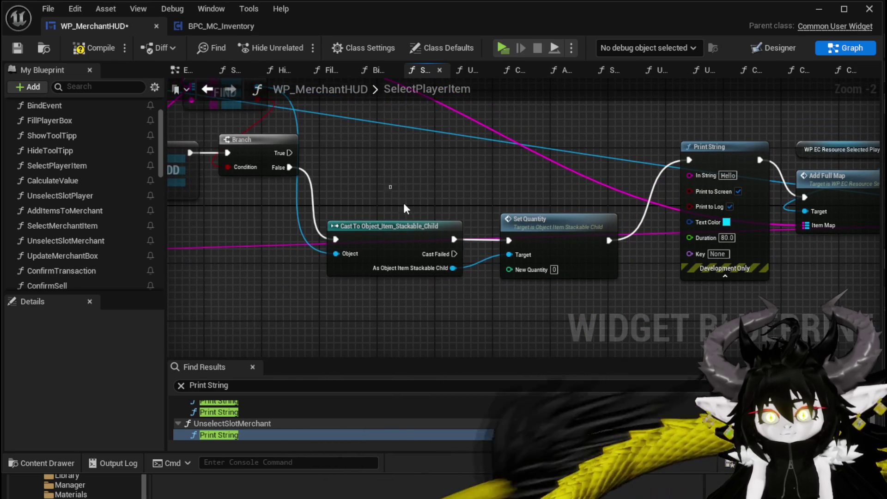
pyautogui.hotkey('ctrl', 'v')
pyautogui.moveTo(365, 134); pyautogui.dragTo(388, 179)
# Connect Branch True to the pasted Cast and add Increment Quantity wired into Print String
pyautogui.moveTo(312, 198)
pyautogui.mouseDown()
pyautogui.moveTo(393, 175)
pyautogui.moveTo(389, 183)
pyautogui.mouseUp()
pyautogui.moveTo(416, 171); pyautogui.dragTo(380, 157)
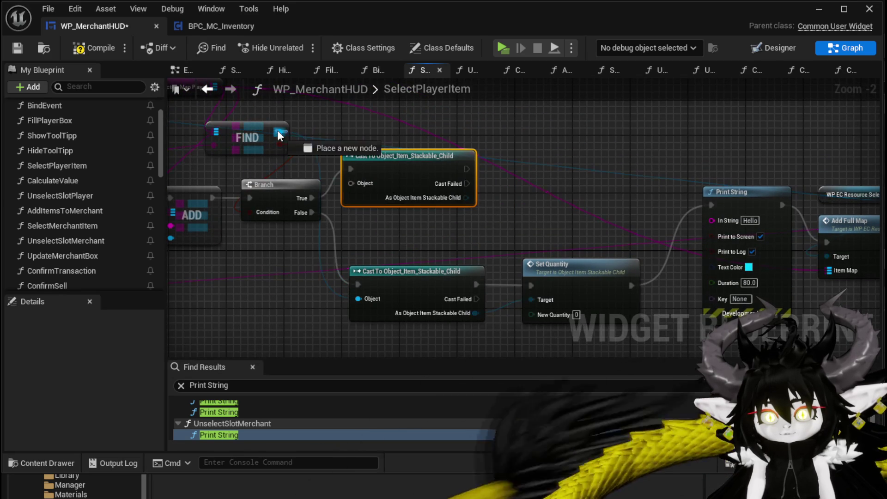
pyautogui.moveTo(466, 198); pyautogui.dragTo(543, 203)
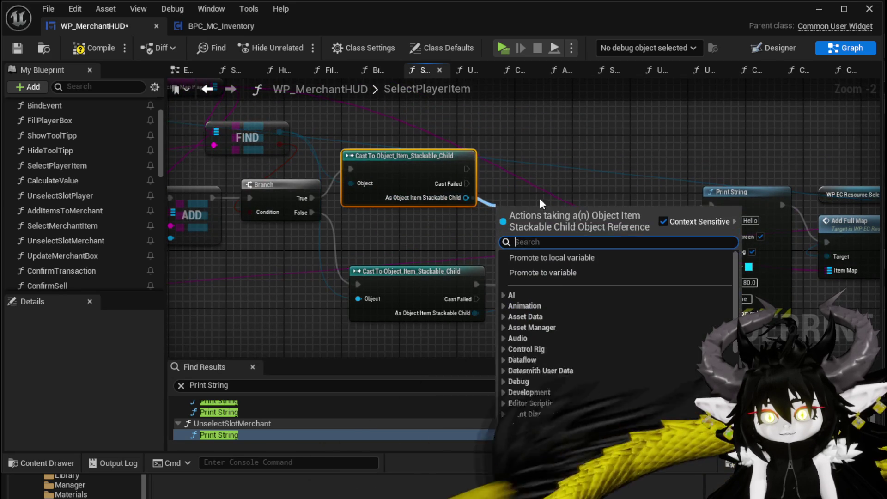
pyautogui.write('increa')
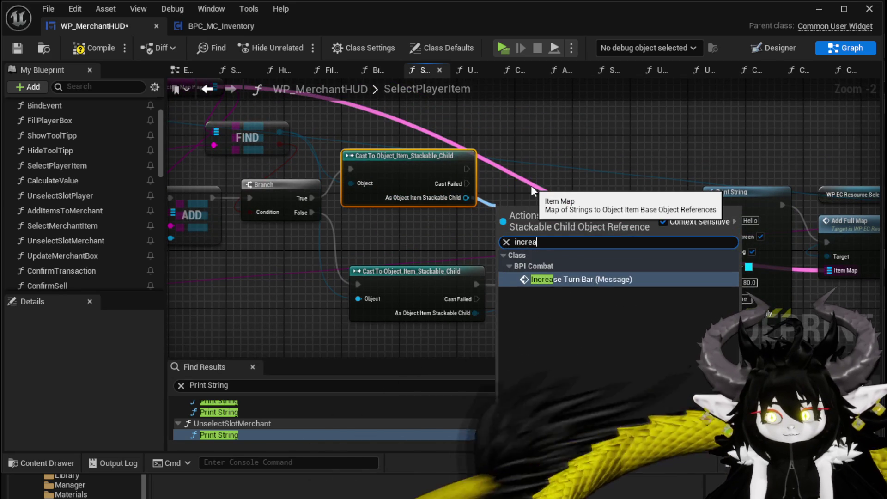
pyautogui.press('BackSpace')
pyautogui.click(559, 268)
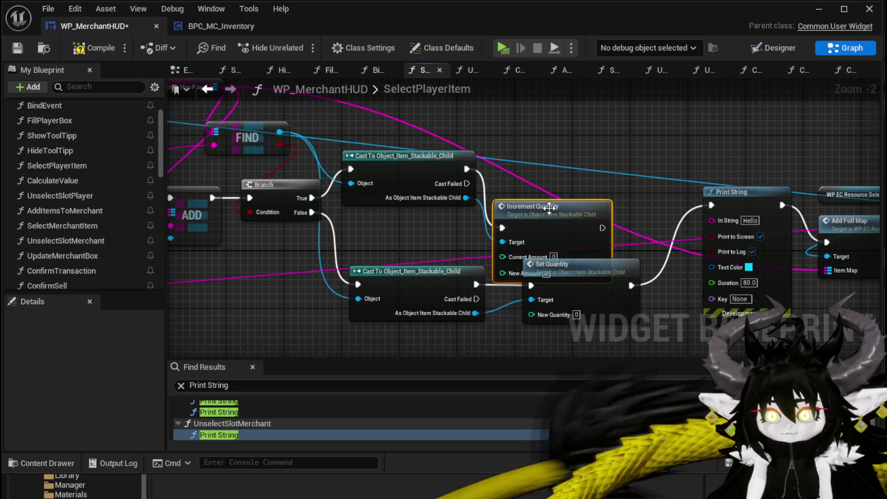
pyautogui.moveTo(550, 204); pyautogui.dragTo(581, 135)
pyautogui.moveTo(543, 174)
pyautogui.mouseDown()
pyautogui.moveTo(606, 223)
pyautogui.moveTo(623, 224)
pyautogui.mouseUp()
pyautogui.click(411, 181)
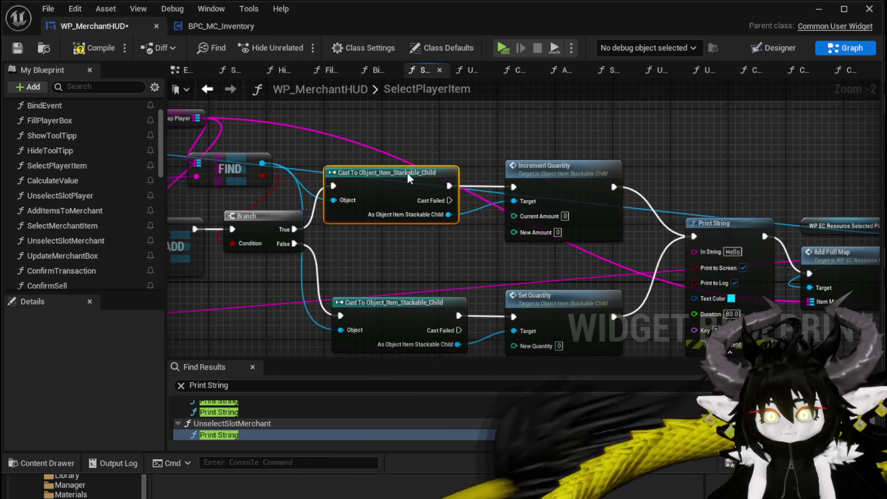
# Feed the cast item's Get Quantity into Current Amount, set New Amount, and open IncrementQuantity's graph
pyautogui.moveTo(419, 188); pyautogui.dragTo(412, 181)
pyautogui.moveTo(449, 215); pyautogui.dragTo(435, 129)
pyautogui.write('get q')
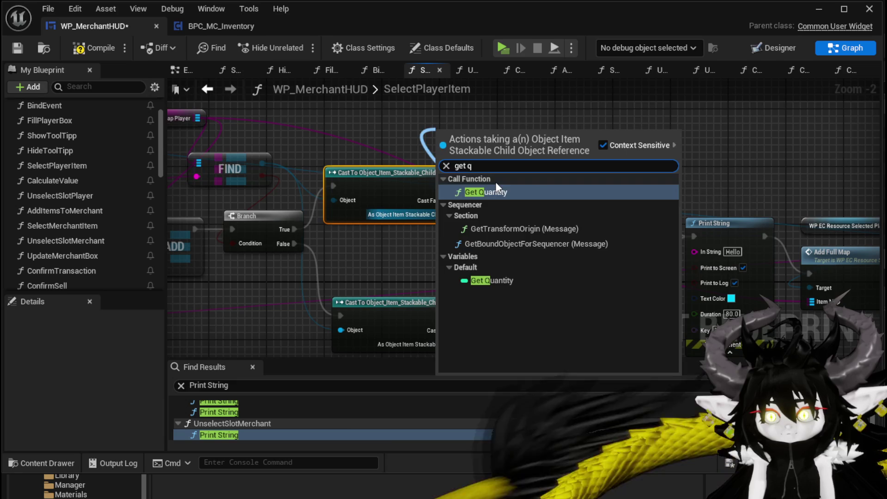
pyautogui.press('Return')
pyautogui.moveTo(539, 151); pyautogui.dragTo(523, 217)
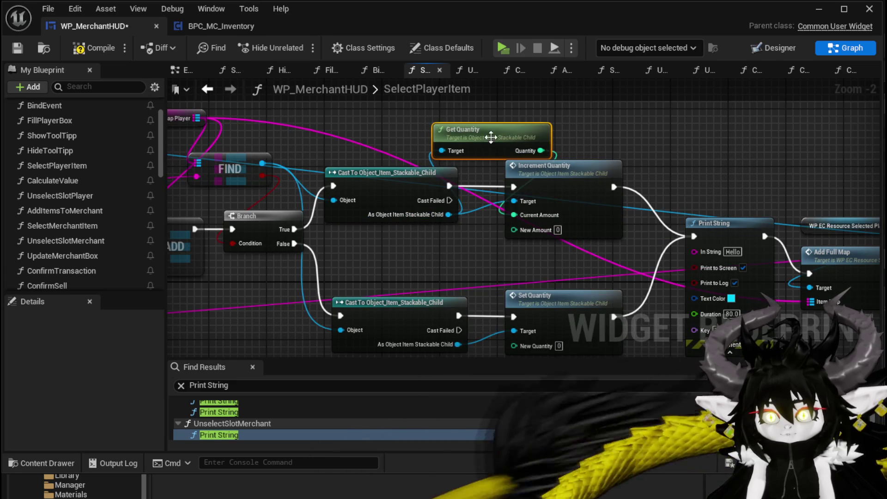
pyautogui.moveTo(491, 139); pyautogui.dragTo(419, 131)
pyautogui.click(555, 229)
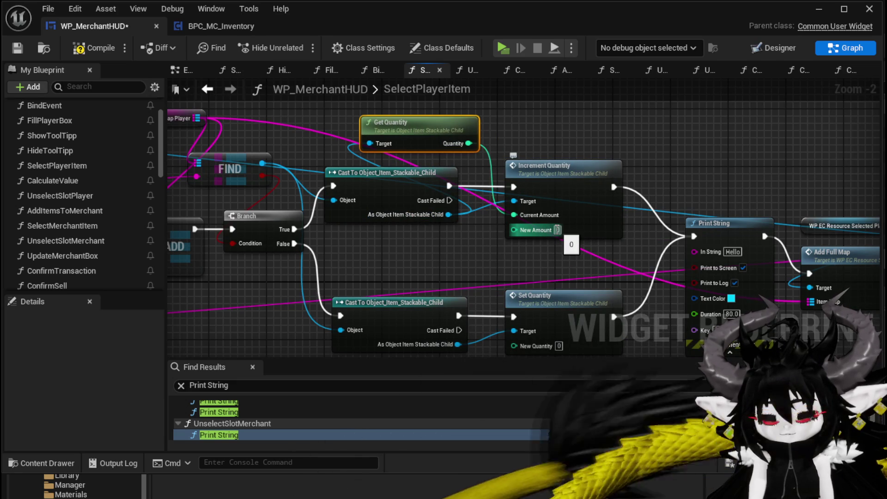
pyautogui.doubleClick(558, 192)
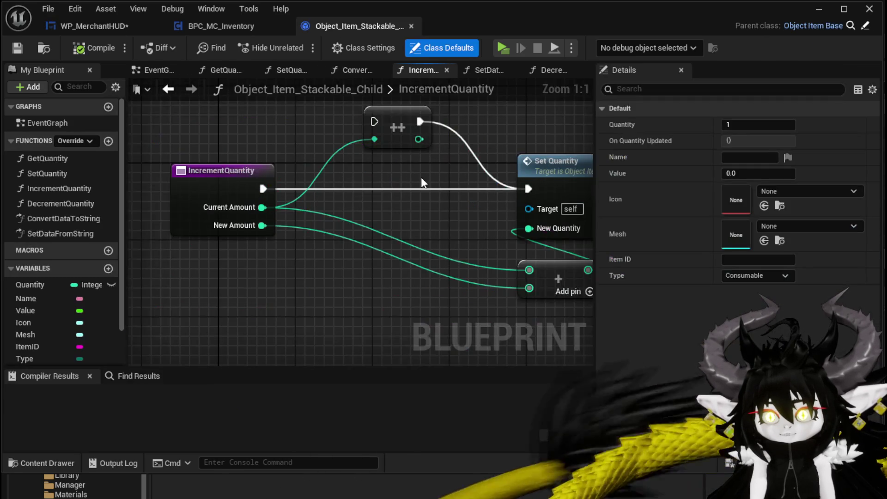
# Inspect the IncrementQuantity function, return to WP_MerchantHUD, and launch a standalone play test
pyautogui.moveTo(333, 210)
pyautogui.mouseDown()
pyautogui.moveTo(331, 251)
pyautogui.moveTo(471, 254)
pyautogui.mouseUp()
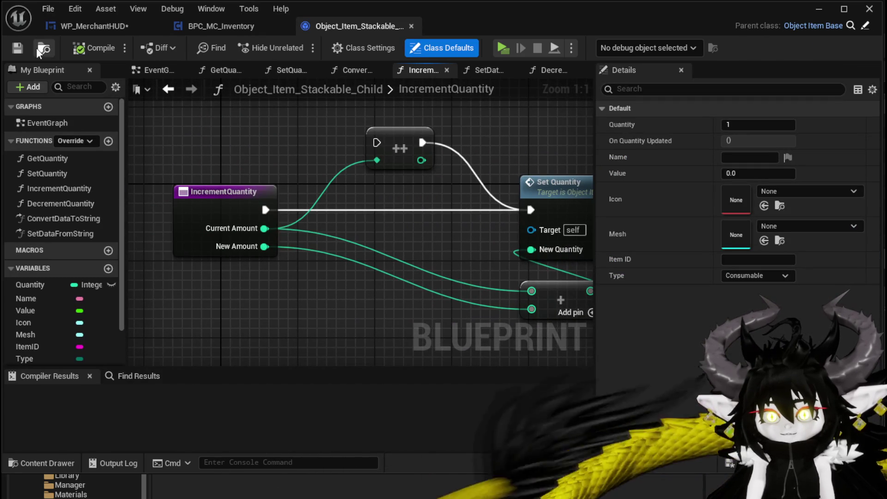
pyautogui.click(87, 27)
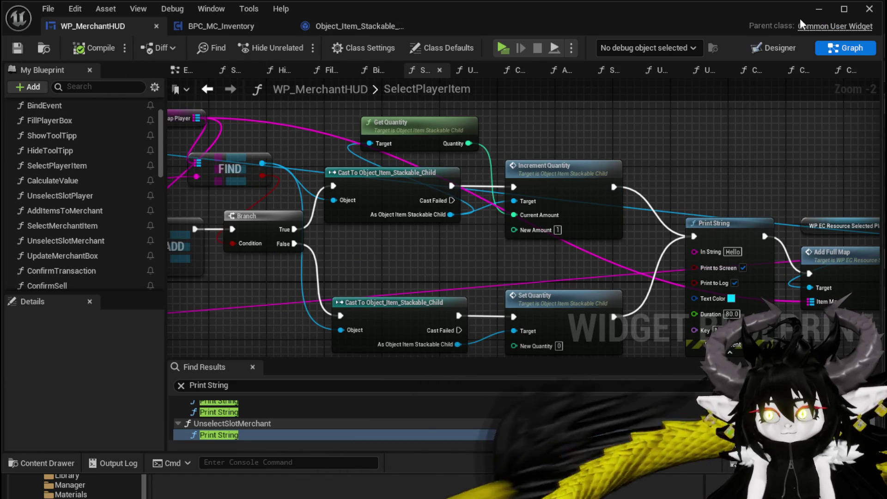
pyautogui.click(816, 9)
pyautogui.click(301, 46)
# At the merchant, put Copper Ingot and Iron Ingot up for sale (Value 83), then stop and save
pyautogui.press('w')
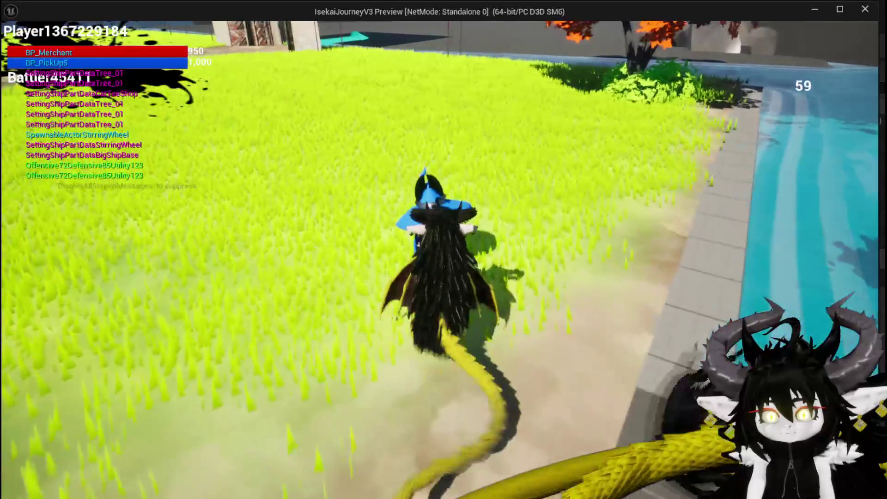
pyautogui.press('e')
pyautogui.click(155, 47)
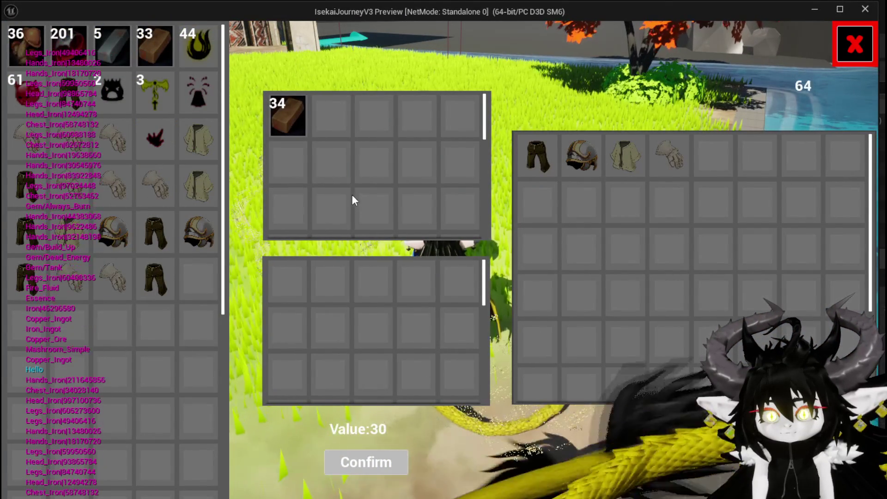
pyautogui.moveTo(159, 50)
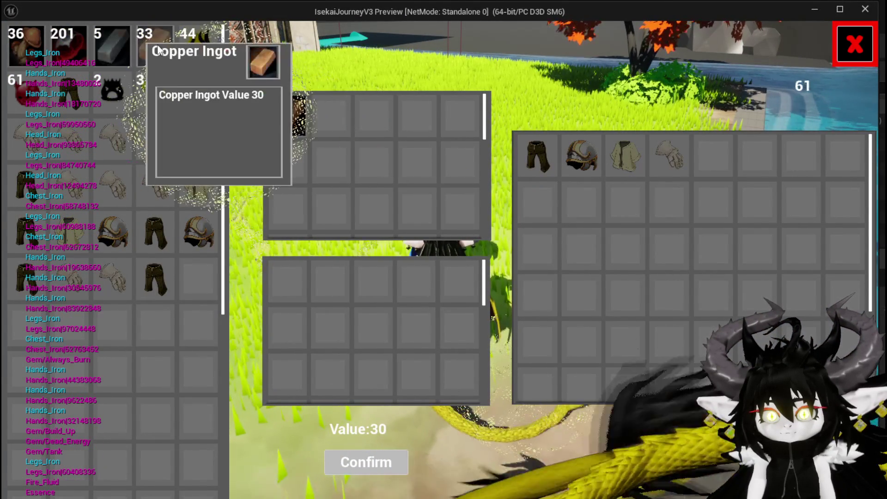
pyautogui.click(102, 45)
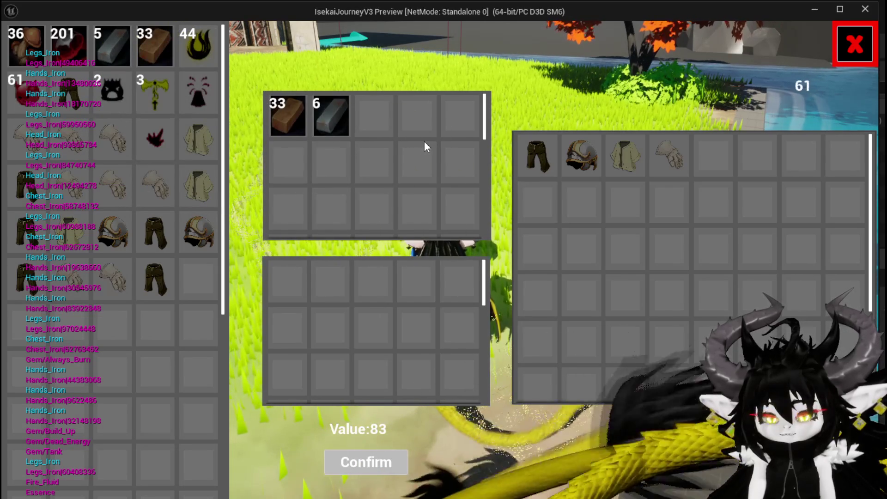
pyautogui.press('Escape')
pyautogui.hotkey('ctrl', 's')
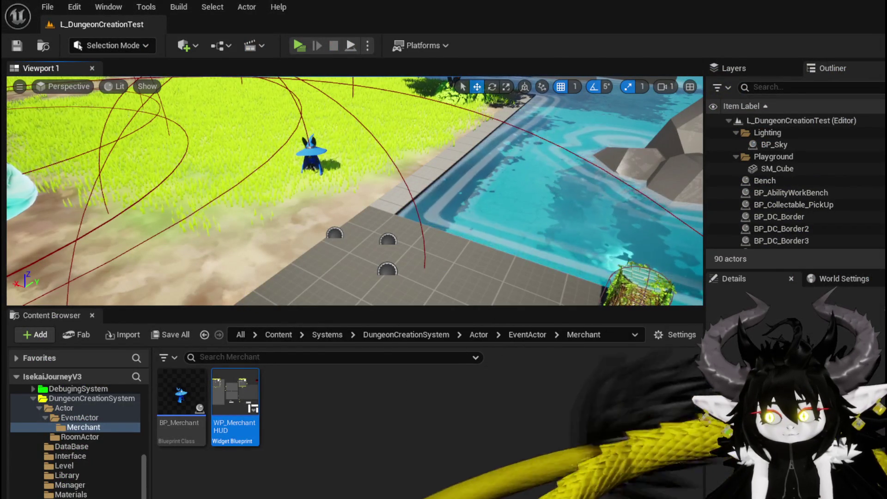
# Open WP_MerchantHUD's SelectPlayerItem graph and break ADD's execution link to the Branch
pyautogui.doubleClick(235, 407)
pyautogui.moveTo(326, 251)
pyautogui.mouseDown()
pyautogui.moveTo(491, 253)
pyautogui.moveTo(389, 239)
pyautogui.moveTo(506, 258)
pyautogui.mouseUp()
pyautogui.moveTo(339, 234); pyautogui.dragTo(323, 231)
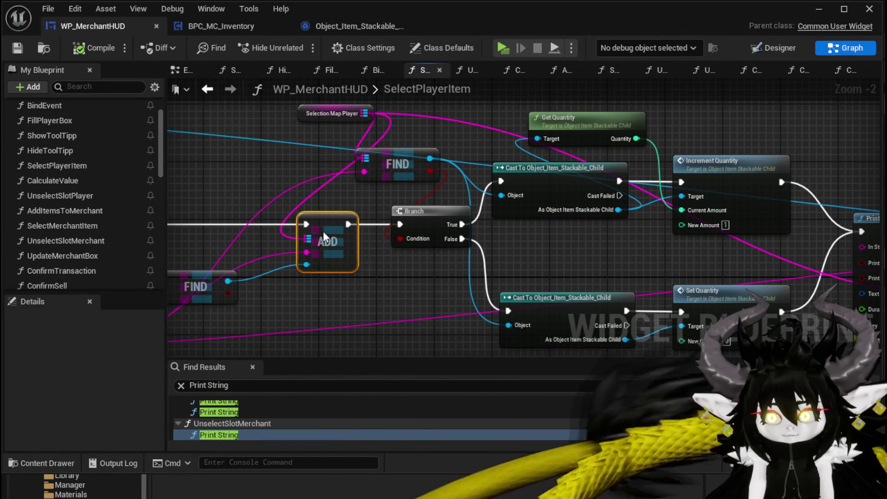
pyautogui.moveTo(551, 250)
pyautogui.mouseDown()
pyautogui.moveTo(438, 231)
pyautogui.moveTo(573, 252)
pyautogui.moveTo(647, 236)
pyautogui.moveTo(676, 242)
pyautogui.moveTo(506, 197)
pyautogui.moveTo(619, 235)
pyautogui.moveTo(593, 222)
pyautogui.mouseUp()
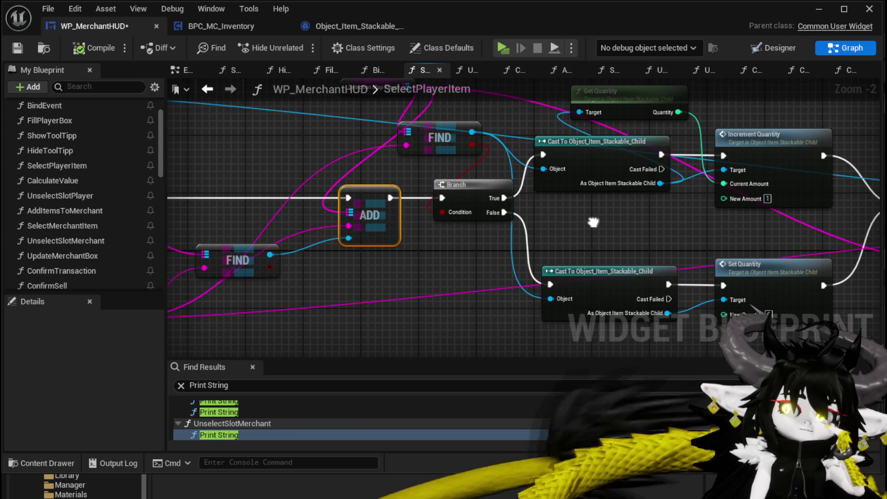
pyautogui.moveTo(588, 220)
pyautogui.mouseDown()
pyautogui.moveTo(440, 198)
pyautogui.moveTo(493, 242)
pyautogui.mouseUp()
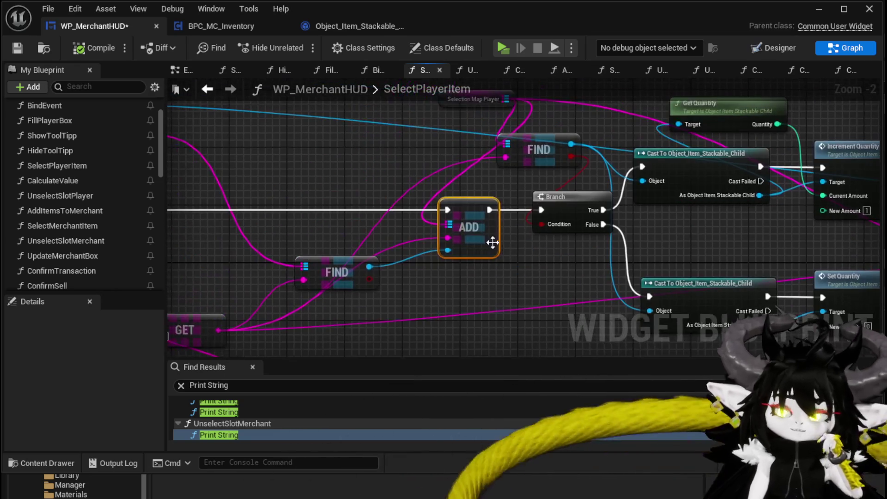
pyautogui.keyDown('alt'); pyautogui.click(488, 210); pyautogui.keyUp('alt')
# Move the Print String chain right, place ADD before Print String, and wire SelectPlayerItem straight into the Branch
pyautogui.moveTo(414, 205)
pyautogui.mouseDown()
pyautogui.moveTo(446, 214)
pyautogui.moveTo(507, 212)
pyautogui.mouseUp()
pyautogui.scroll(-3, 507, 211)
pyautogui.moveTo(479, 251)
pyautogui.mouseDown()
pyautogui.moveTo(443, 282)
pyautogui.moveTo(383, 283)
pyautogui.mouseUp()
pyautogui.moveTo(382, 283); pyautogui.dragTo(715, 131)
pyautogui.moveTo(387, 190); pyautogui.dragTo(650, 193)
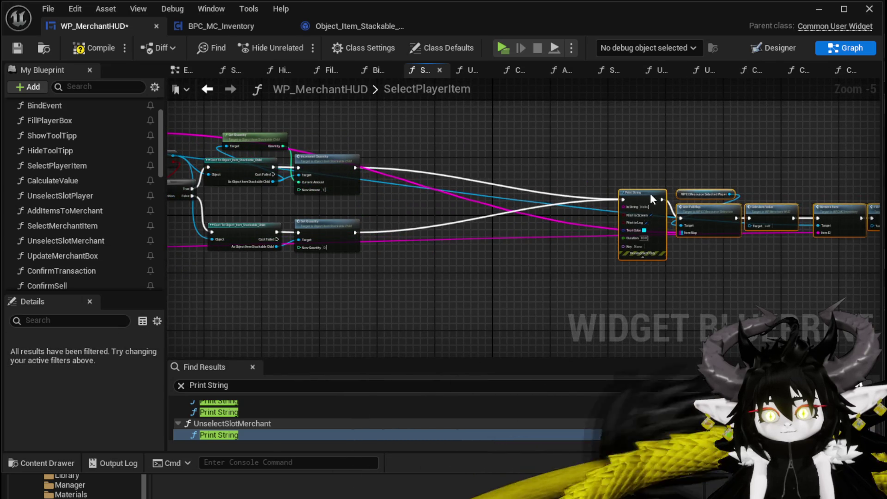
pyautogui.moveTo(343, 242); pyautogui.dragTo(574, 265)
pyautogui.click(343, 242)
pyautogui.moveTo(792, 214); pyautogui.dragTo(854, 220)
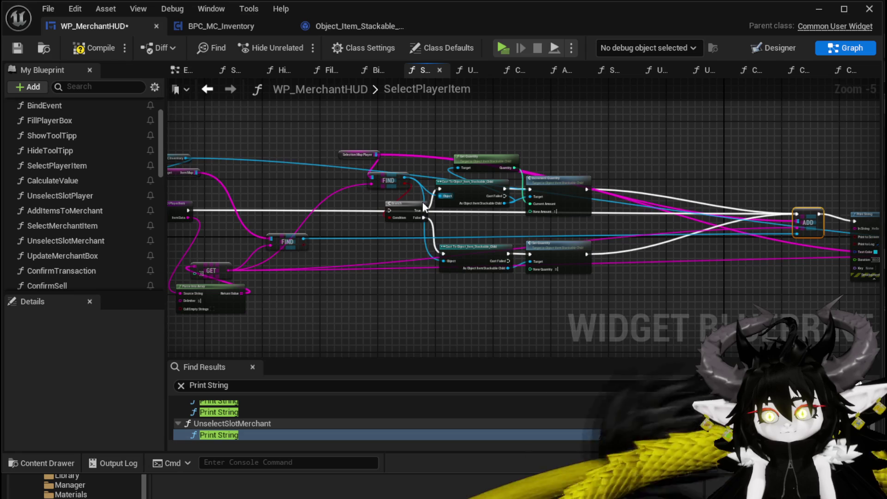
pyautogui.moveTo(187, 210); pyautogui.dragTo(389, 212)
pyautogui.moveTo(800, 212); pyautogui.dragTo(811, 234)
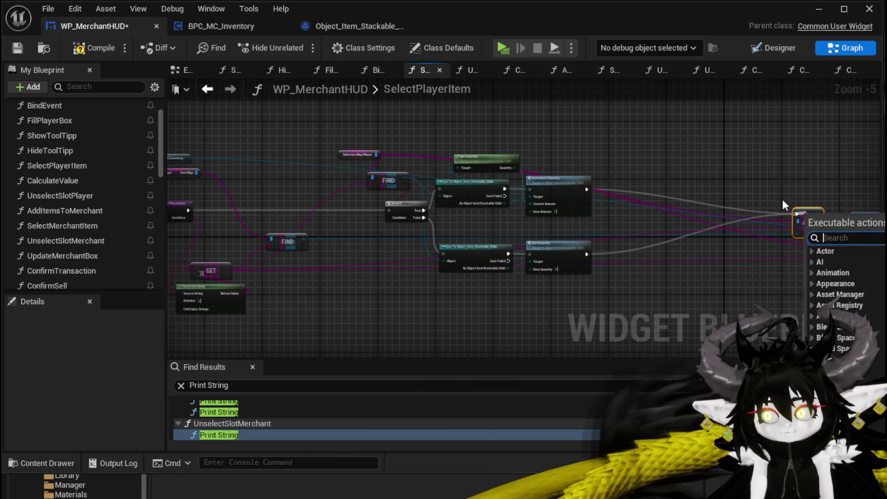
# Move ADD next to the quantity nodes and wire its execution output into Print String
pyautogui.scroll(2, 795, 211)
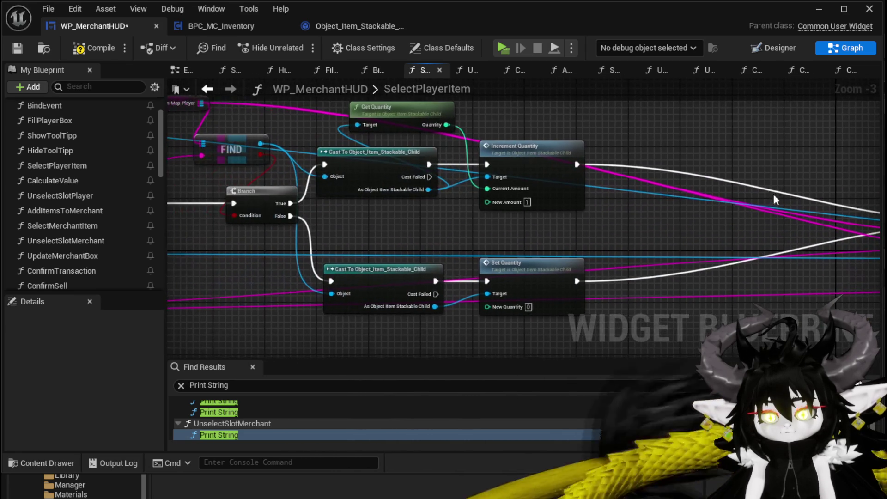
pyautogui.moveTo(523, 226); pyautogui.dragTo(286, 215)
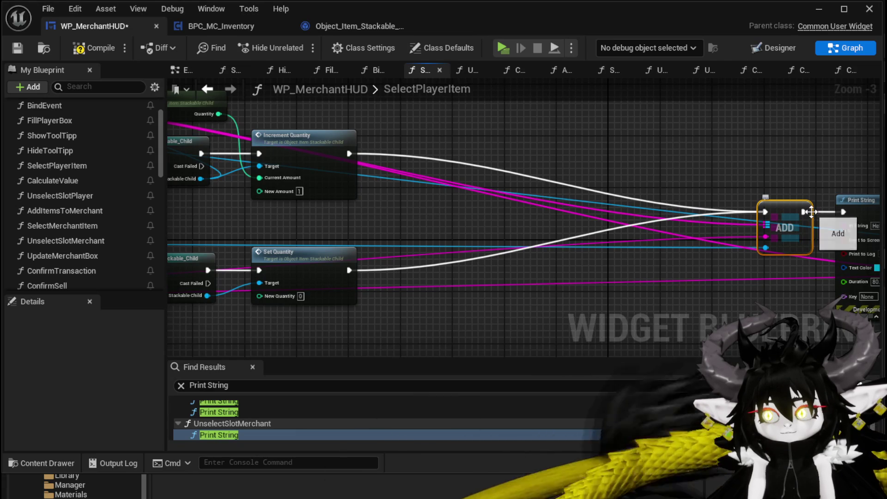
pyautogui.moveTo(802, 212)
pyautogui.mouseDown()
pyautogui.moveTo(758, 195)
pyautogui.moveTo(511, 187)
pyautogui.moveTo(813, 198)
pyautogui.moveTo(339, 189)
pyautogui.moveTo(785, 199)
pyautogui.mouseUp()
pyautogui.scroll(-2, 432, 190)
pyautogui.scroll(2, 458, 189)
pyautogui.moveTo(433, 183)
pyautogui.mouseDown()
pyautogui.moveTo(588, 196)
pyautogui.moveTo(598, 206)
pyautogui.mouseUp()
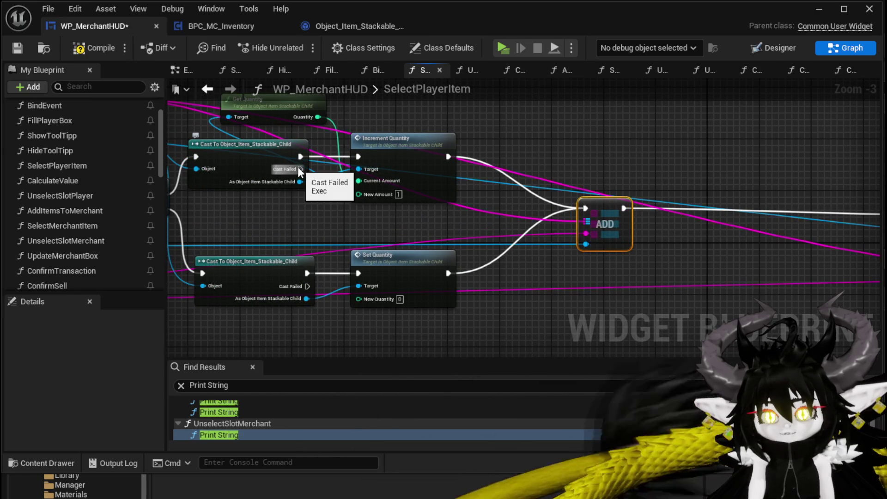
# Reposition the ADD node and shift the Print String chain to fit the new layout
pyautogui.moveTo(582, 210); pyautogui.dragTo(628, 205)
pyautogui.moveTo(317, 183)
pyautogui.mouseDown()
pyautogui.moveTo(369, 182)
pyautogui.moveTo(702, 237)
pyautogui.moveTo(672, 237)
pyautogui.moveTo(651, 290)
pyautogui.mouseUp()
pyautogui.moveTo(611, 174)
pyautogui.mouseDown()
pyautogui.moveTo(738, 210)
pyautogui.moveTo(702, 188)
pyautogui.mouseUp()
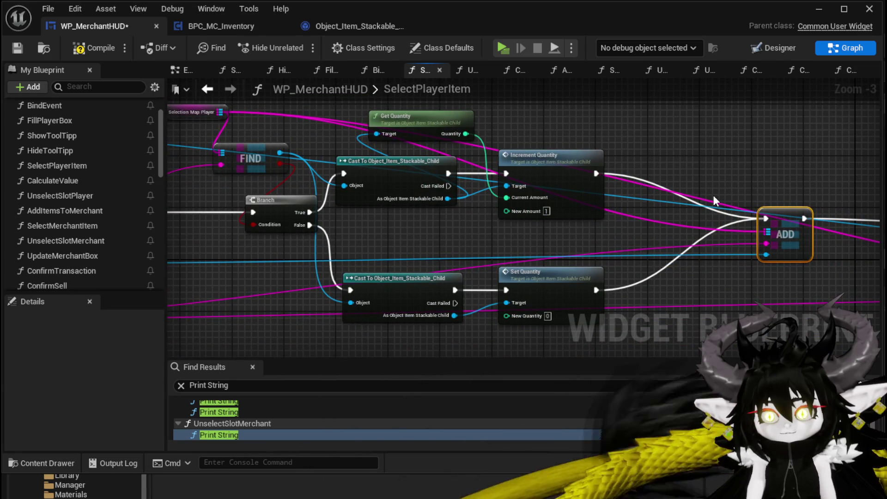
pyautogui.moveTo(714, 195); pyautogui.dragTo(390, 192)
pyautogui.moveTo(697, 194)
pyautogui.mouseDown()
pyautogui.moveTo(448, 143)
pyautogui.moveTo(809, 300)
pyautogui.mouseUp()
pyautogui.moveTo(277, 233)
pyautogui.mouseDown()
pyautogui.moveTo(561, 233)
pyautogui.moveTo(562, 219)
pyautogui.mouseUp()
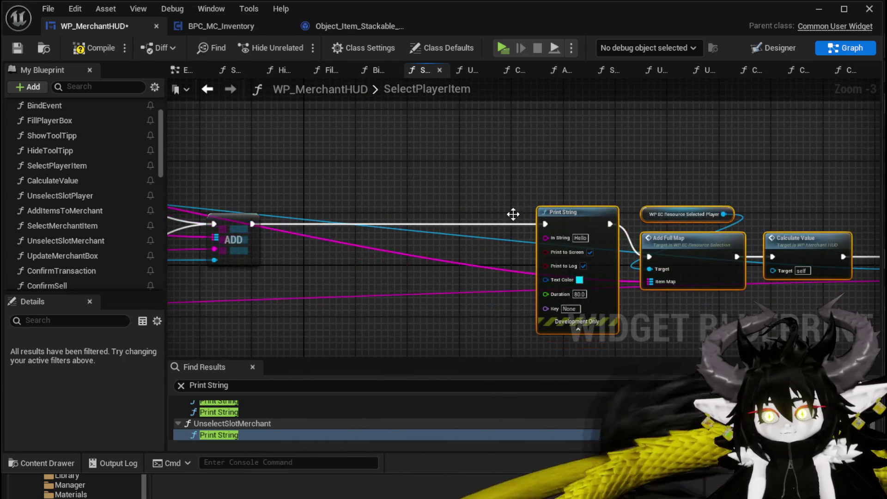
pyautogui.moveTo(186, 183); pyautogui.dragTo(550, 200)
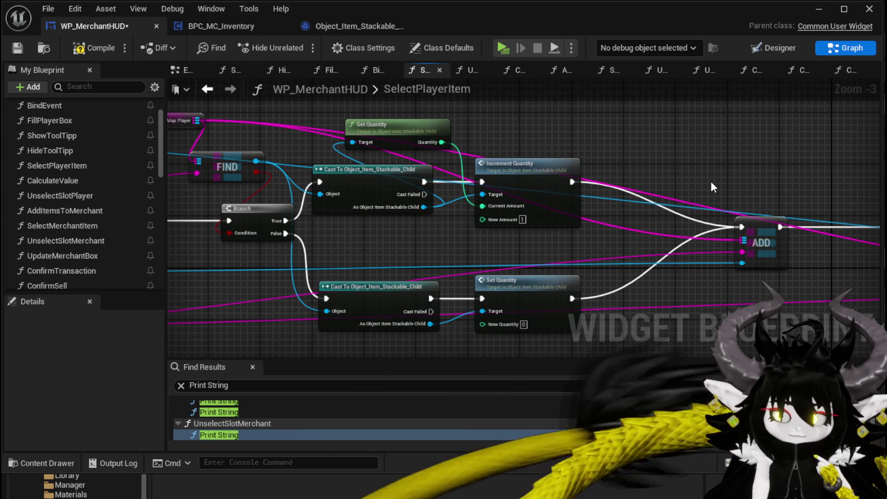
pyautogui.moveTo(711, 182)
pyautogui.mouseDown()
pyautogui.moveTo(709, 168)
pyautogui.moveTo(816, 182)
pyautogui.mouseUp()
# Move FIND, Selection Map Player and Branch left, and the lower Cast and Set Quantity right
pyautogui.moveTo(330, 111); pyautogui.dragTo(331, 112)
pyautogui.moveTo(329, 167)
pyautogui.mouseDown()
pyautogui.moveTo(240, 171)
pyautogui.moveTo(224, 182)
pyautogui.mouseUp()
pyautogui.moveTo(372, 184); pyautogui.dragTo(293, 184)
pyautogui.moveTo(478, 257); pyautogui.dragTo(510, 257)
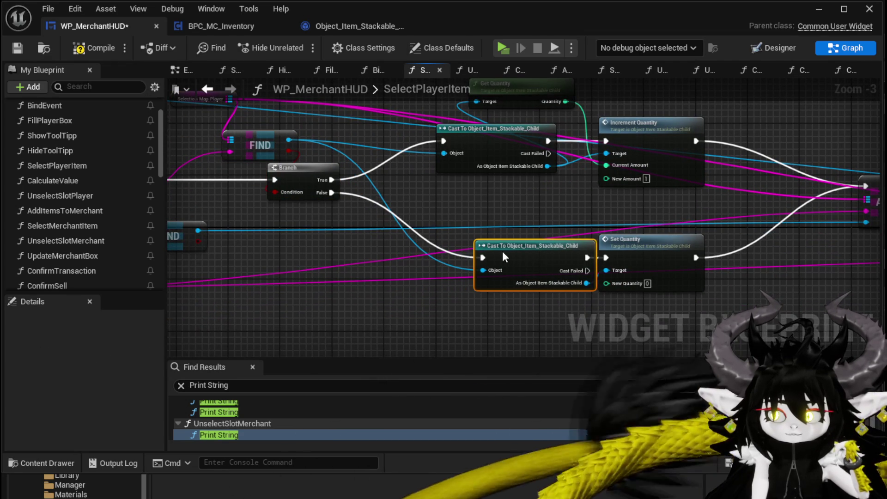
pyautogui.moveTo(619, 239); pyautogui.dragTo(684, 240)
pyautogui.moveTo(528, 246); pyautogui.dragTo(573, 250)
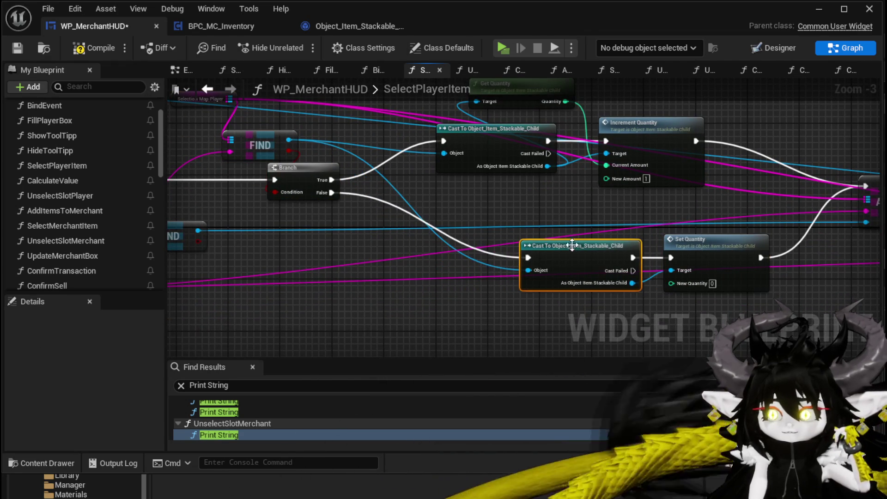
# Add a Construct Object from Class for Object_Item_Stackable_Child on Branch False, feeding the Cast
pyautogui.rightClick(421, 263)
pyautogui.write('construct ob')
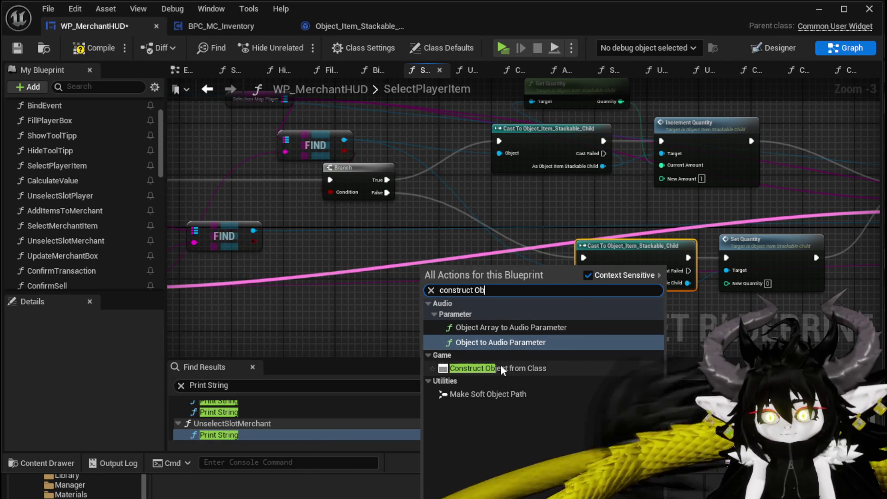
pyautogui.click(503, 368)
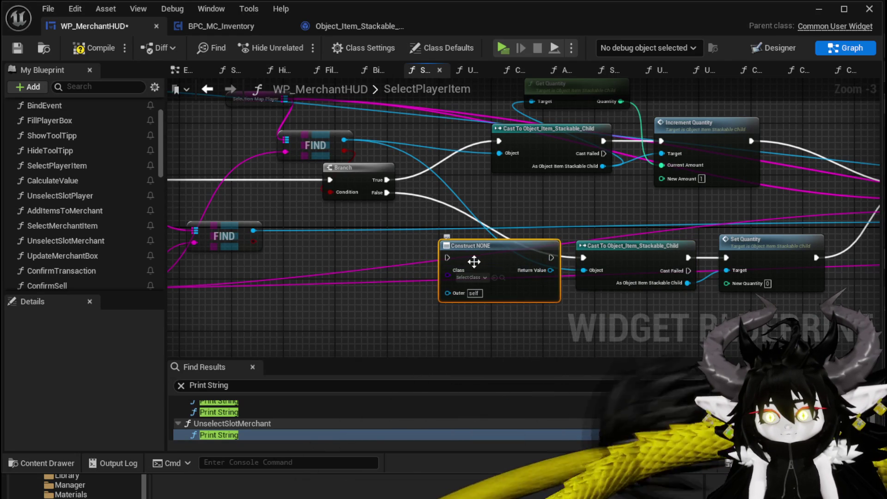
pyautogui.moveTo(387, 192)
pyautogui.mouseDown()
pyautogui.moveTo(421, 244)
pyautogui.moveTo(448, 259)
pyautogui.mouseUp()
pyautogui.click(471, 277)
pyautogui.write('Stackable')
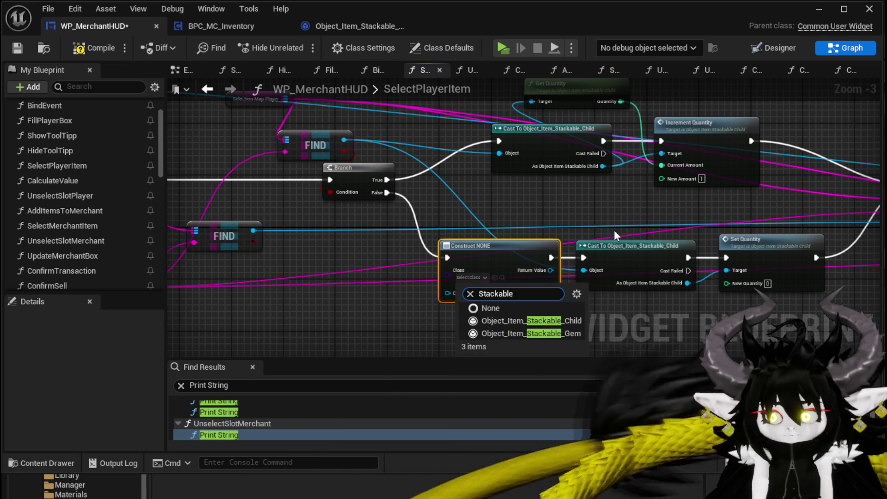
pyautogui.click(542, 318)
pyautogui.moveTo(557, 271); pyautogui.dragTo(585, 271)
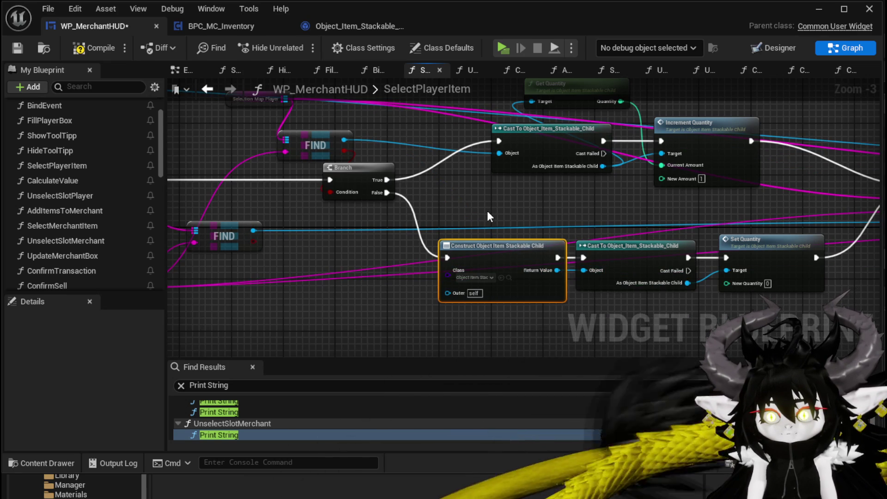
# Make room around the Construct node and start adding a Set action from its return value
pyautogui.scroll(1, 487, 211)
pyautogui.moveTo(450, 331); pyautogui.dragTo(613, 266)
pyautogui.moveTo(389, 250); pyautogui.dragTo(317, 249)
pyautogui.moveTo(392, 281); pyautogui.dragTo(438, 307)
pyautogui.write('Set D')
pyautogui.press('BackSpace')
pyautogui.scroll(1, 578, 423)
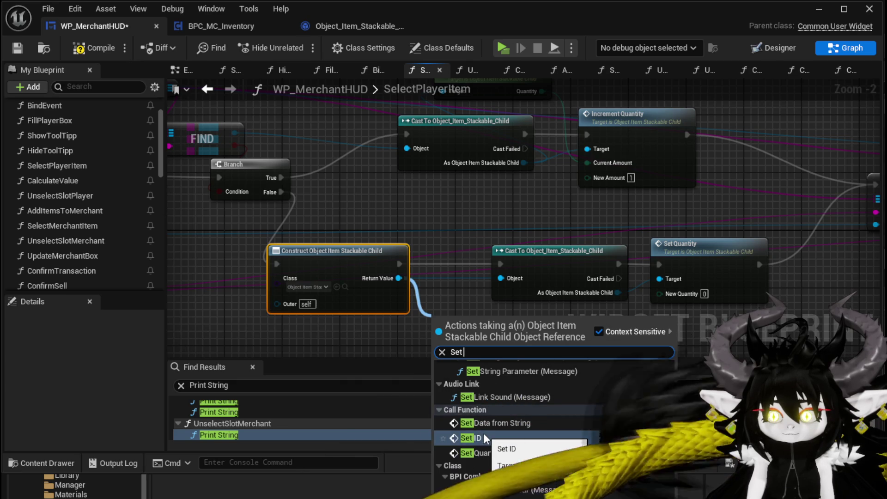
# Insert a Set ID node between Construct and Cast, with the parsed GET value as Item ID
pyautogui.click(484, 433)
pyautogui.moveTo(411, 282)
pyautogui.mouseDown()
pyautogui.moveTo(556, 223)
pyautogui.moveTo(630, 223)
pyautogui.mouseUp()
pyautogui.moveTo(465, 307)
pyautogui.mouseDown()
pyautogui.moveTo(484, 226)
pyautogui.moveTo(492, 239)
pyautogui.mouseUp()
pyautogui.moveTo(412, 248)
pyautogui.mouseDown()
pyautogui.moveTo(402, 245)
pyautogui.moveTo(477, 248)
pyautogui.mouseUp()
pyautogui.moveTo(553, 248); pyautogui.dragTo(594, 248)
pyautogui.moveTo(215, 223)
pyautogui.mouseDown()
pyautogui.moveTo(437, 259)
pyautogui.moveTo(462, 242)
pyautogui.moveTo(566, 222)
pyautogui.moveTo(358, 232)
pyautogui.mouseUp()
pyautogui.moveTo(314, 154); pyautogui.dragTo(609, 299)
pyautogui.moveTo(785, 194)
pyautogui.mouseDown()
pyautogui.moveTo(307, 191)
pyautogui.moveTo(100, 201)
pyautogui.mouseUp()
# Reposition ADD, disconnect Set Quantity from it, and duplicate the ADD node
pyautogui.moveTo(357, 170); pyautogui.dragTo(490, 187)
pyautogui.moveTo(546, 196); pyautogui.dragTo(573, 154)
pyautogui.moveTo(387, 209)
pyautogui.mouseDown()
pyautogui.moveTo(446, 191)
pyautogui.moveTo(336, 237)
pyautogui.mouseUp()
pyautogui.keyDown('alt'); pyautogui.click(470, 195); pyautogui.keyUp('alt')
pyautogui.moveTo(486, 180); pyautogui.dragTo(457, 165)
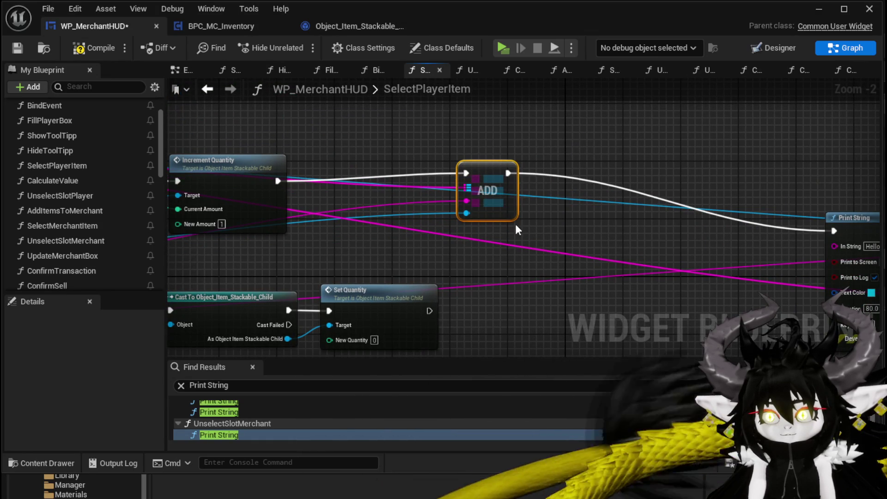
pyautogui.hotkey('ctrl', 'c')
pyautogui.hotkey('ctrl', 'v')
# Paste another ADD, wire Set Quantity and the failed cast into ADDs, and feed the middle ADD to Print String
pyautogui.rightClick(476, 234)
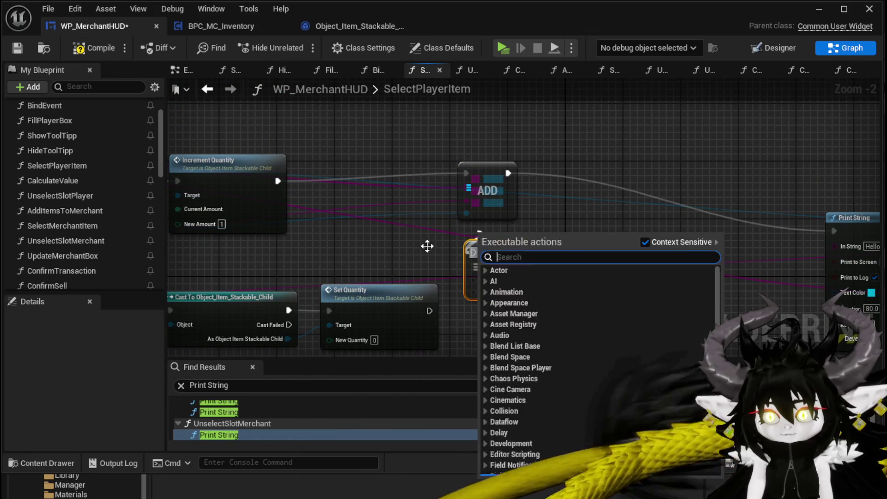
pyautogui.hotkey('ctrl', 'c')
pyautogui.hotkey('ctrl', 'v')
pyautogui.moveTo(411, 279)
pyautogui.mouseDown()
pyautogui.moveTo(454, 307)
pyautogui.moveTo(816, 208)
pyautogui.moveTo(816, 200)
pyautogui.mouseUp()
pyautogui.moveTo(497, 221); pyautogui.dragTo(816, 199)
pyautogui.moveTo(424, 204)
pyautogui.mouseDown()
pyautogui.moveTo(832, 222)
pyautogui.moveTo(785, 175)
pyautogui.moveTo(342, 147)
pyautogui.moveTo(692, 202)
pyautogui.mouseUp()
pyautogui.moveTo(242, 226)
pyautogui.mouseDown()
pyautogui.moveTo(310, 231)
pyautogui.moveTo(421, 284)
pyautogui.moveTo(235, 277)
pyautogui.mouseUp()
# Move the Construct-to-Set Quantity row lower and the Branch node left for a tidier layout
pyautogui.moveTo(587, 296); pyautogui.dragTo(400, 289)
pyautogui.moveTo(367, 253)
pyautogui.mouseDown()
pyautogui.moveTo(600, 232)
pyautogui.moveTo(712, 238)
pyautogui.moveTo(476, 240)
pyautogui.moveTo(418, 227)
pyautogui.moveTo(486, 212)
pyautogui.mouseUp()
pyautogui.scroll(-1, 417, 227)
pyautogui.moveTo(274, 316)
pyautogui.mouseDown()
pyautogui.moveTo(638, 236)
pyautogui.moveTo(633, 295)
pyautogui.mouseUp()
pyautogui.moveTo(447, 247)
pyautogui.mouseDown()
pyautogui.moveTo(406, 215)
pyautogui.moveTo(514, 233)
pyautogui.mouseUp()
pyautogui.moveTo(505, 190); pyautogui.dragTo(464, 186)
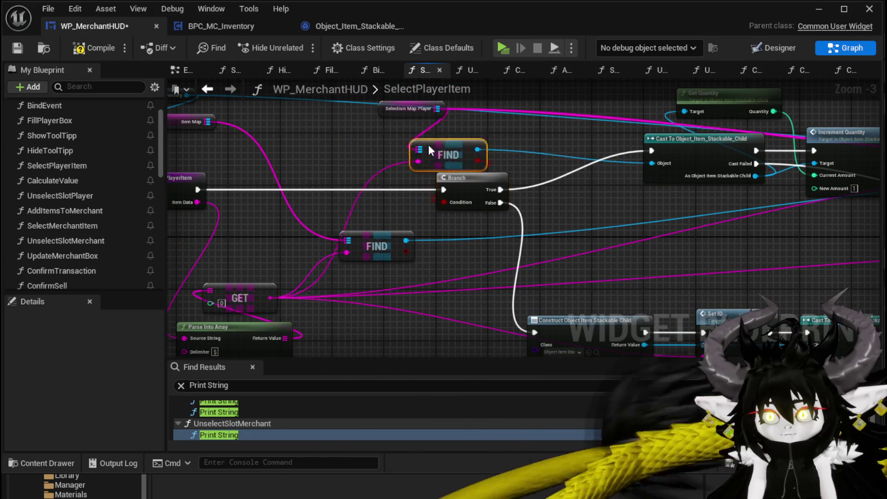
# Move the Selection Map Player and FIND nodes left and slot the spare Cast node before the Branch
pyautogui.moveTo(375, 141); pyautogui.dragTo(363, 180)
pyautogui.moveTo(399, 148); pyautogui.dragTo(316, 139)
pyautogui.moveTo(316, 237)
pyautogui.mouseDown()
pyautogui.moveTo(364, 202)
pyautogui.moveTo(275, 165)
pyautogui.mouseUp()
pyautogui.moveTo(742, 247); pyautogui.dragTo(624, 225)
pyautogui.click(675, 260)
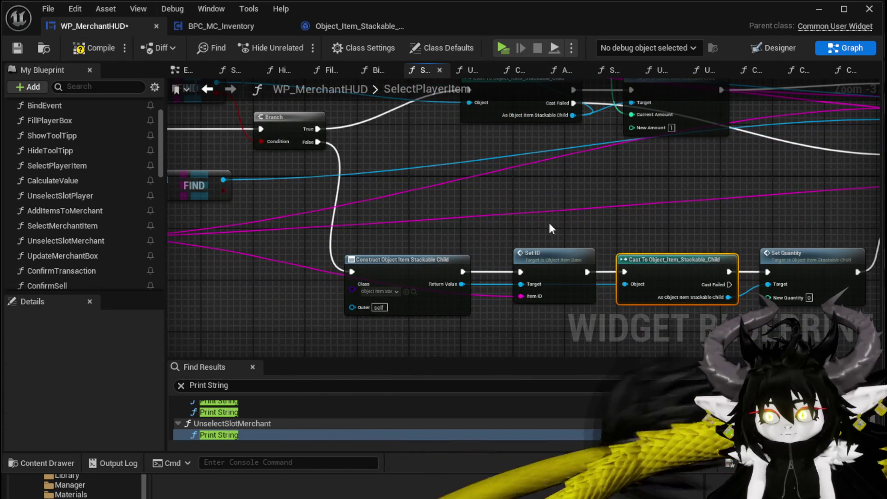
pyautogui.moveTo(427, 206); pyautogui.dragTo(623, 242)
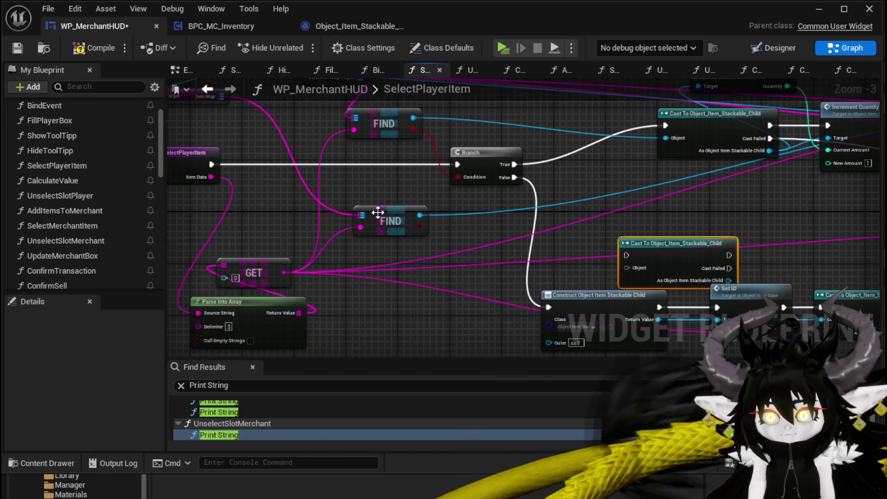
pyautogui.moveTo(377, 214); pyautogui.dragTo(292, 214)
pyautogui.moveTo(713, 250); pyautogui.dragTo(490, 218)
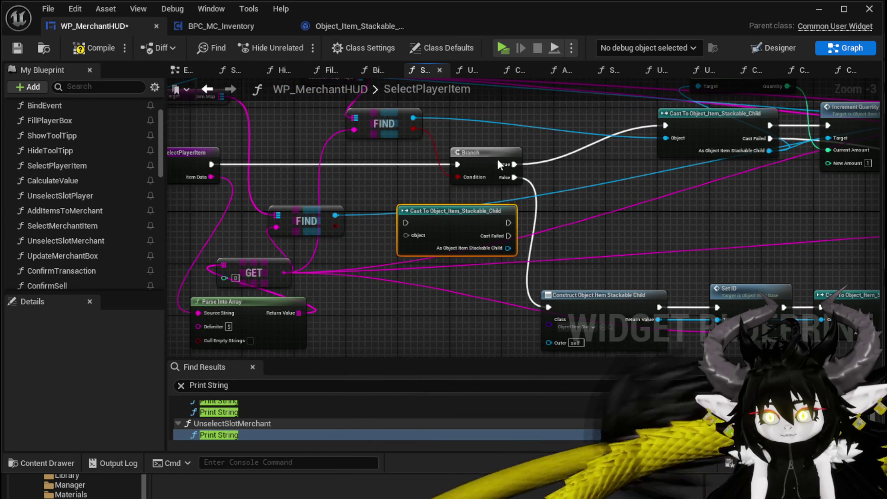
pyautogui.moveTo(486, 164); pyautogui.dragTo(558, 170)
pyautogui.moveTo(468, 212); pyautogui.dragTo(435, 159)
# Wire SelectPlayerItem's execution through the Cast into the Branch, align them, and route Cast Failed onward
pyautogui.moveTo(212, 164); pyautogui.dragTo(374, 171)
pyautogui.moveTo(476, 171); pyautogui.dragTo(519, 171)
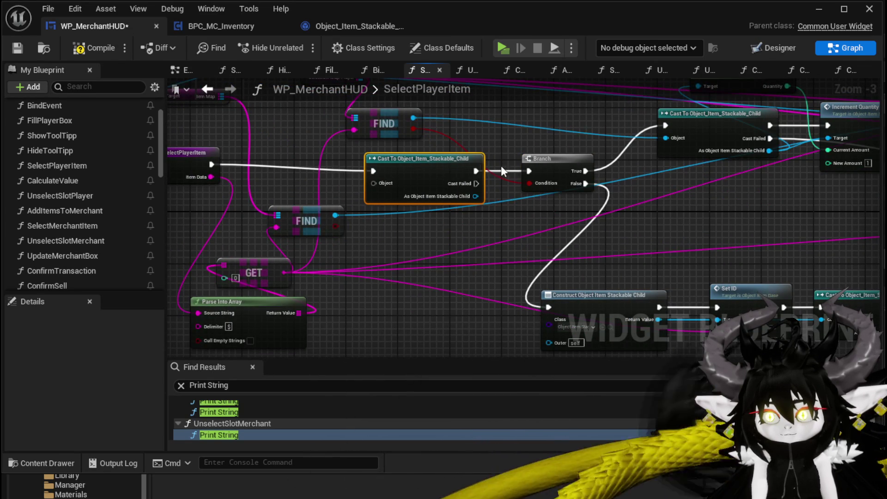
pyautogui.moveTo(451, 163); pyautogui.dragTo(451, 157)
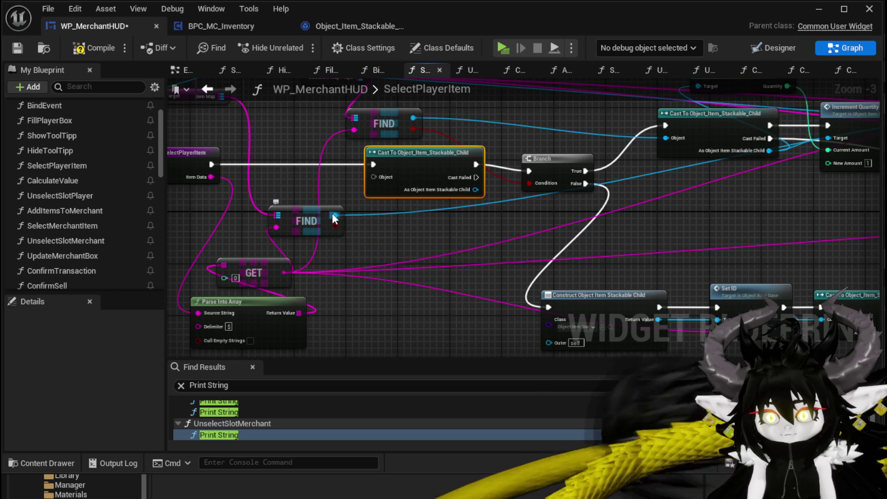
pyautogui.moveTo(562, 172); pyautogui.dragTo(330, 164)
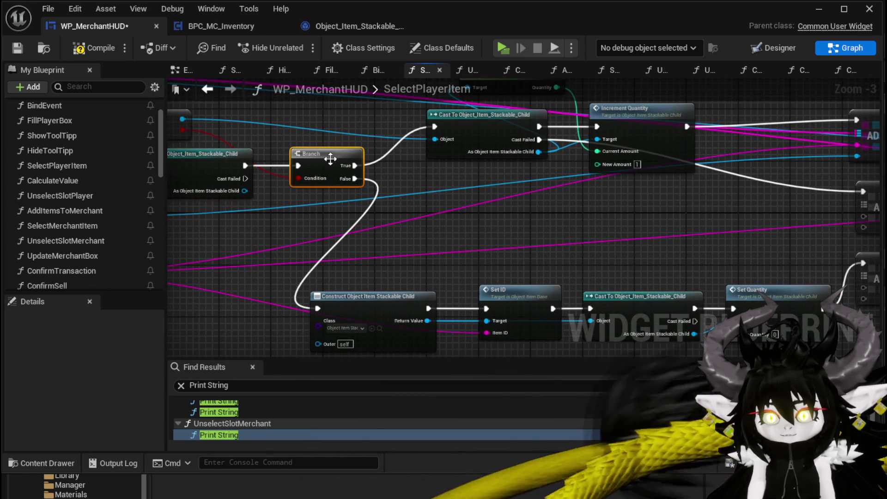
pyautogui.moveTo(245, 178)
pyautogui.mouseDown()
pyautogui.moveTo(298, 204)
pyautogui.moveTo(822, 203)
pyautogui.moveTo(662, 210)
pyautogui.moveTo(706, 193)
pyautogui.mouseUp()
pyautogui.moveTo(602, 179); pyautogui.dragTo(695, 174)
pyautogui.moveTo(196, 233); pyautogui.dragTo(481, 216)
pyautogui.moveTo(353, 206); pyautogui.dragTo(185, 209)
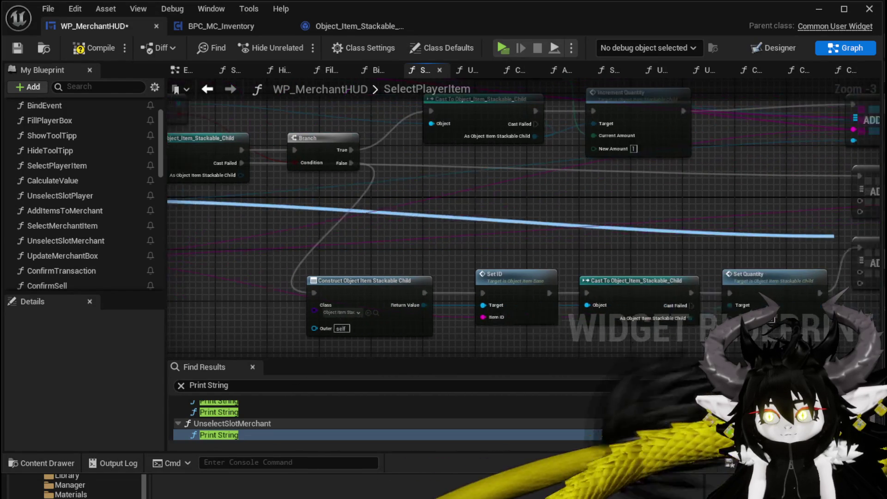
pyautogui.moveTo(850, 215)
pyautogui.mouseDown()
pyautogui.moveTo(783, 215)
pyautogui.moveTo(804, 257)
pyautogui.mouseUp()
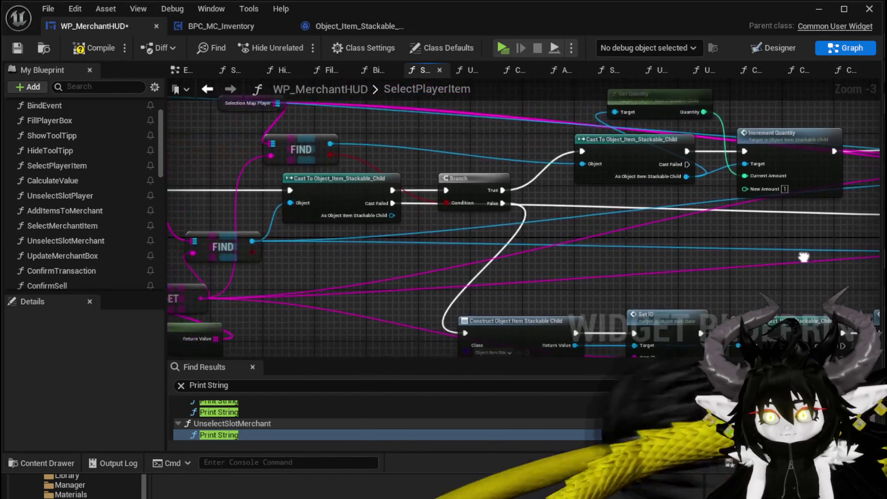
# Paste a copy of the Selection Map Player getter beside the lower ADD node
pyautogui.moveTo(201, 299)
pyautogui.mouseDown()
pyautogui.moveTo(791, 207)
pyautogui.moveTo(770, 245)
pyautogui.moveTo(738, 237)
pyautogui.moveTo(706, 249)
pyautogui.moveTo(652, 201)
pyautogui.moveTo(659, 277)
pyautogui.mouseUp()
pyautogui.press('Escape')
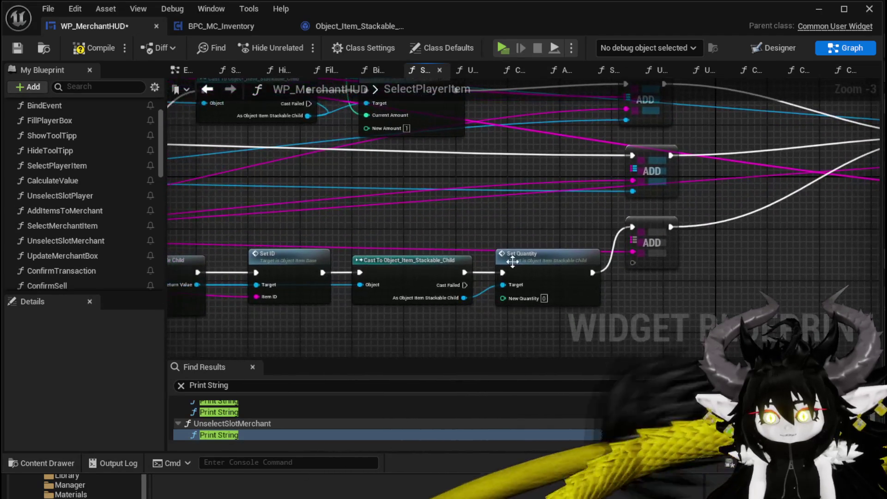
pyautogui.moveTo(510, 292)
pyautogui.mouseDown()
pyautogui.moveTo(432, 368)
pyautogui.moveTo(364, 181)
pyautogui.moveTo(305, 152)
pyautogui.mouseUp()
pyautogui.moveTo(382, 181)
pyautogui.mouseDown()
pyautogui.moveTo(419, 134)
pyautogui.moveTo(698, 115)
pyautogui.moveTo(385, 112)
pyautogui.mouseUp()
pyautogui.moveTo(553, 132)
pyautogui.mouseDown()
pyautogui.moveTo(547, 161)
pyautogui.moveTo(529, 160)
pyautogui.moveTo(502, 195)
pyautogui.moveTo(519, 193)
pyautogui.moveTo(520, 217)
pyautogui.mouseUp()
pyautogui.hotkey('ctrl', 'v')
pyautogui.scroll(2, 476, 199)
pyautogui.hotkey('ctrl', 'v')
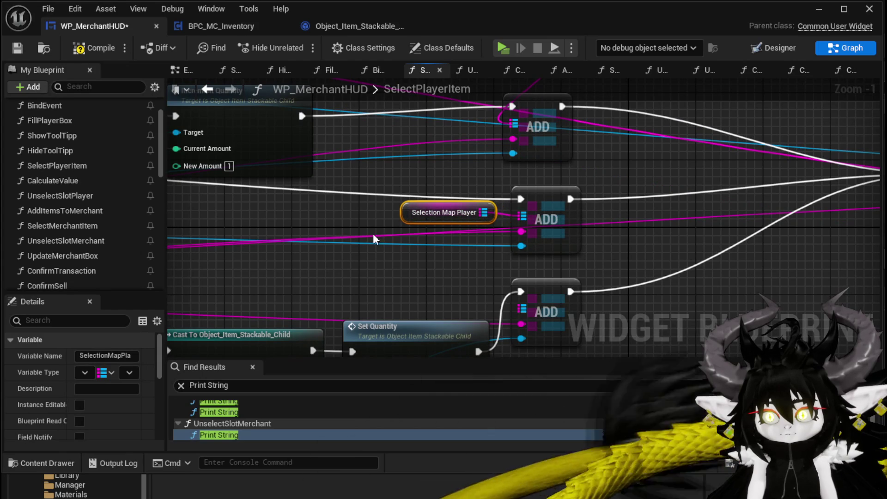
pyautogui.hotkey('ctrl', 'v')
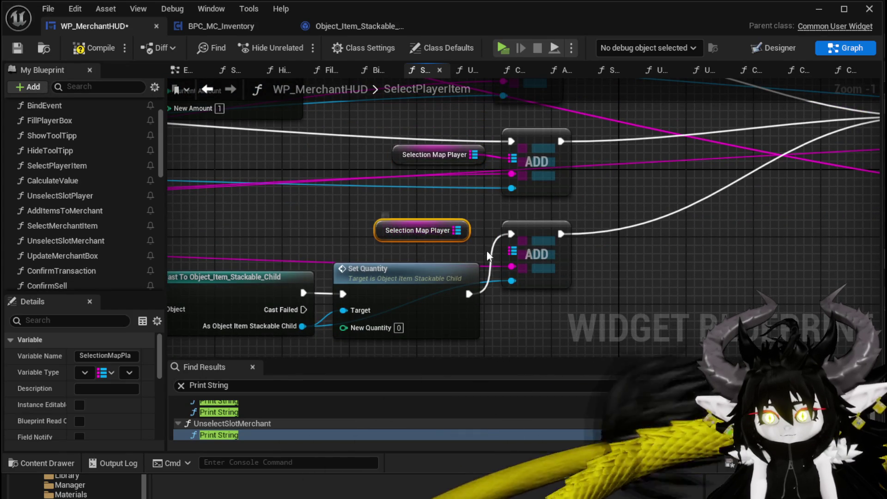
pyautogui.moveTo(463, 230)
pyautogui.mouseDown()
pyautogui.moveTo(478, 245)
pyautogui.moveTo(516, 251)
pyautogui.mouseUp()
# Connect the new getter to the lower ADD's map pin and the Cast's stackable output to its key
pyautogui.scroll(-1, 378, 217)
pyautogui.moveTo(378, 217)
pyautogui.mouseDown()
pyautogui.moveTo(428, 193)
pyautogui.moveTo(537, 178)
pyautogui.moveTo(467, 293)
pyautogui.moveTo(416, 280)
pyautogui.mouseUp()
pyautogui.moveTo(311, 172)
pyautogui.mouseDown()
pyautogui.moveTo(696, 181)
pyautogui.moveTo(664, 176)
pyautogui.mouseUp()
pyautogui.moveTo(623, 345)
pyautogui.mouseDown()
pyautogui.moveTo(638, 299)
pyautogui.moveTo(637, 239)
pyautogui.mouseUp()
pyautogui.moveTo(538, 212)
pyautogui.mouseDown()
pyautogui.moveTo(500, 303)
pyautogui.moveTo(505, 322)
pyautogui.moveTo(371, 227)
pyautogui.moveTo(462, 205)
pyautogui.mouseUp()
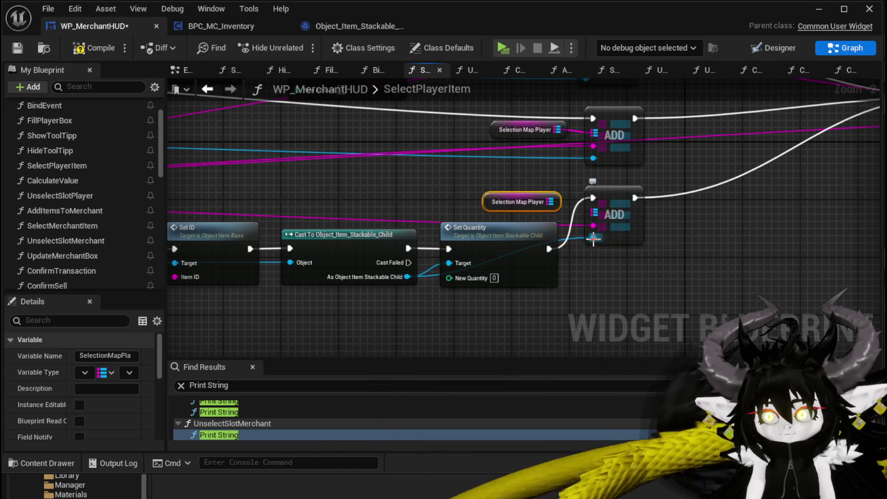
pyautogui.moveTo(558, 201)
pyautogui.mouseDown()
pyautogui.moveTo(607, 214)
pyautogui.moveTo(596, 221)
pyautogui.mouseUp()
pyautogui.moveTo(407, 277)
pyautogui.mouseDown()
pyautogui.moveTo(616, 240)
pyautogui.moveTo(594, 239)
pyautogui.mouseUp()
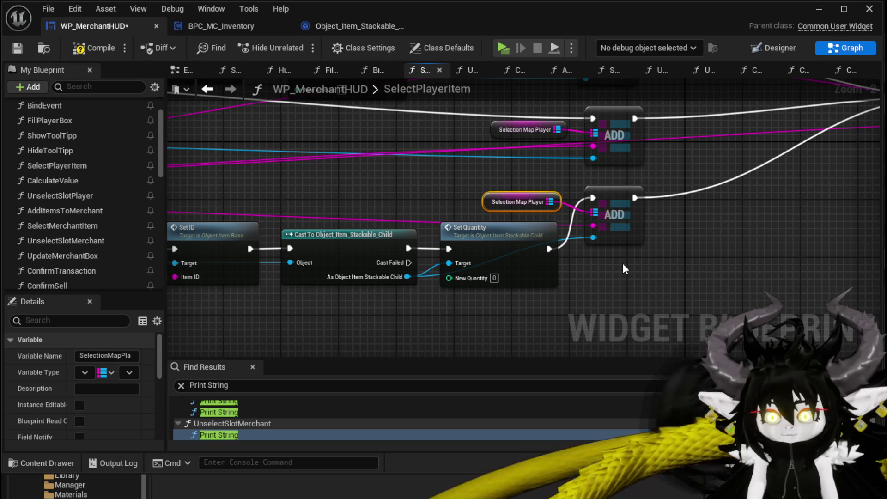
pyautogui.scroll(-2, 623, 262)
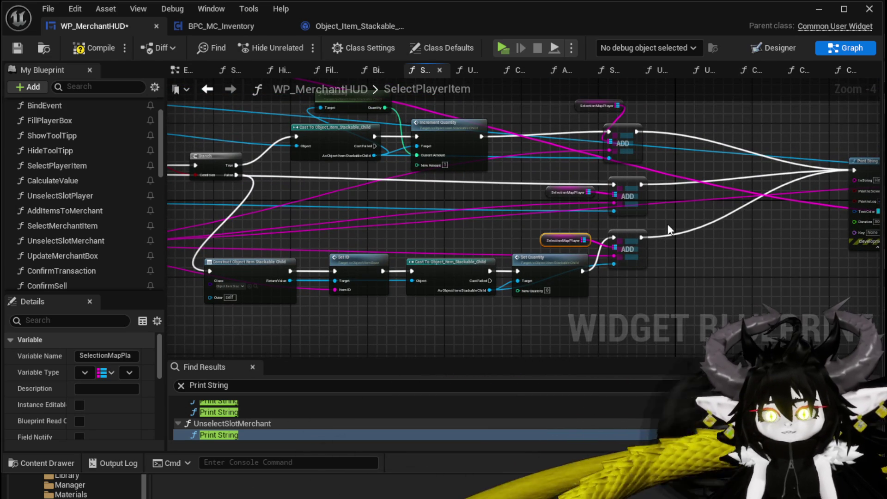
# Align Set ID and the middle ADD node, add a reroute on the Branch False wire, and compile
pyautogui.moveTo(353, 276); pyautogui.dragTo(347, 281)
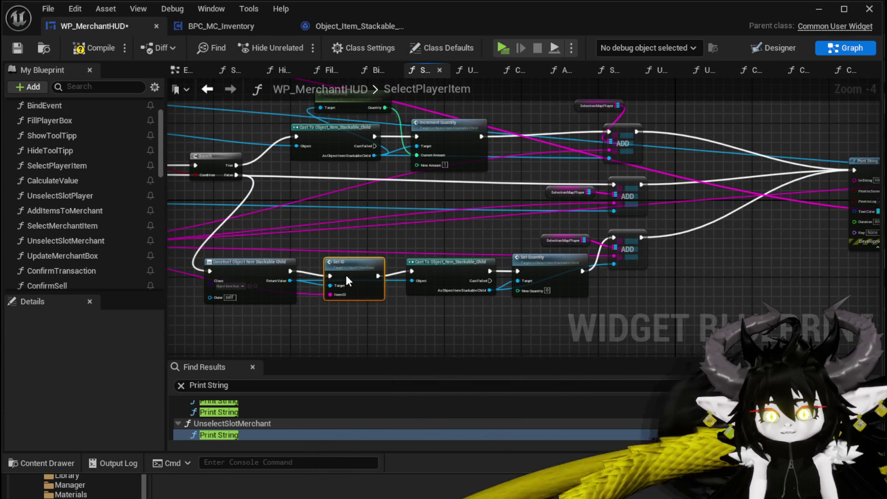
pyautogui.moveTo(620, 249); pyautogui.dragTo(739, 258)
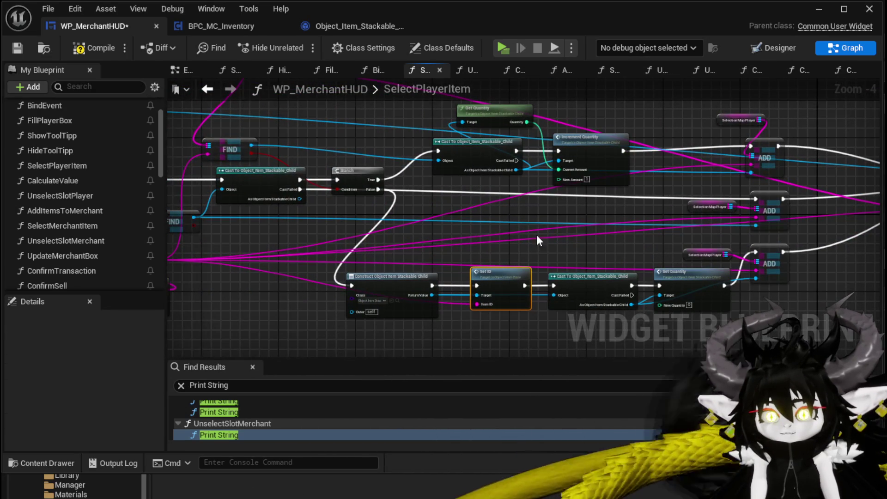
pyautogui.doubleClick(433, 194)
pyautogui.moveTo(432, 191)
pyautogui.mouseDown()
pyautogui.moveTo(315, 220)
pyautogui.moveTo(327, 207)
pyautogui.mouseUp()
pyautogui.moveTo(824, 177); pyautogui.dragTo(700, 225)
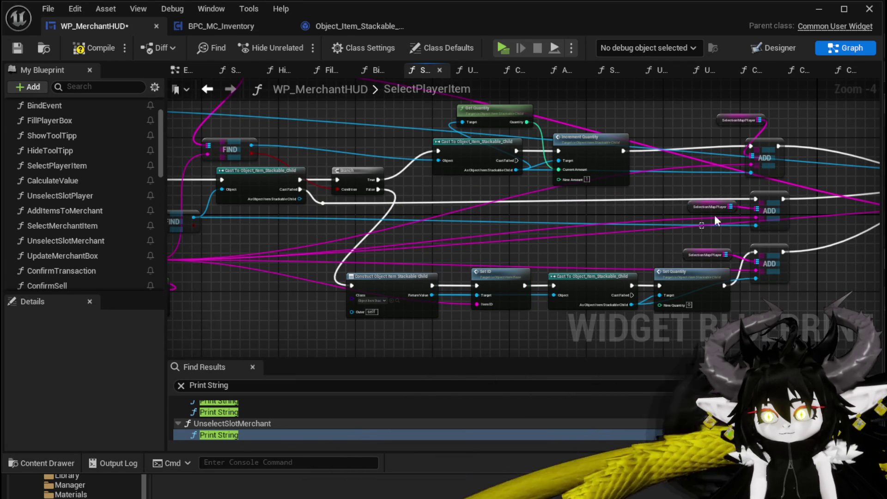
pyautogui.moveTo(770, 205); pyautogui.dragTo(770, 209)
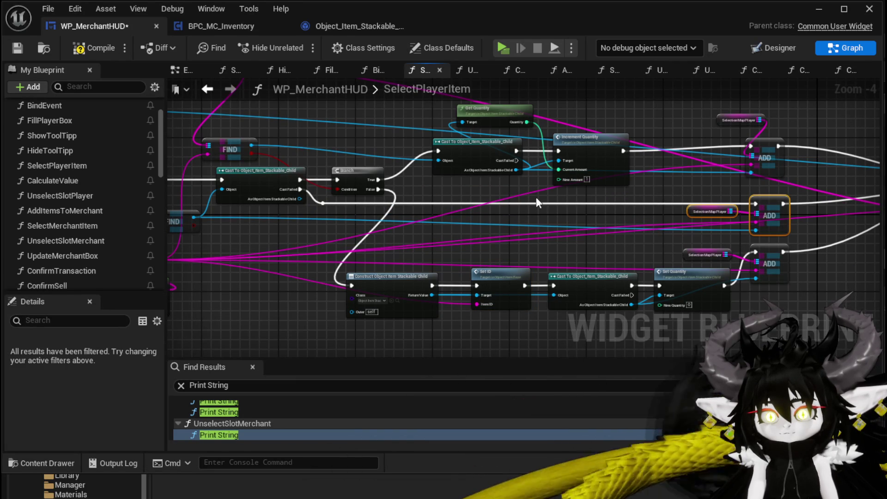
pyautogui.moveTo(298, 207)
pyautogui.mouseDown()
pyautogui.moveTo(376, 219)
pyautogui.moveTo(313, 216)
pyautogui.mouseUp()
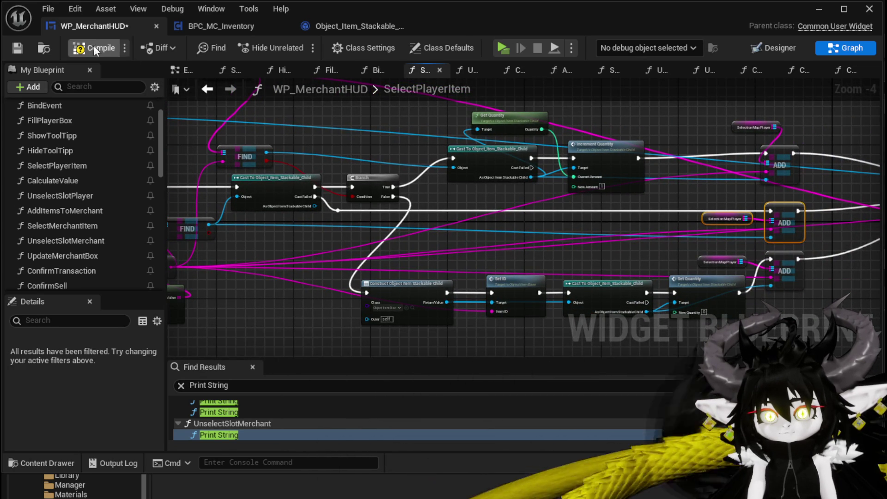
pyautogui.click(26, 52)
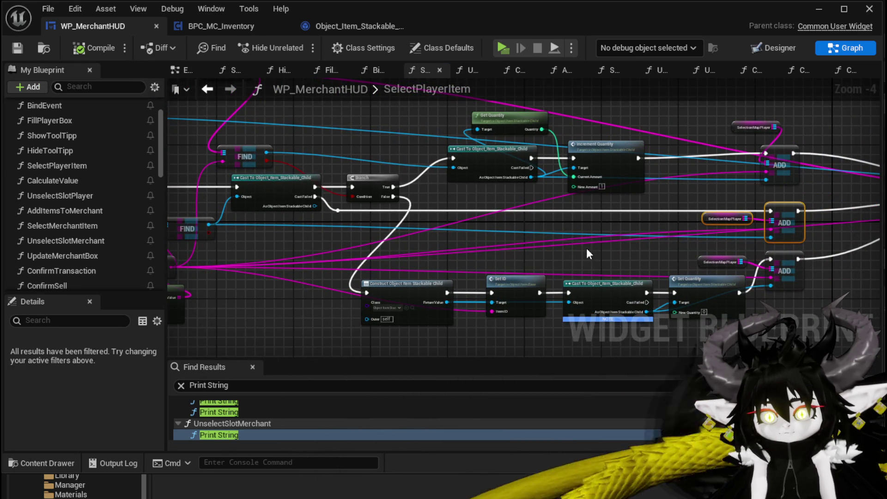
# Make the Construct node build Object_Item_Base, then compile and save the blueprint
pyautogui.scroll(2, 587, 249)
pyautogui.moveTo(587, 249); pyautogui.dragTo(490, 197)
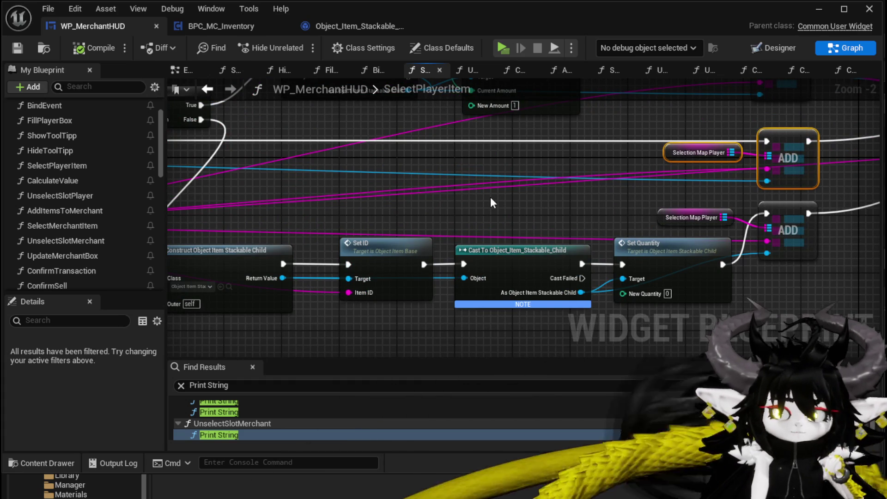
pyautogui.moveTo(490, 197)
pyautogui.mouseDown()
pyautogui.moveTo(558, 189)
pyautogui.moveTo(551, 187)
pyautogui.mouseUp()
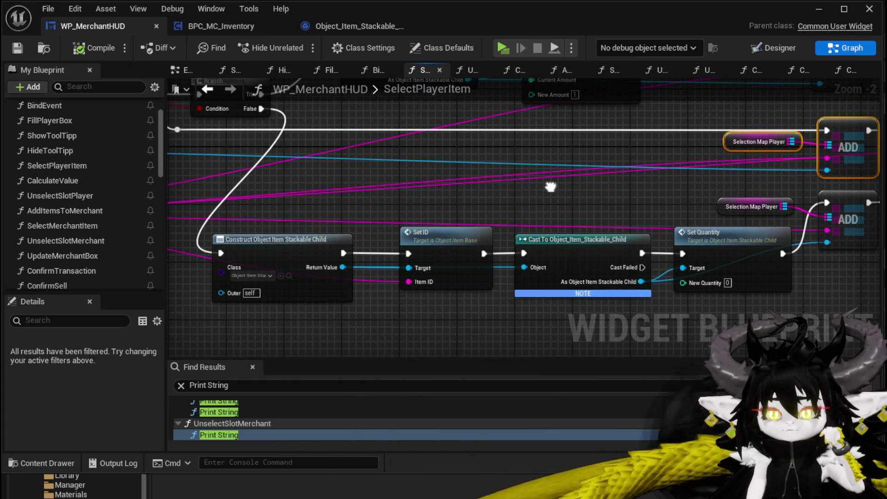
pyautogui.click(262, 277)
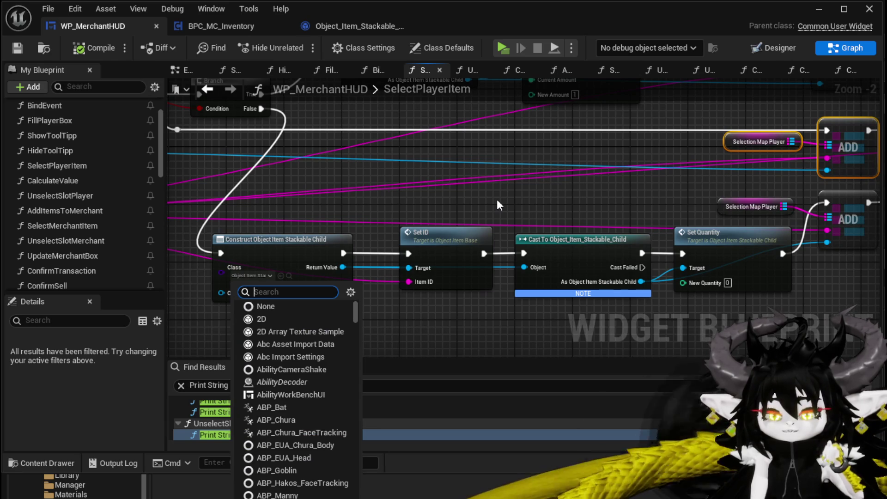
pyautogui.write('Object')
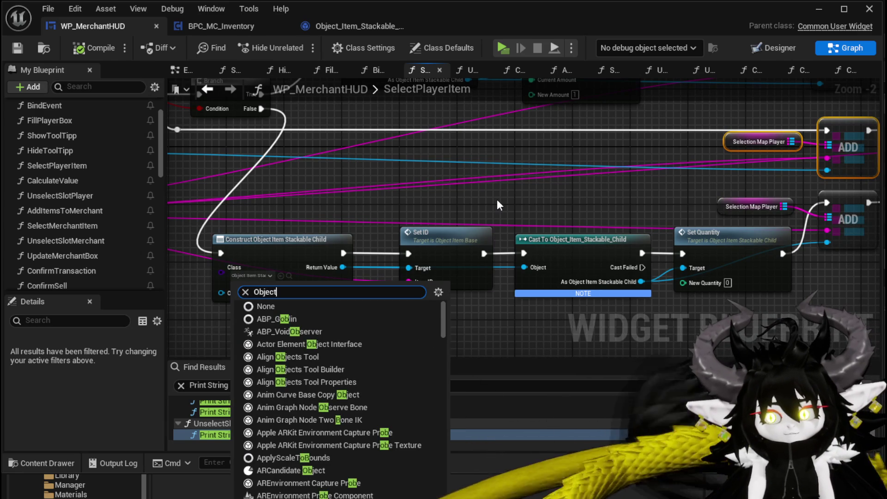
pyautogui.write(' Item')
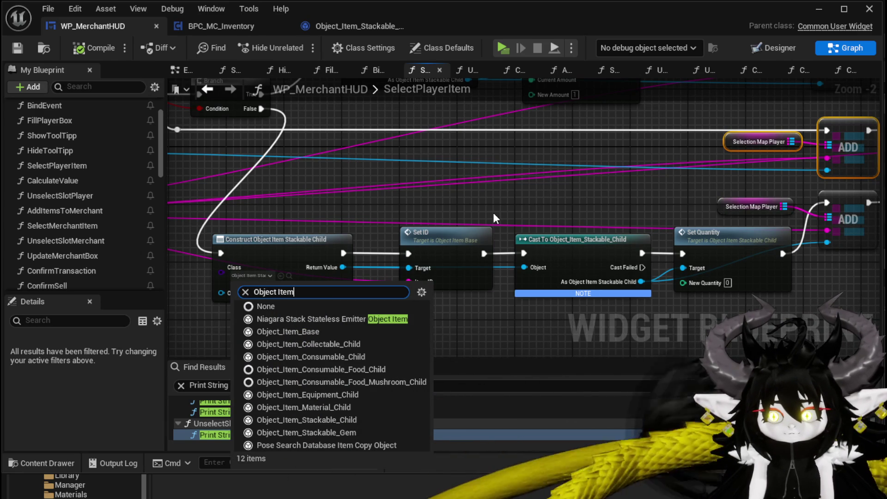
pyautogui.click(316, 332)
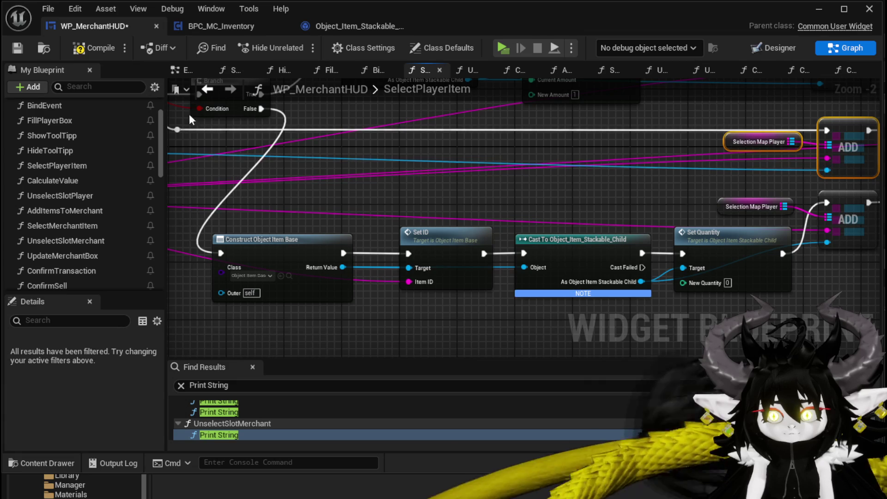
pyautogui.press('F7')
pyautogui.hotkey('ctrl', 's')
pyautogui.moveTo(499, 213)
pyautogui.mouseDown()
pyautogui.moveTo(471, 215)
pyautogui.moveTo(392, 330)
pyautogui.moveTo(333, 319)
pyautogui.moveTo(347, 263)
pyautogui.moveTo(297, 253)
pyautogui.mouseUp()
pyautogui.scroll(-2, 297, 253)
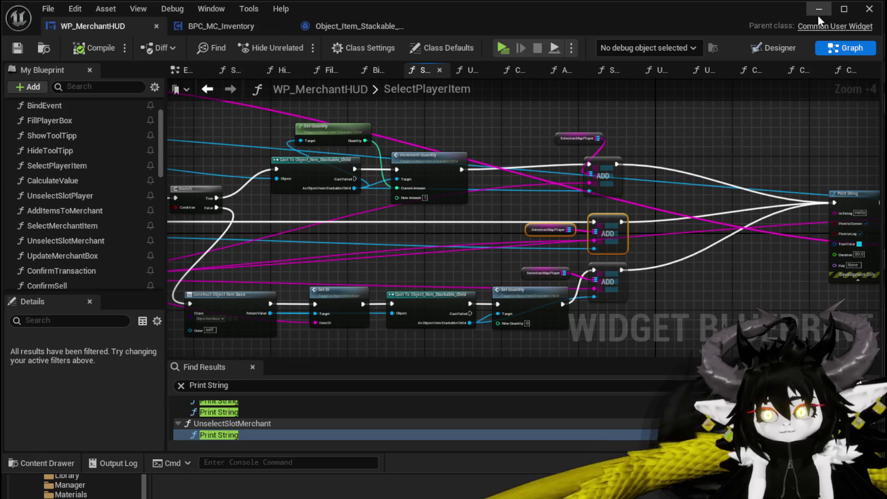
# Play test the merchant shop, moving the Iron_Chest into and out of the sell slot
pyautogui.click(818, 9)
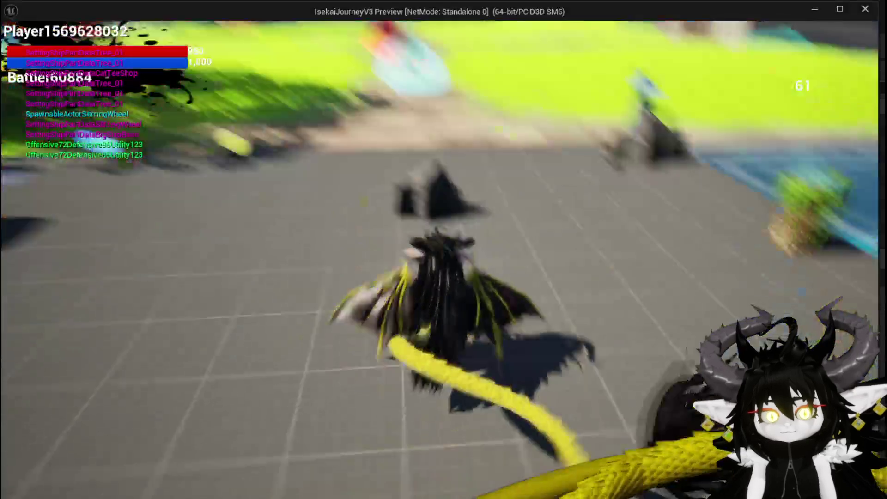
pyautogui.press('e')
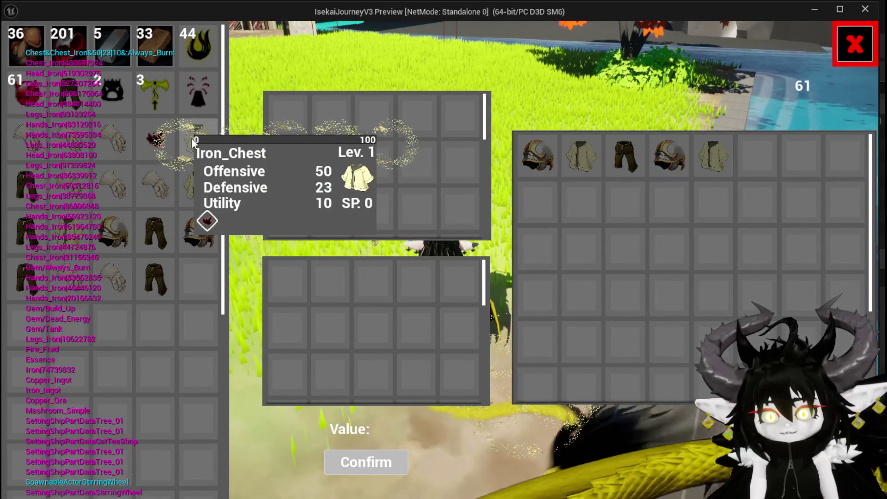
pyautogui.click(191, 138)
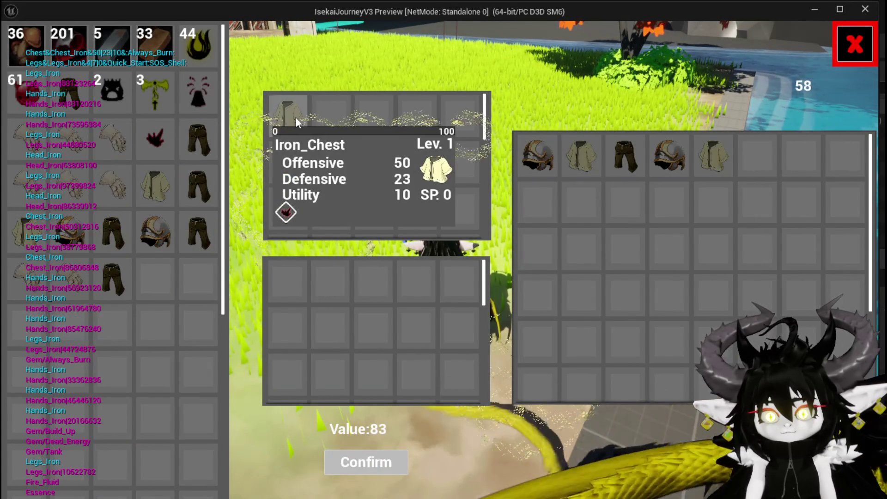
pyautogui.click(296, 117)
pyautogui.click(211, 139)
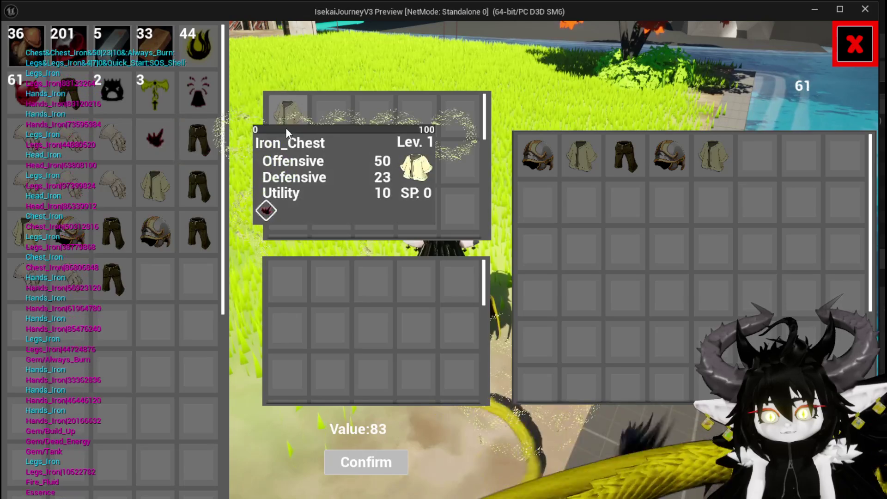
pyautogui.click(286, 128)
# Select the Iron Ingot and Copper Ore stacks, stop the game, and save the level
pyautogui.moveTo(148, 59)
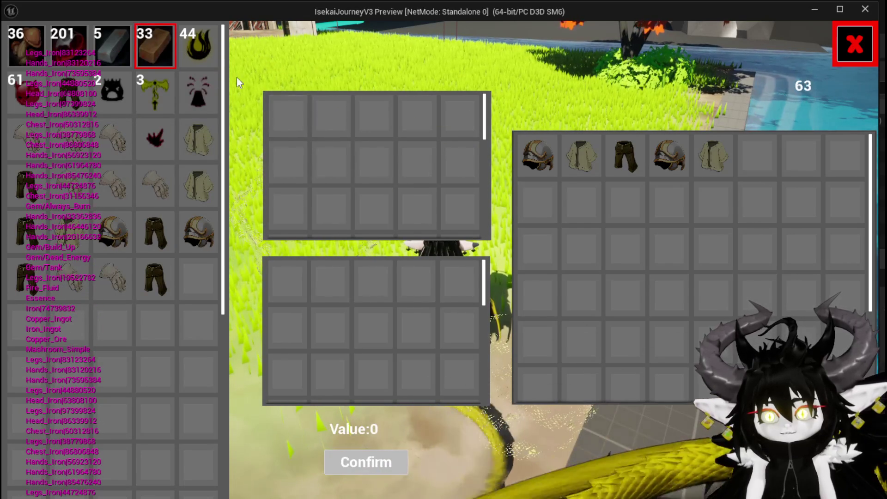
pyautogui.click(113, 48)
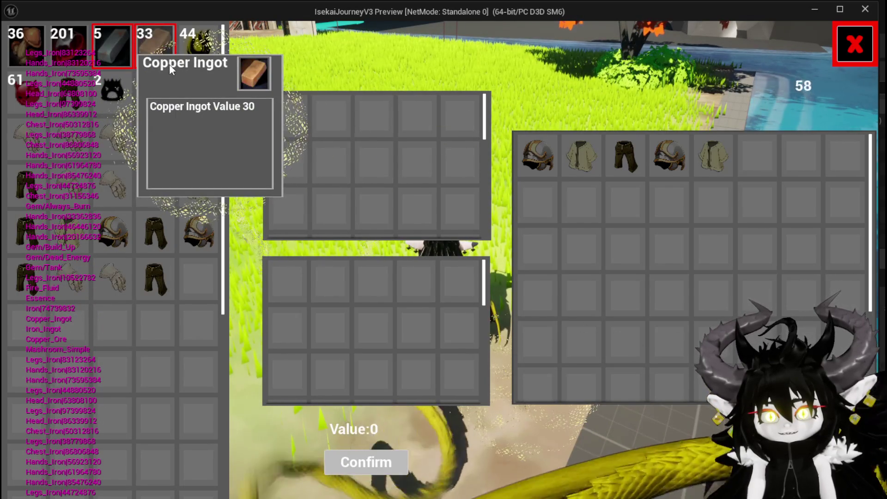
pyautogui.click(68, 52)
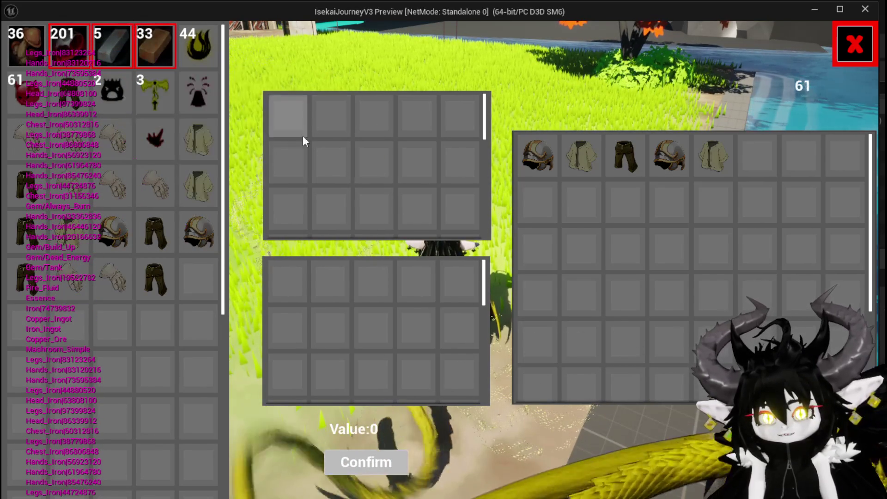
pyautogui.press('Escape')
pyautogui.hotkey('ctrl', 's')
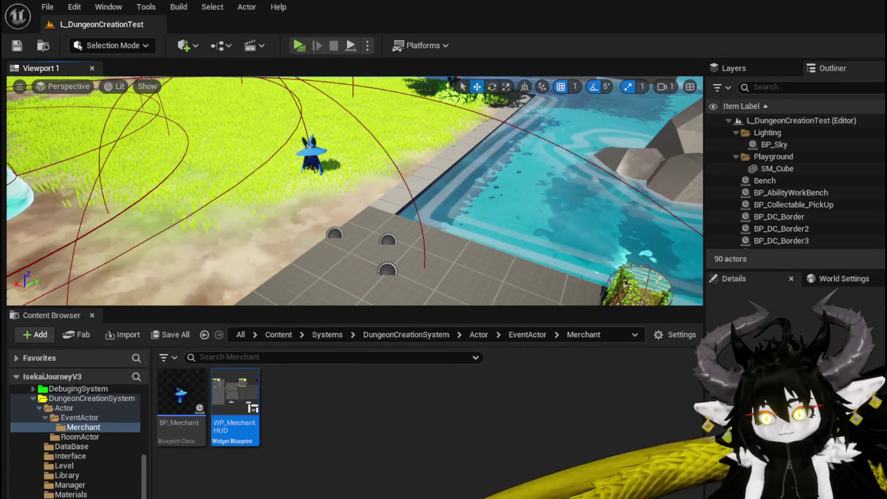
# Back in WP_MerchantHUD, move the Construct through Set Quantity node chain further down
pyautogui.hotkey('alt', 'Tab')
pyautogui.scroll(3, 481, 248)
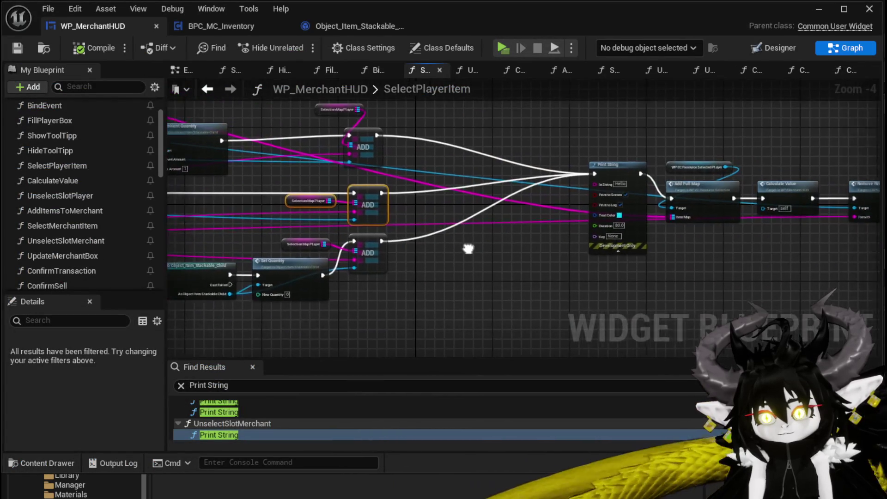
pyautogui.scroll(-2, 515, 240)
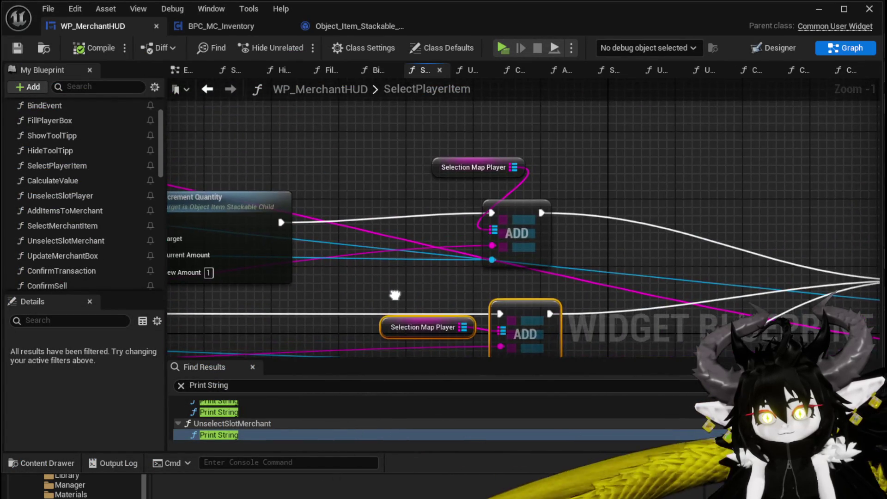
pyautogui.moveTo(458, 235)
pyautogui.mouseDown()
pyautogui.moveTo(774, 176)
pyautogui.moveTo(882, 171)
pyautogui.moveTo(217, 244)
pyautogui.moveTo(228, 308)
pyautogui.moveTo(257, 281)
pyautogui.moveTo(300, 334)
pyautogui.moveTo(204, 296)
pyautogui.mouseUp()
pyautogui.moveTo(234, 311); pyautogui.dragTo(636, 215)
pyautogui.moveTo(731, 189); pyautogui.dragTo(730, 190)
pyautogui.moveTo(751, 198)
pyautogui.mouseDown()
pyautogui.moveTo(765, 200)
pyautogui.moveTo(744, 211)
pyautogui.mouseUp()
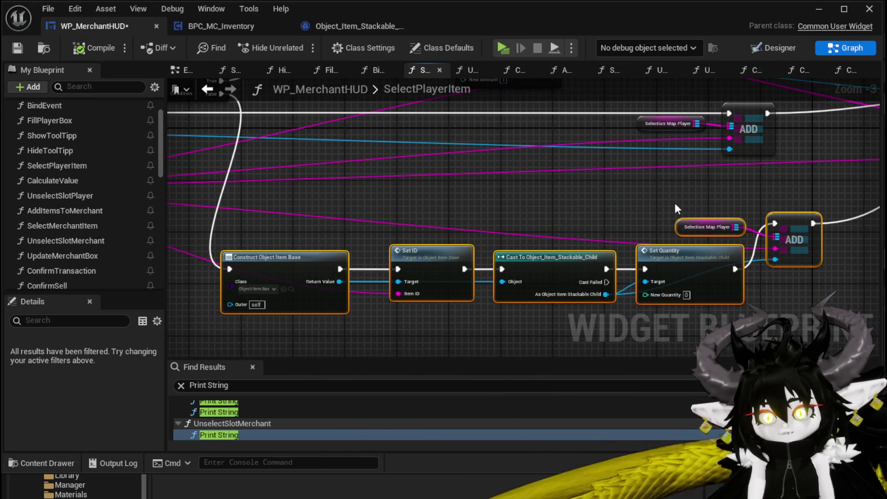
pyautogui.scroll(-2, 744, 210)
# Enable the breakpoint on the SelectPlayerItem entry node
pyautogui.rightClick(289, 177)
pyautogui.scroll(3, 276, 173)
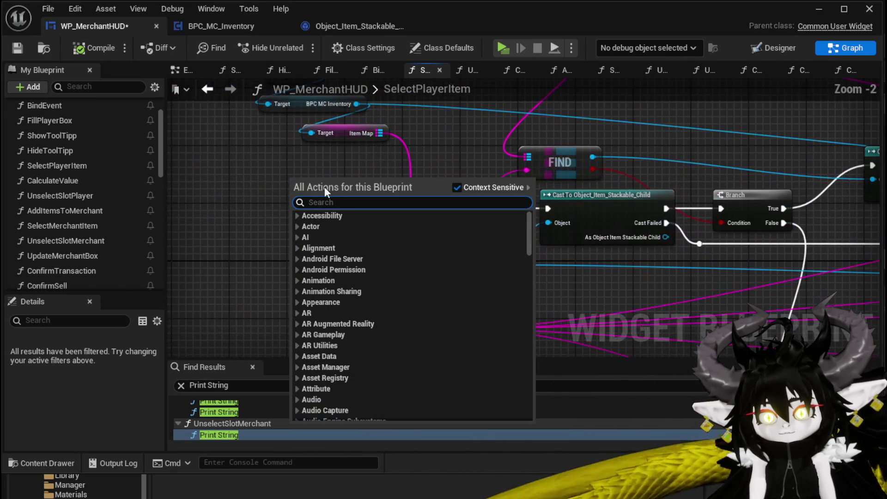
pyautogui.press('Escape')
pyautogui.rightClick(336, 202)
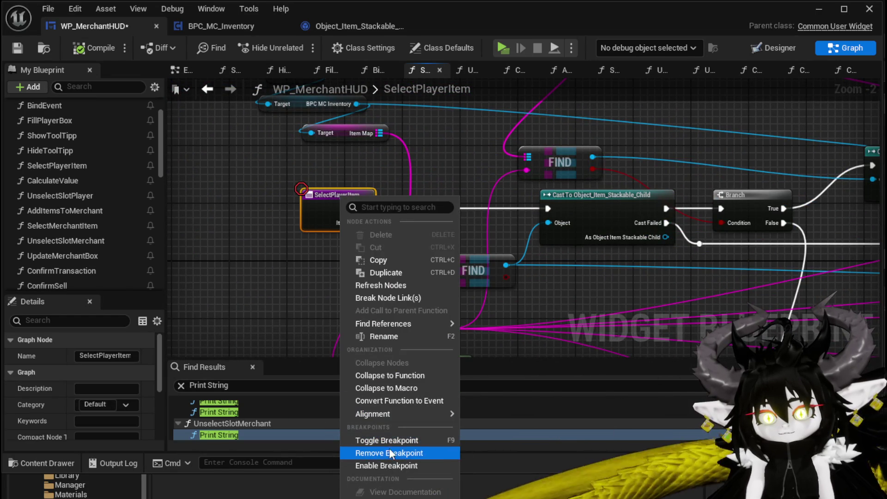
pyautogui.click(382, 466)
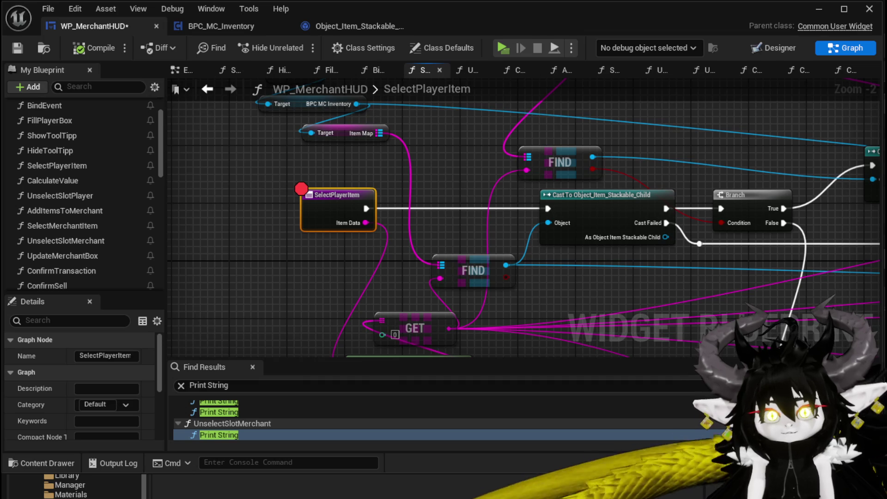
# Start a standalone play session, walk to the merchant, open the shop and select the Copper Ingot
pyautogui.click(818, 15)
pyautogui.click(305, 46)
pyautogui.press('w')
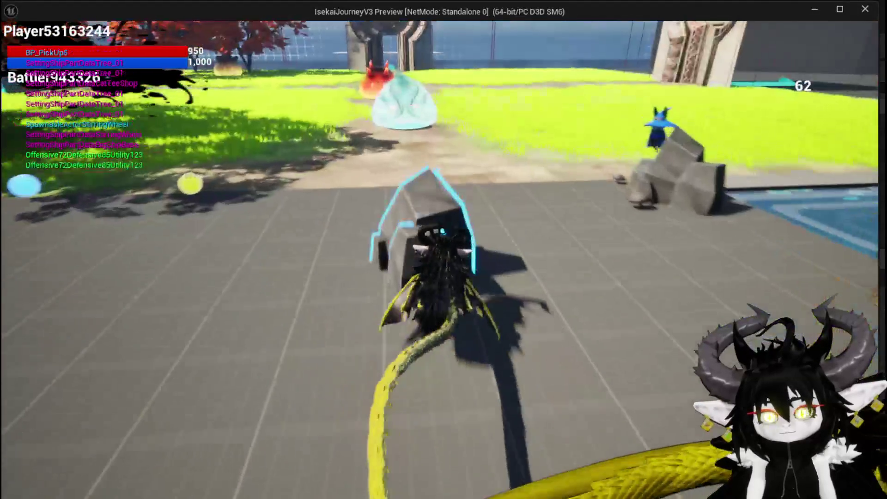
pyautogui.press('e')
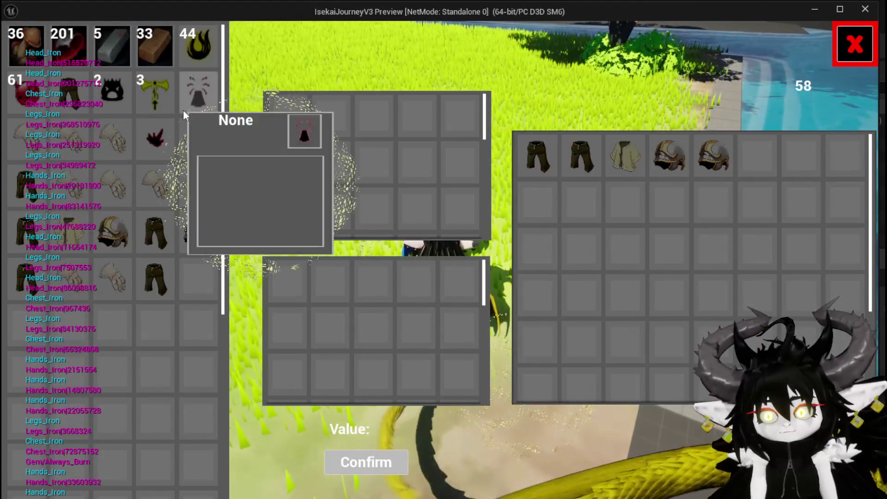
pyautogui.click(143, 39)
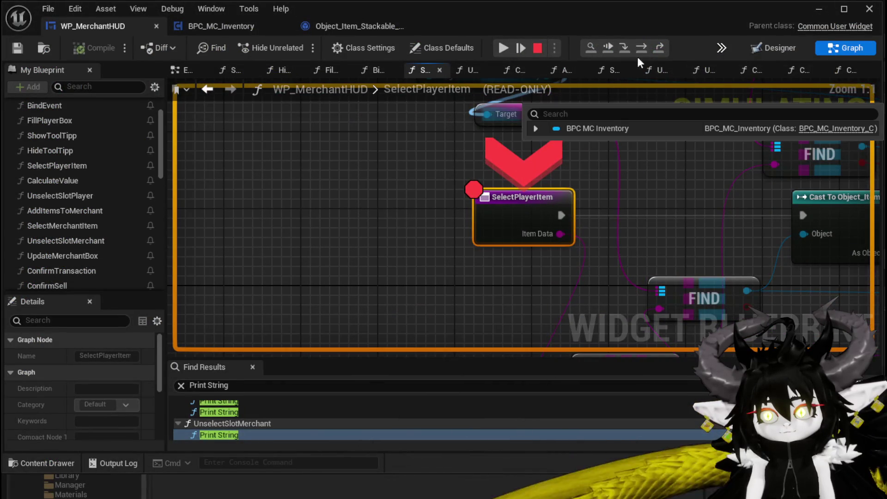
# Step over Branch, Construct, Set ID and the cast into WP_ItemSlot's Slot Selected, then resume and stop
pyautogui.click(644, 47)
pyautogui.click(644, 47)
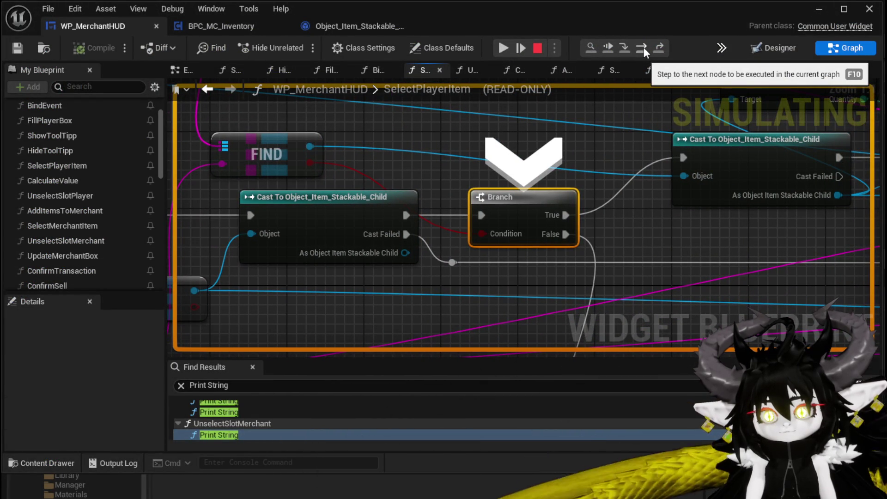
pyautogui.click(644, 47)
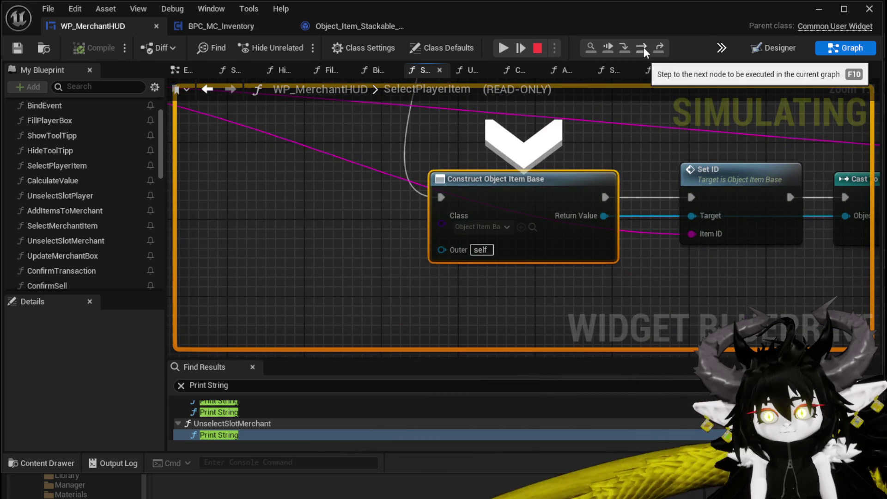
pyautogui.click(644, 47)
pyautogui.click(644, 47)
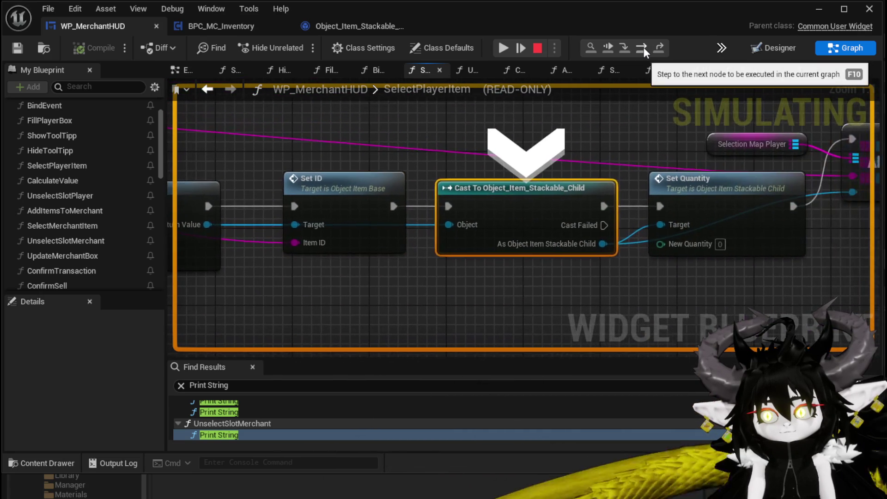
pyautogui.click(644, 47)
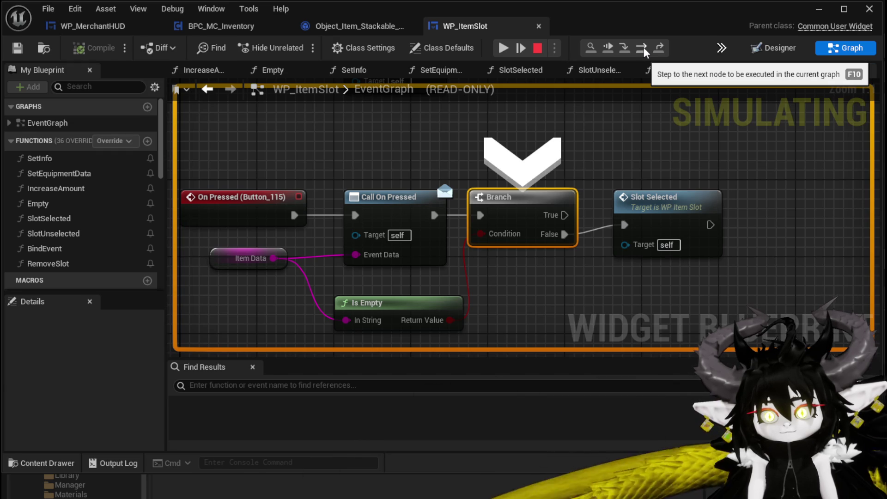
pyautogui.click(644, 47)
pyautogui.click(644, 47)
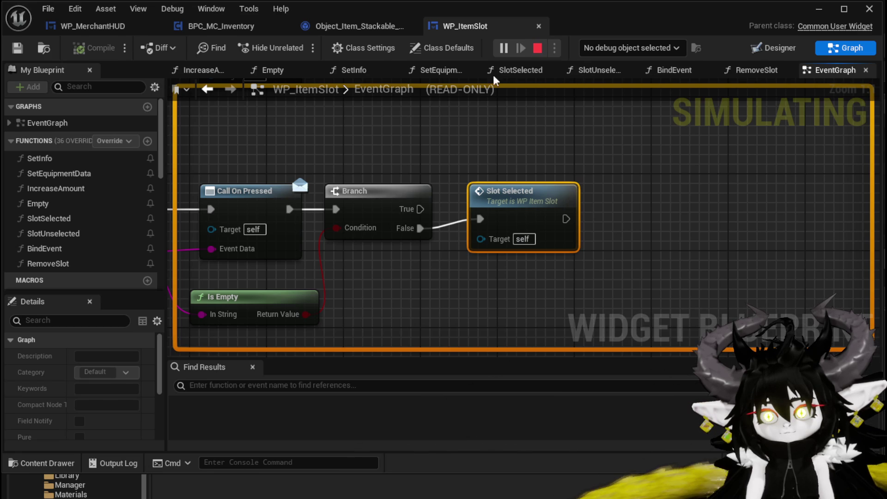
pyautogui.click(537, 47)
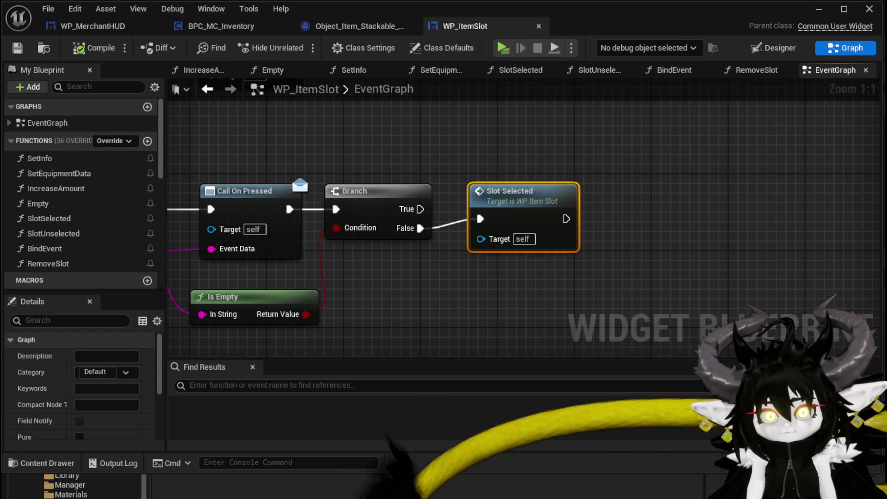
# Set the Construct node's class to Object_Item_Stackable_Child and delete the redundant Cast node
pyautogui.click(93, 26)
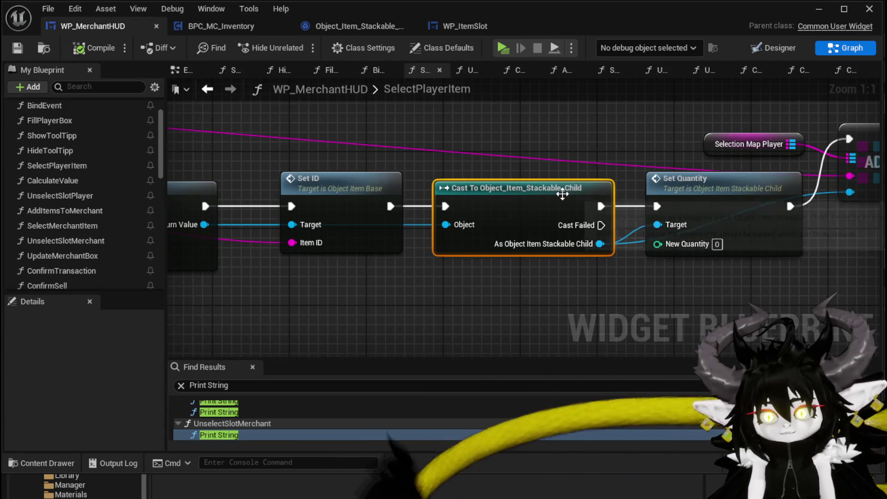
pyautogui.moveTo(473, 313)
pyautogui.mouseDown()
pyautogui.moveTo(417, 261)
pyautogui.moveTo(671, 270)
pyautogui.mouseUp()
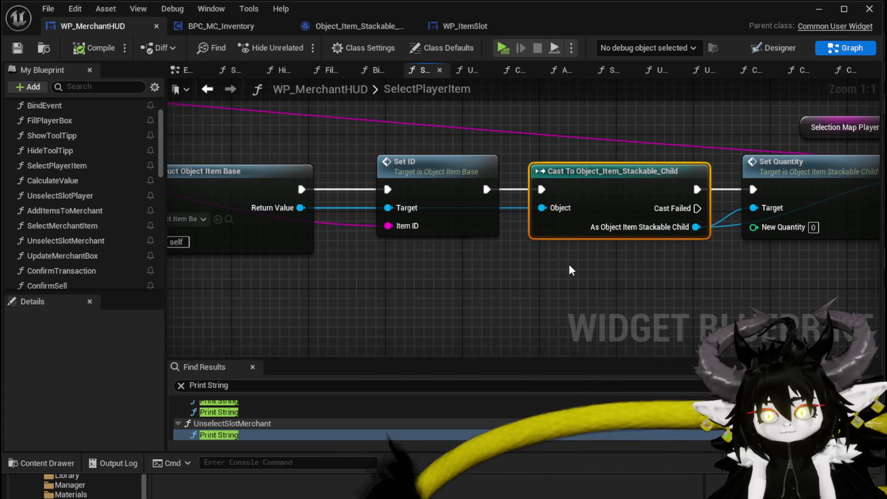
pyautogui.moveTo(569, 265)
pyautogui.mouseDown()
pyautogui.moveTo(683, 265)
pyautogui.moveTo(226, 283)
pyautogui.moveTo(623, 260)
pyautogui.mouseUp()
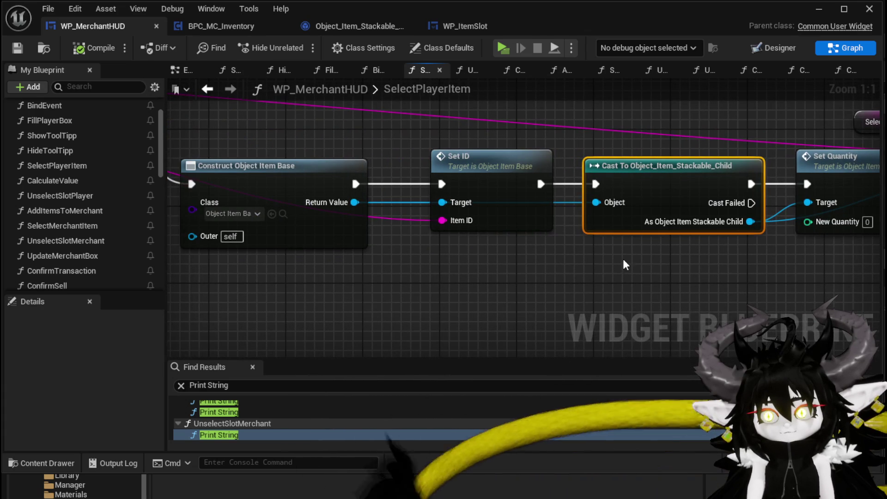
pyautogui.click(231, 214)
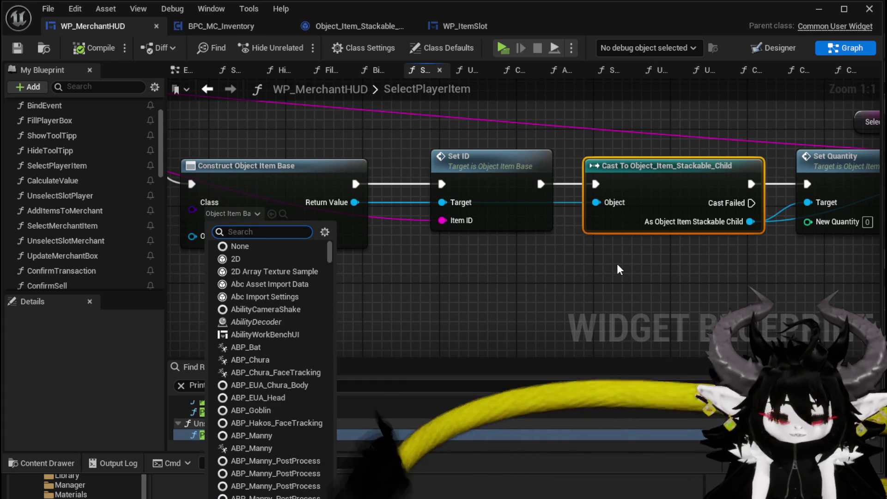
pyautogui.write('Object Stackab')
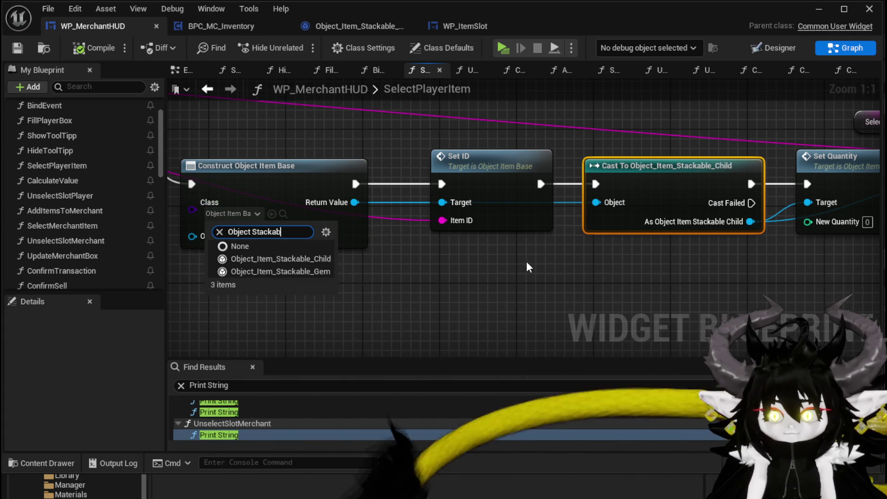
pyautogui.click(309, 258)
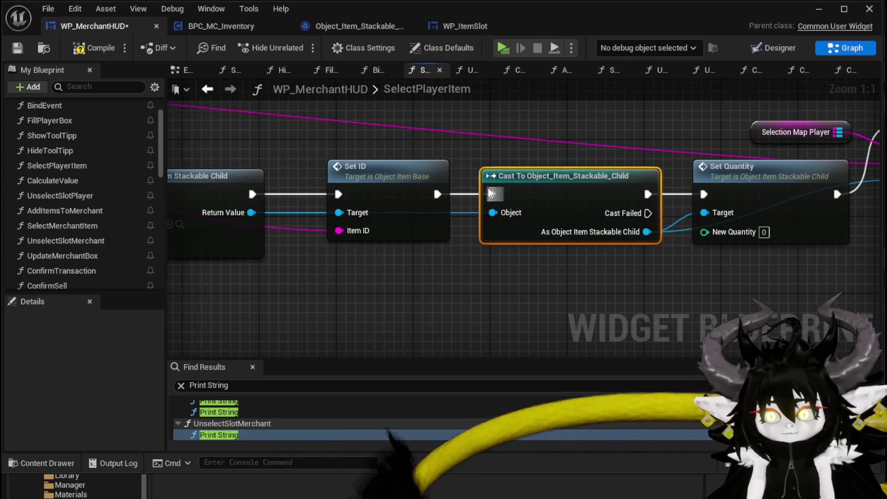
pyautogui.press('Delete')
# Wire Set ID to Set Quantity, feed Return Value into Set Quantity and ADD, then compile and save
pyautogui.moveTo(437, 194); pyautogui.dragTo(704, 195)
pyautogui.moveTo(251, 212); pyautogui.dragTo(704, 214)
pyautogui.scroll(-3, 626, 195)
pyautogui.click(626, 195)
pyautogui.moveTo(446, 195); pyautogui.dragTo(328, 230)
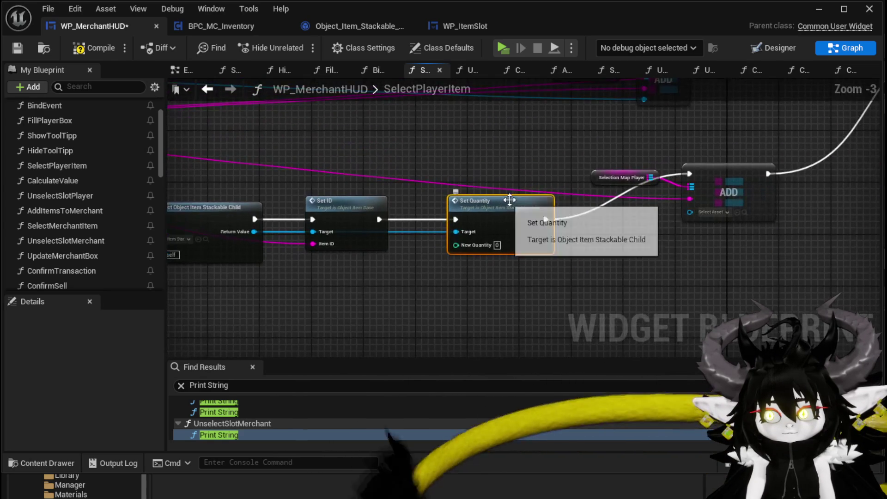
pyautogui.moveTo(251, 231)
pyautogui.mouseDown()
pyautogui.moveTo(694, 223)
pyautogui.moveTo(689, 211)
pyautogui.mouseUp()
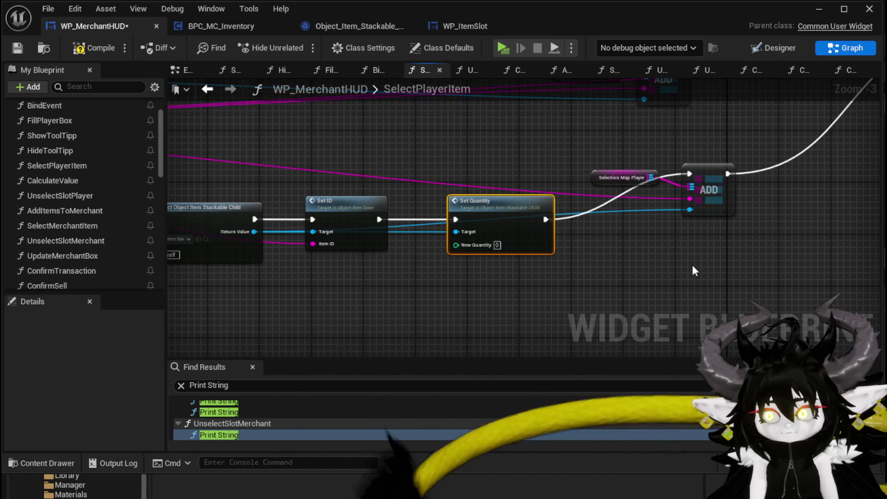
pyautogui.click(88, 47)
pyautogui.click(18, 47)
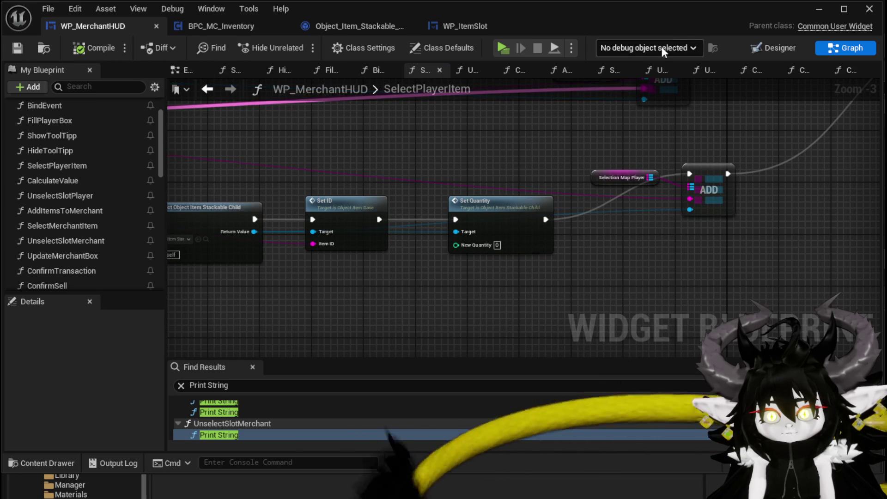
pyautogui.click(820, 10)
# Select the Copper Ingot in play, step through Branch, Construct, Set ID, Set Quantity and ADD, then resume
pyautogui.click(296, 44)
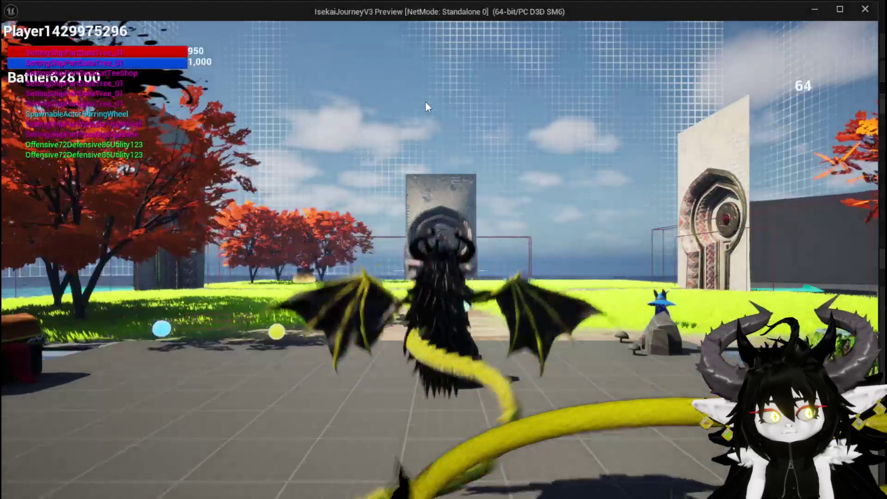
pyautogui.press('i')
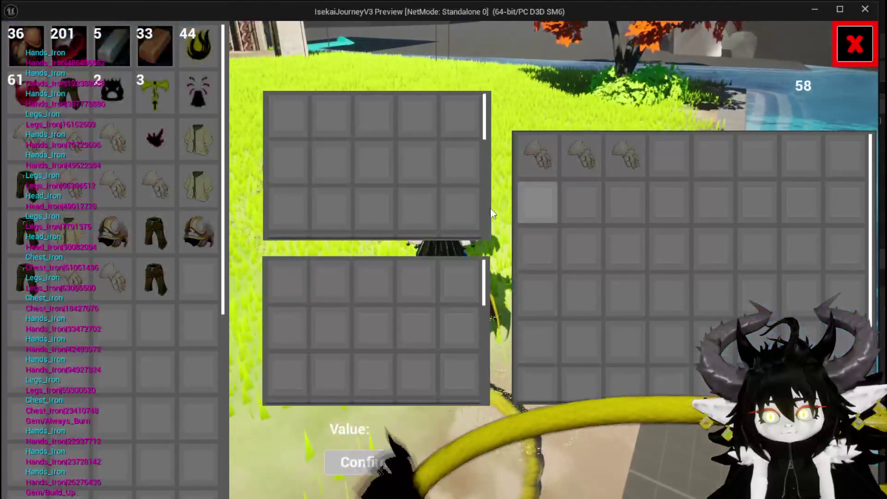
pyautogui.click(163, 38)
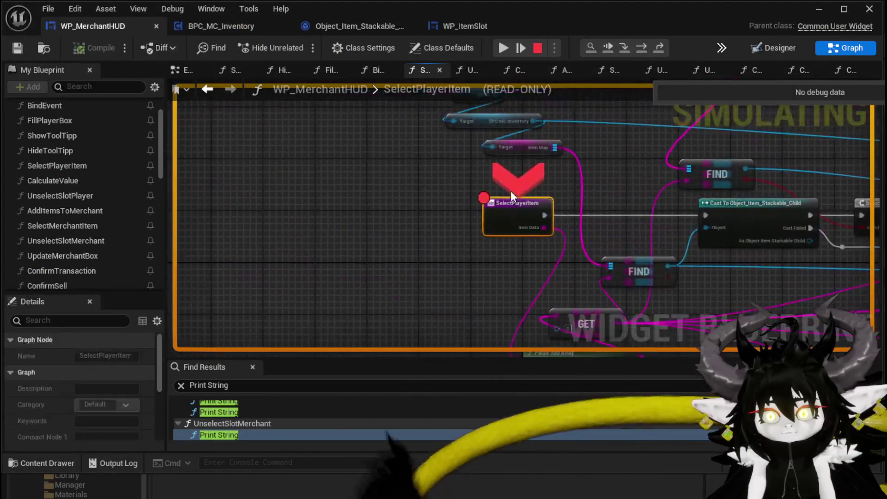
pyautogui.click(641, 47)
pyautogui.click(641, 47)
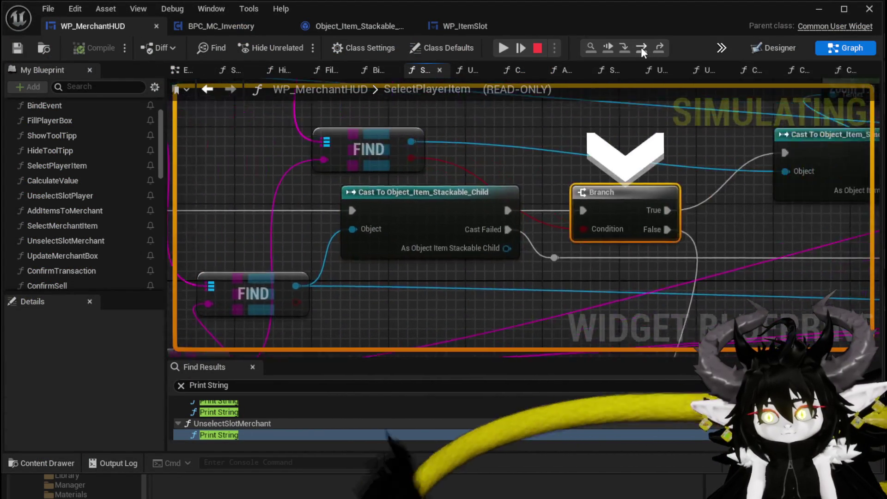
pyautogui.click(641, 48)
pyautogui.click(641, 47)
pyautogui.click(641, 47)
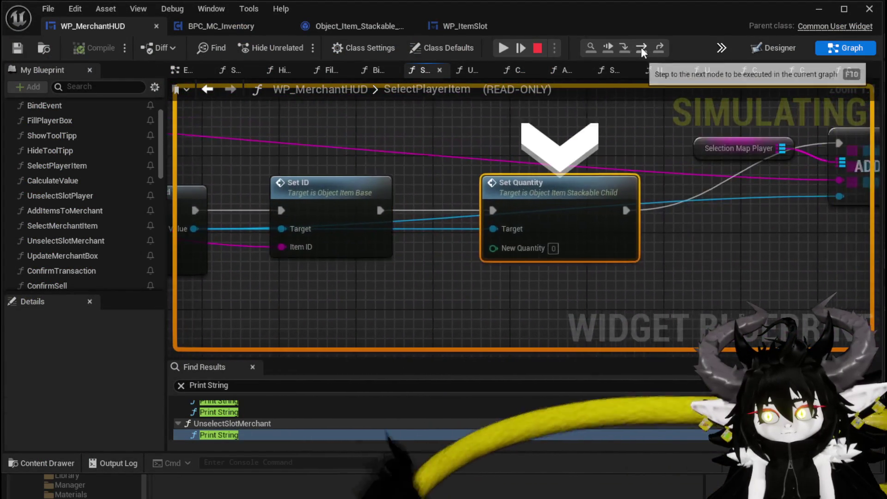
pyautogui.click(642, 47)
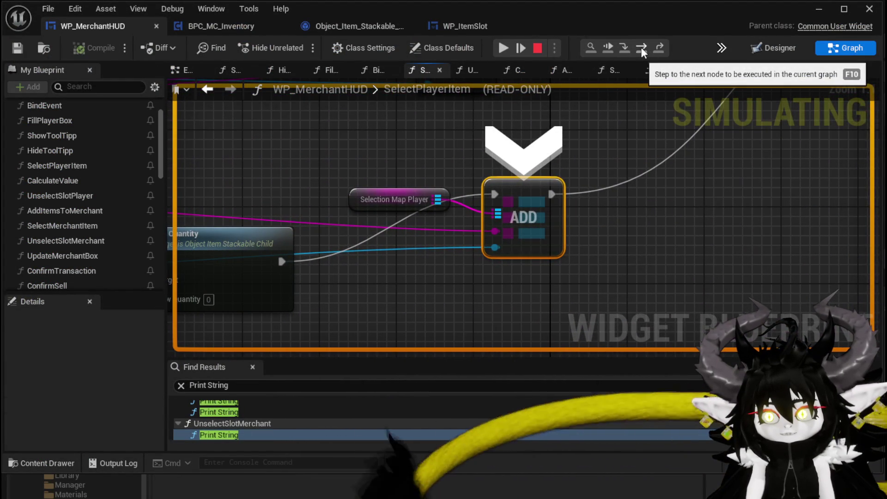
pyautogui.click(511, 48)
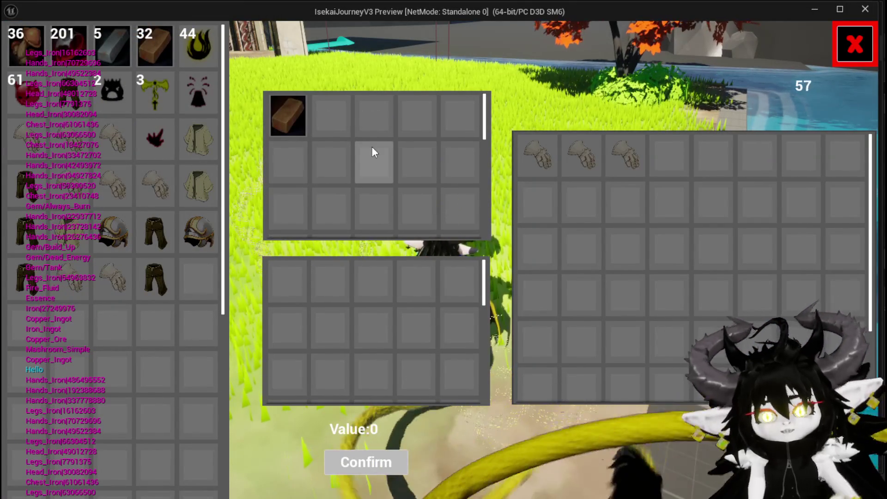
# Select the Copper Ingot three more times, resuming each break, then disable the SelectPlayerItem breakpoint
pyautogui.click(155, 44)
pyautogui.click(503, 48)
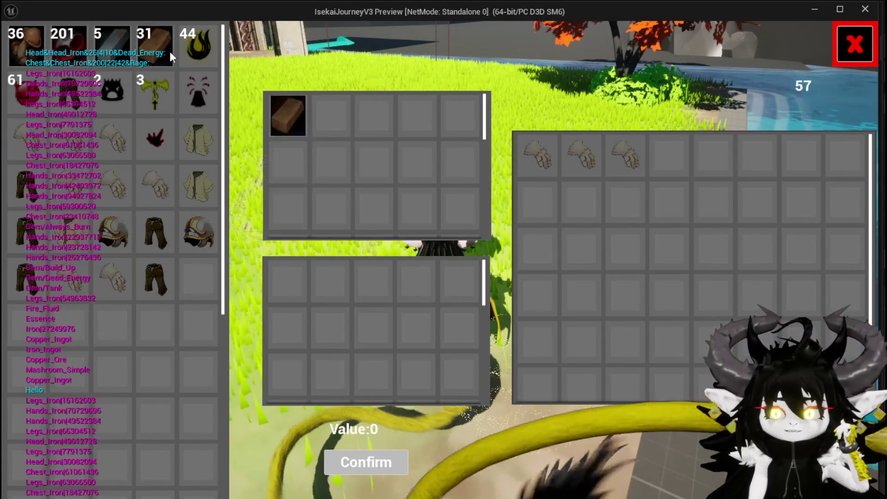
pyautogui.click(155, 46)
pyautogui.click(499, 47)
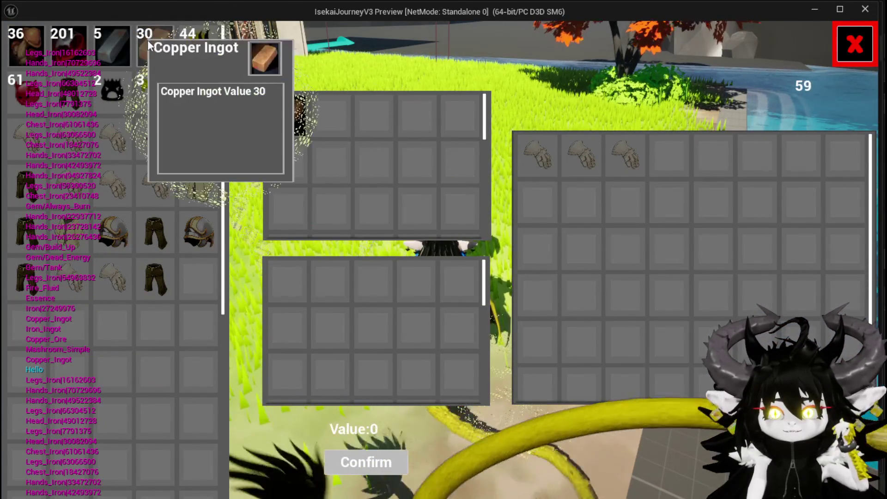
pyautogui.click(148, 40)
pyautogui.rightClick(503, 198)
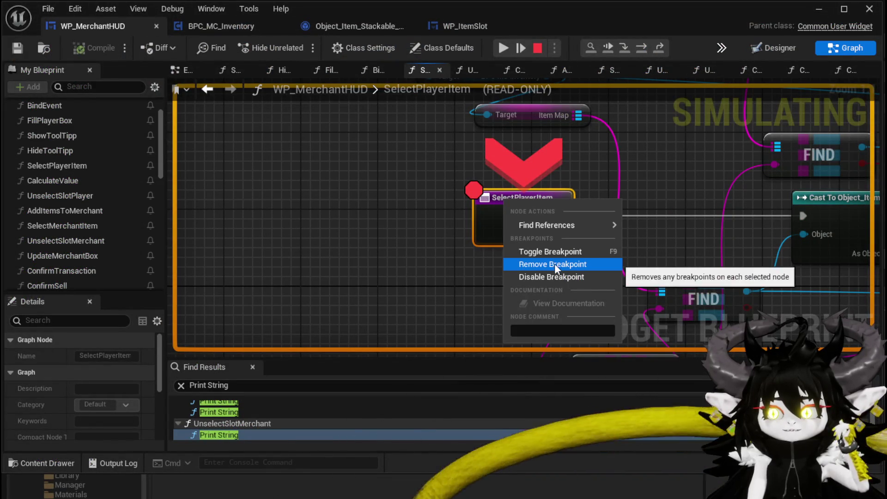
pyautogui.click(554, 276)
pyautogui.click(503, 49)
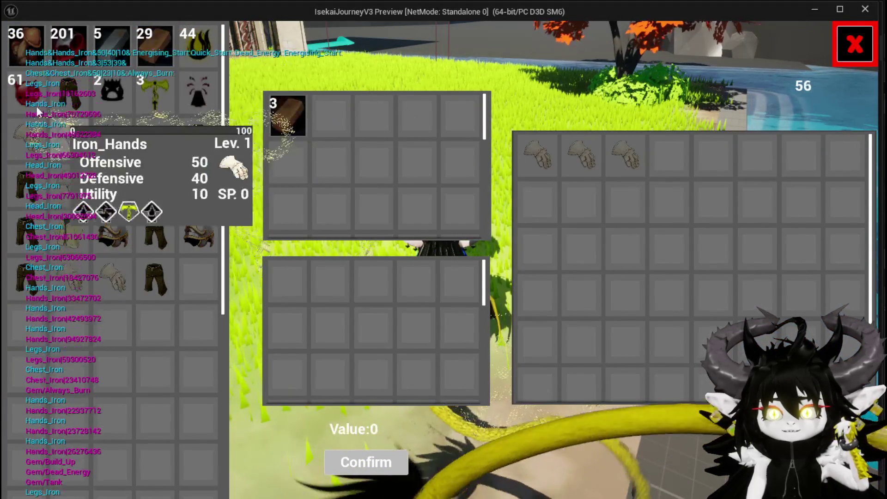
# Add mushrooms to the merchant trade grid and stop the play test
pyautogui.click(29, 56)
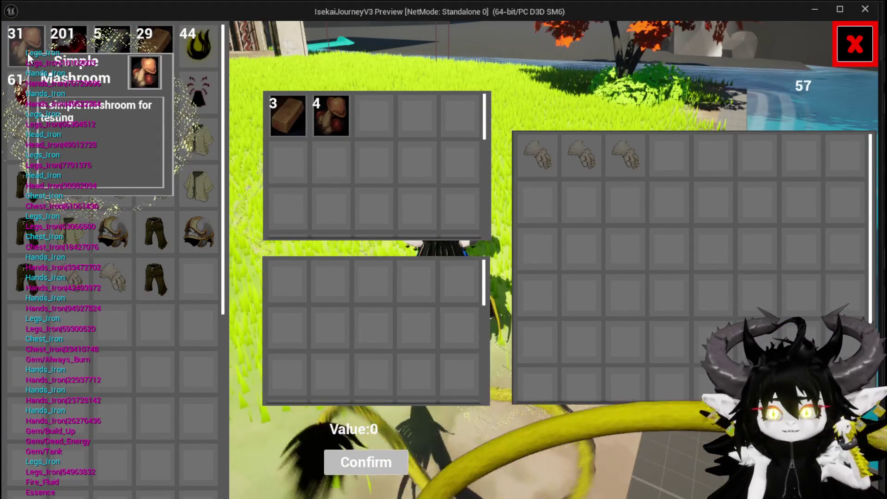
pyautogui.click(28, 56)
pyautogui.click(29, 57)
pyautogui.click(28, 56)
pyautogui.click(29, 56)
pyautogui.click(29, 56)
pyautogui.click(29, 57)
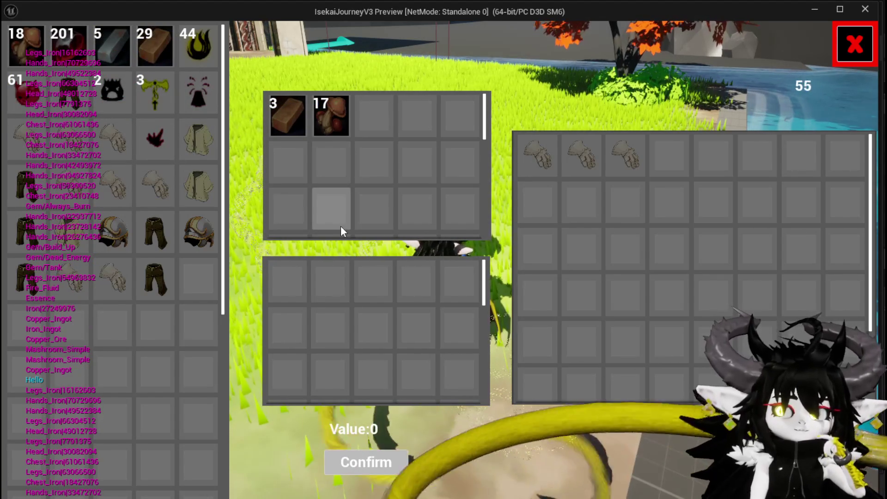
pyautogui.press('Escape')
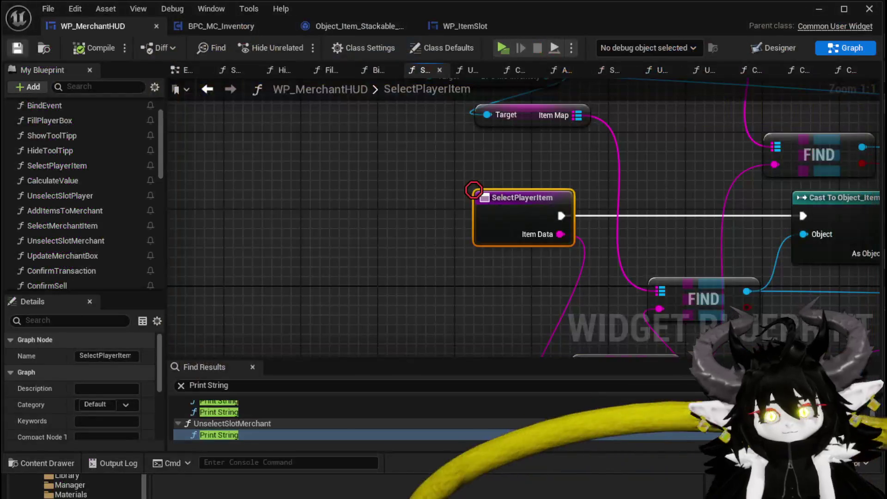
# Give Set Quantity a New Quantity of 1 and start a play-in-editor test
pyautogui.scroll(-2, 395, 226)
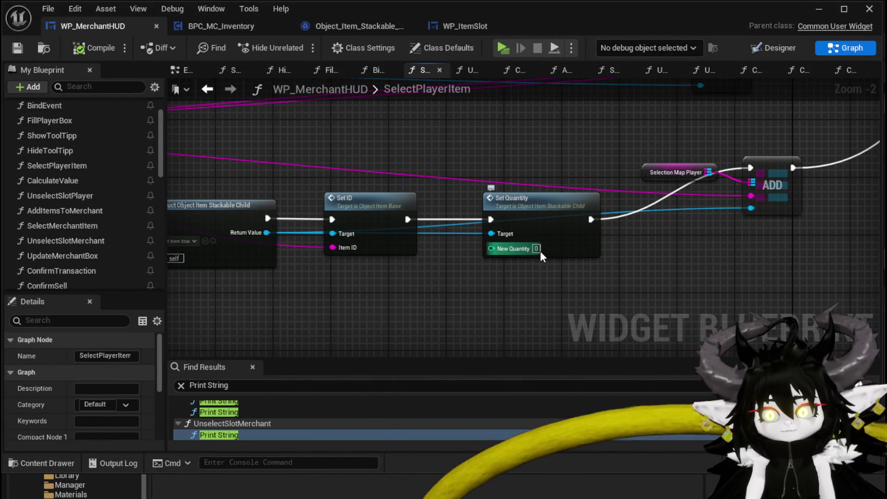
pyautogui.moveTo(465, 132)
pyautogui.mouseDown()
pyautogui.moveTo(534, 231)
pyautogui.moveTo(567, 231)
pyautogui.mouseUp()
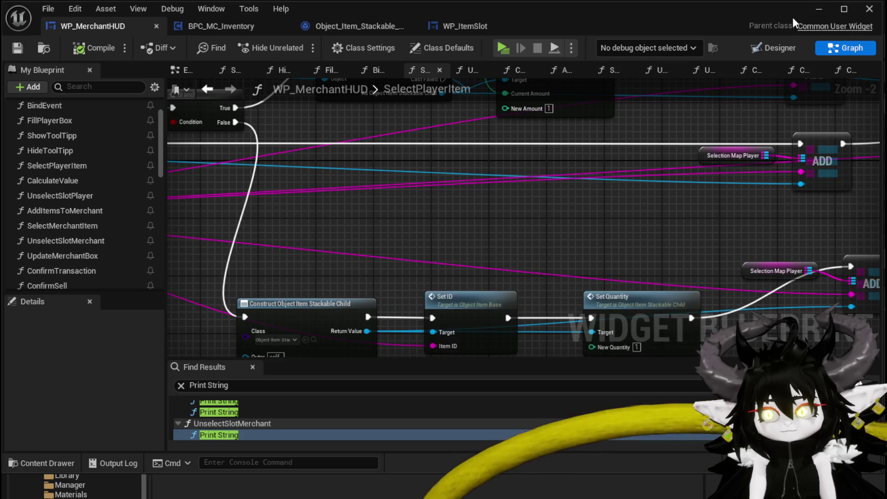
pyautogui.click(819, 8)
pyautogui.click(290, 45)
# Walk to the merchant, open the trade window and move mushrooms one by one into the trade grid
pyautogui.press('w')
pyautogui.press('e')
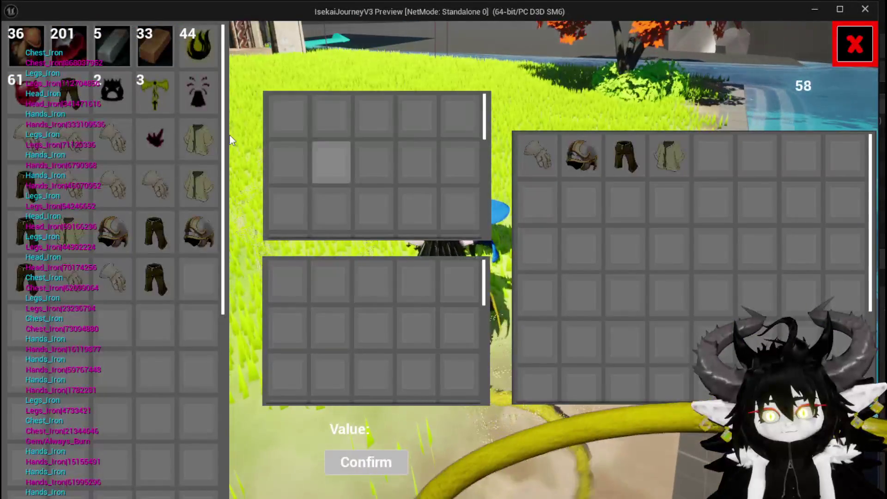
pyautogui.moveTo(61, 48)
pyautogui.click(38, 46)
pyautogui.click(39, 46)
pyautogui.click(39, 46)
pyautogui.click(39, 46)
pyautogui.click(38, 47)
pyautogui.click(29, 48)
pyautogui.click(29, 48)
pyautogui.click(29, 48)
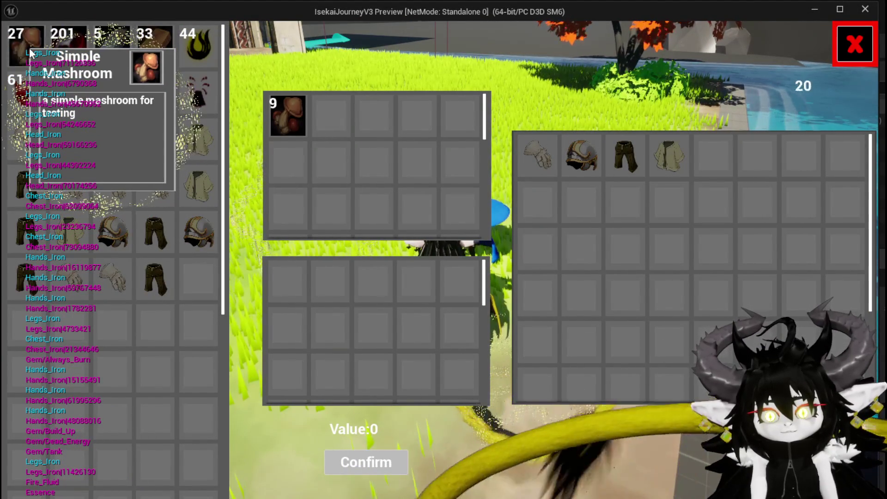
pyautogui.click(29, 48)
pyautogui.click(29, 51)
# Return the traded mushrooms to the inventory, then move small stacks back into the trade grid and out again
pyautogui.click(273, 117)
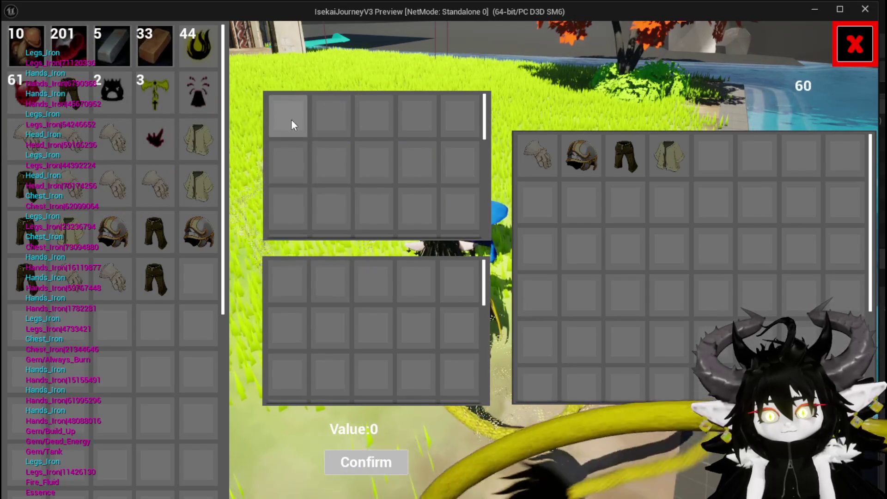
pyautogui.click(33, 53)
pyautogui.click(33, 53)
pyautogui.click(33, 54)
pyautogui.click(33, 54)
pyautogui.click(33, 54)
pyautogui.click(33, 54)
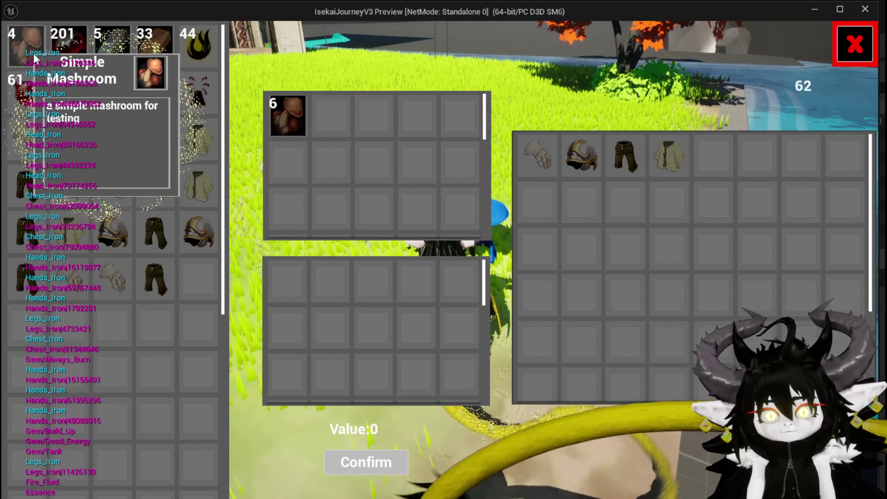
pyautogui.click(283, 114)
pyautogui.click(52, 65)
pyautogui.click(52, 65)
pyautogui.click(52, 65)
pyautogui.click(41, 62)
pyautogui.click(41, 62)
pyautogui.click(41, 62)
pyautogui.click(41, 62)
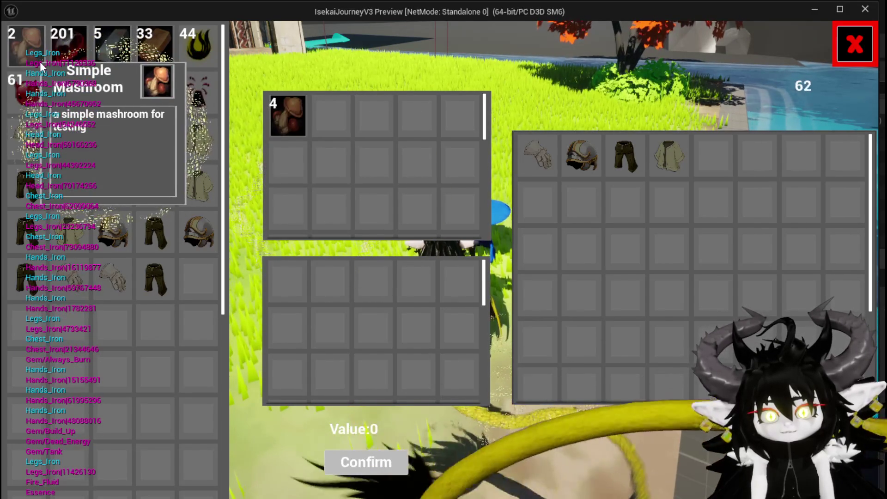
pyautogui.click(282, 114)
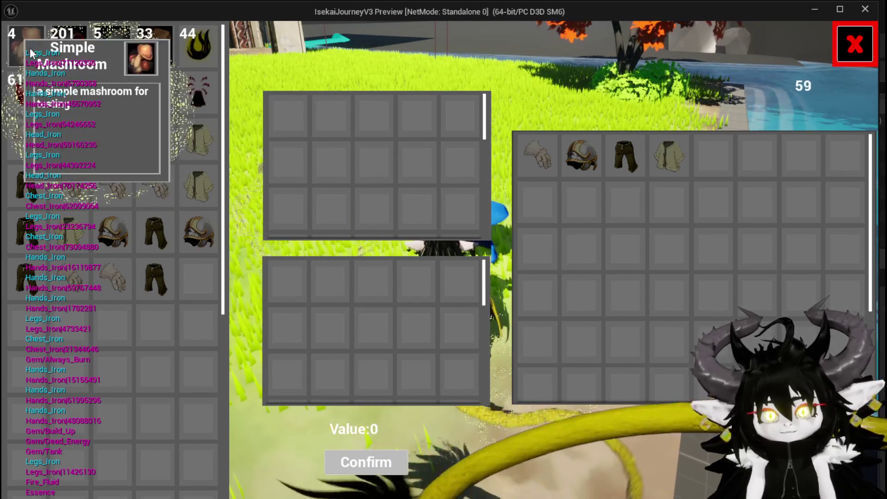
# Move the remaining mushrooms into the trade grid, return the 2 mushrooms, then stop the test and save
pyautogui.click(296, 116)
pyautogui.click(33, 40)
pyautogui.click(26, 40)
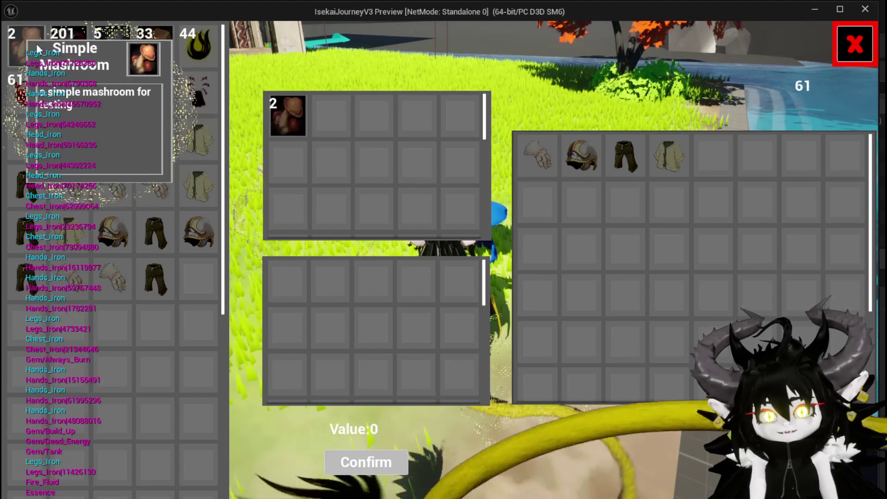
pyautogui.click(295, 115)
pyautogui.click(26, 42)
pyautogui.click(26, 41)
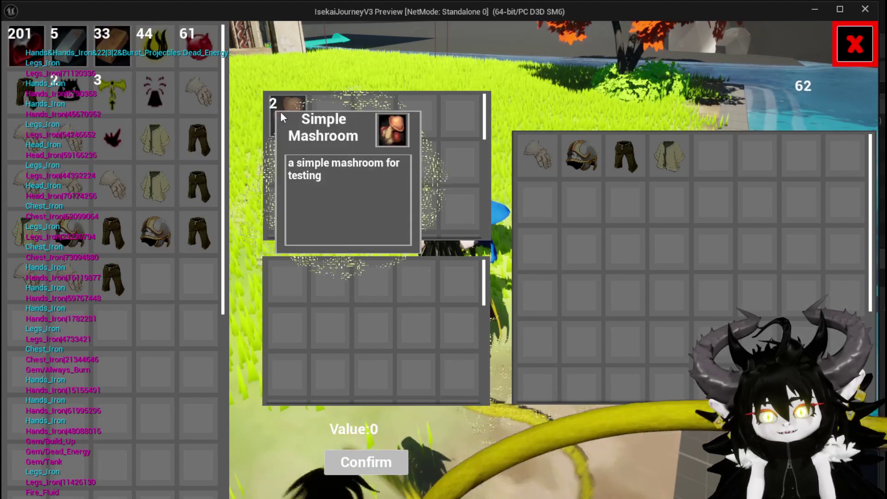
pyautogui.click(283, 114)
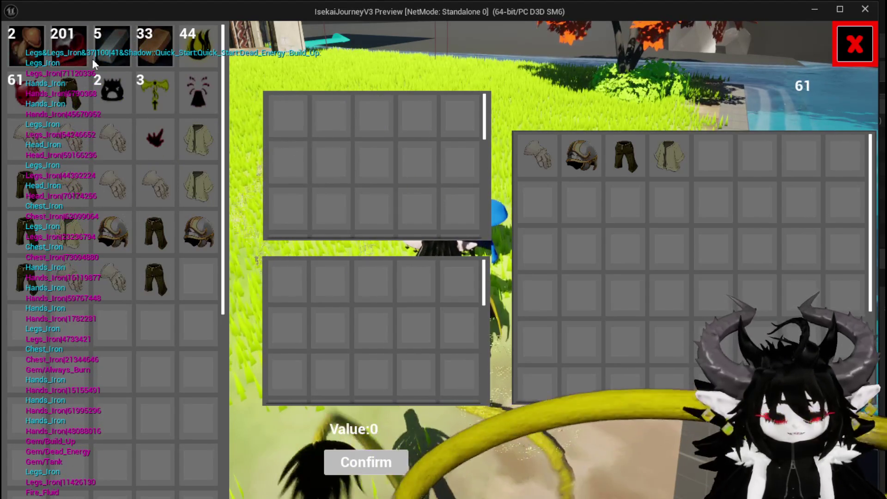
pyautogui.press('Escape')
pyautogui.hotkey('ctrl', 's')
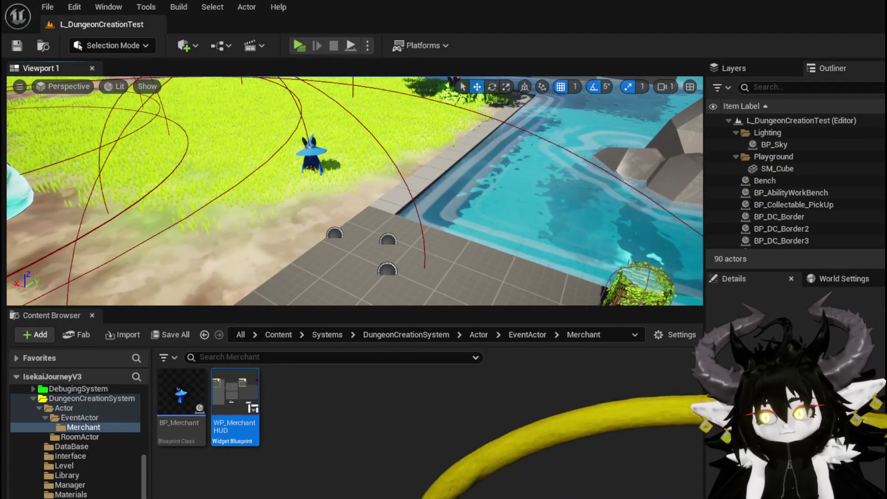
# Back in WP_MerchantHUD, review the SelectPlayerItem nodes through the Print String chain, then open CalculateValue
pyautogui.hotkey('alt', 'Tab')
pyautogui.scroll(-3, 418, 291)
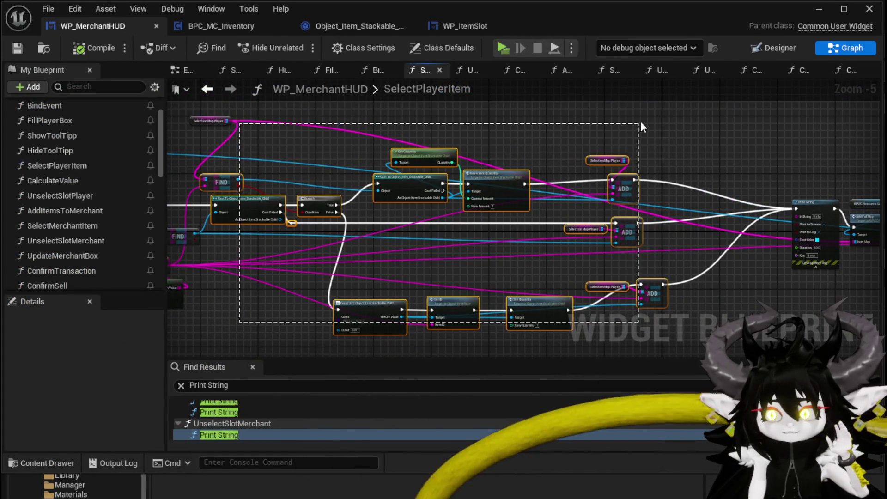
pyautogui.moveTo(639, 127); pyautogui.dragTo(637, 126)
pyautogui.moveTo(252, 122)
pyautogui.mouseDown()
pyautogui.moveTo(431, 242)
pyautogui.moveTo(334, 164)
pyautogui.moveTo(551, 167)
pyautogui.moveTo(416, 174)
pyautogui.moveTo(104, 158)
pyautogui.mouseUp()
pyautogui.moveTo(521, 242)
pyautogui.mouseDown()
pyautogui.moveTo(410, 222)
pyautogui.moveTo(602, 212)
pyautogui.mouseUp()
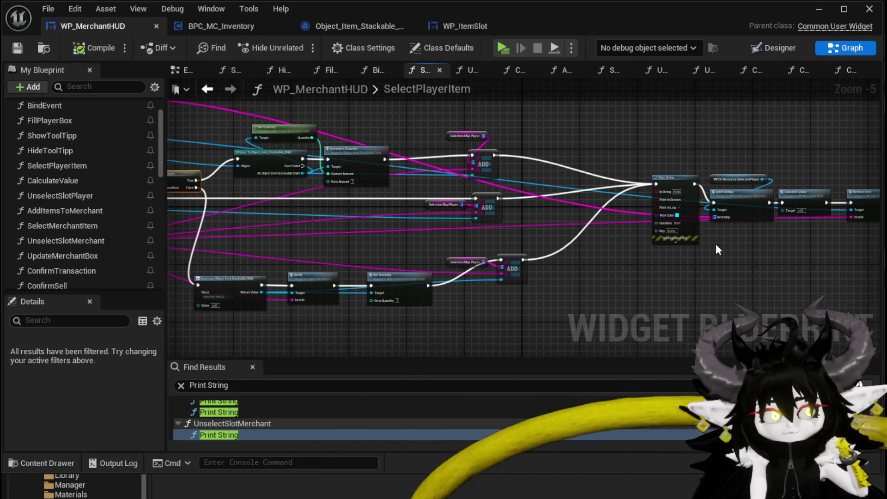
pyautogui.moveTo(628, 282)
pyautogui.mouseDown()
pyautogui.moveTo(674, 266)
pyautogui.moveTo(796, 270)
pyautogui.mouseUp()
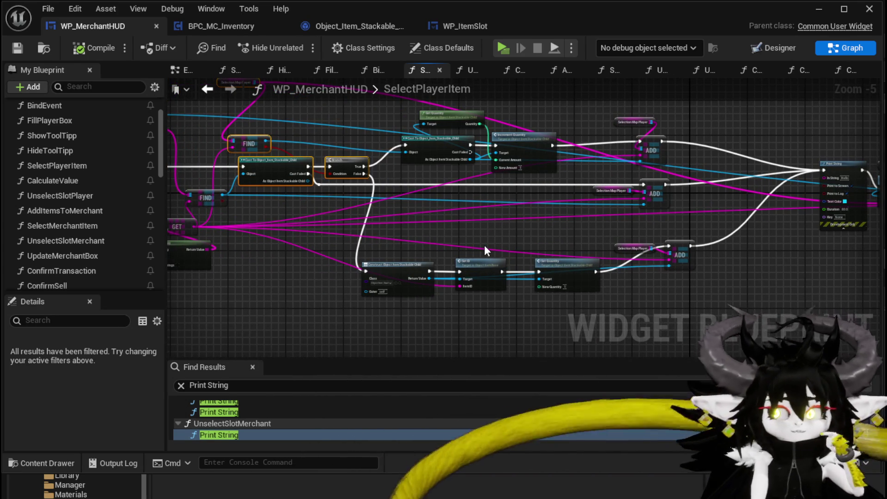
pyautogui.doubleClick(66, 181)
pyautogui.scroll(3, 463, 222)
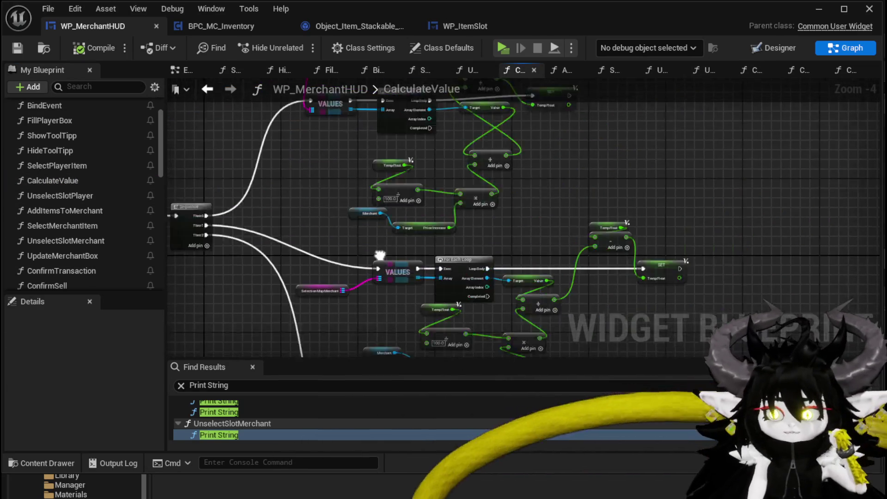
# Add a cast to the stackable child class on the For Each Loop's Array Element
pyautogui.scroll(1, 463, 216)
pyautogui.moveTo(464, 216); pyautogui.dragTo(411, 100)
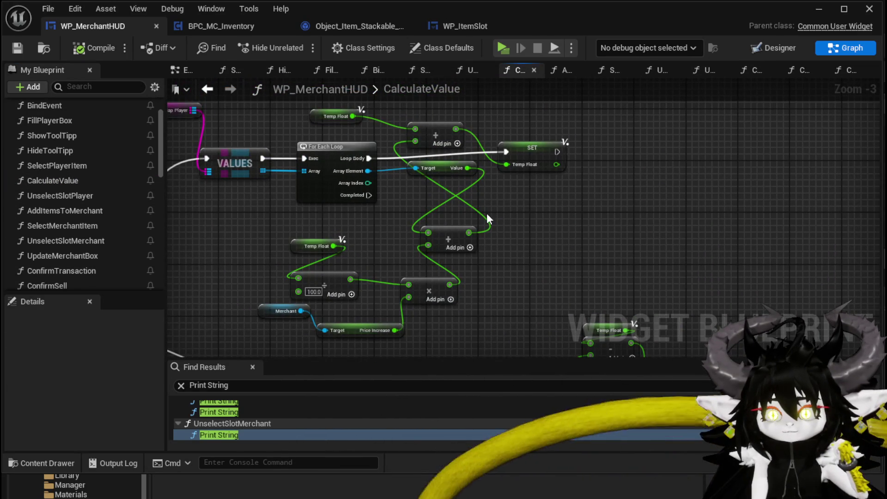
pyautogui.moveTo(399, 207)
pyautogui.mouseDown()
pyautogui.moveTo(496, 222)
pyautogui.moveTo(356, 225)
pyautogui.mouseUp()
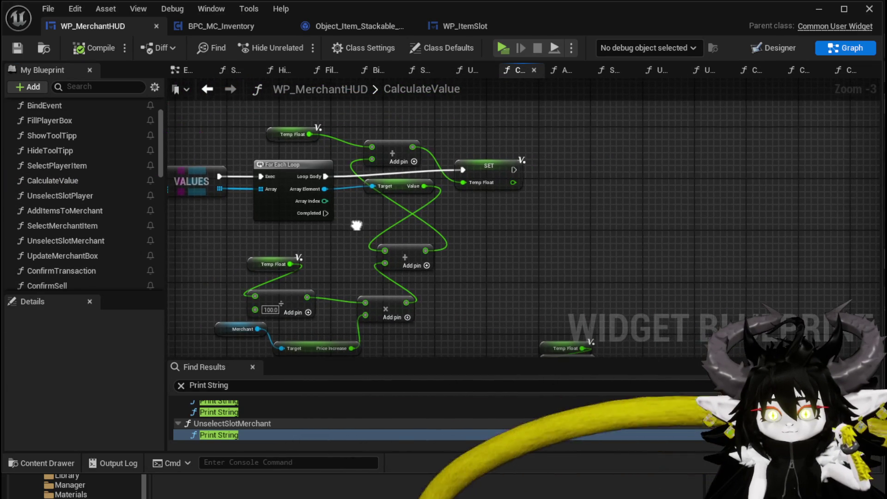
pyautogui.moveTo(319, 188); pyautogui.dragTo(556, 239)
pyautogui.write('is')
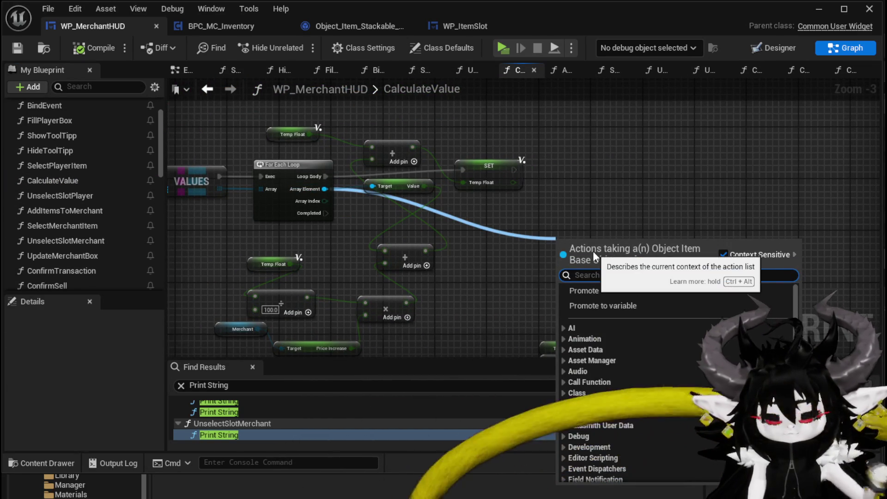
pyautogui.write(' stack')
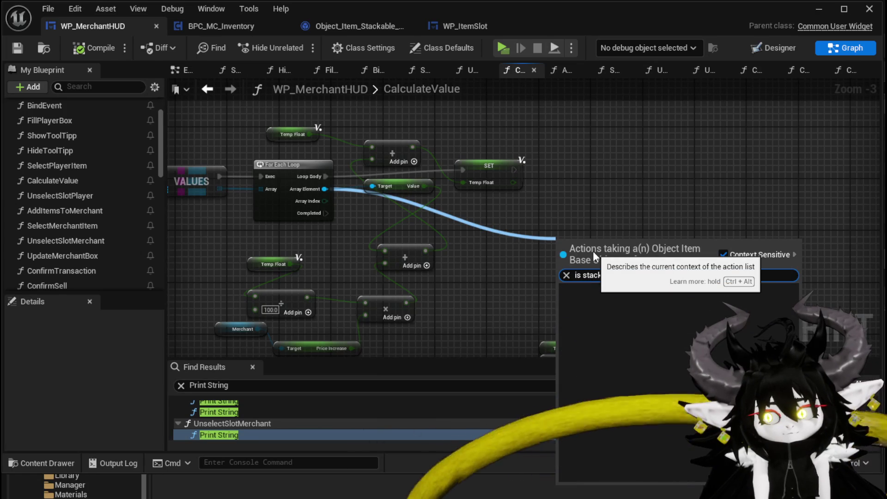
pyautogui.press('BackSpace')
pyautogui.press('BackSpace')
pyautogui.press('BackSpace')
pyautogui.write('cast to')
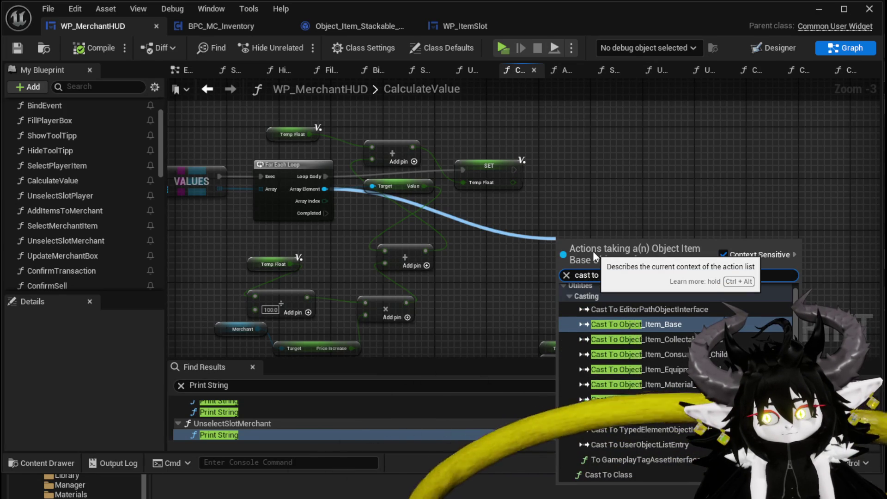
pyautogui.write(' Object')
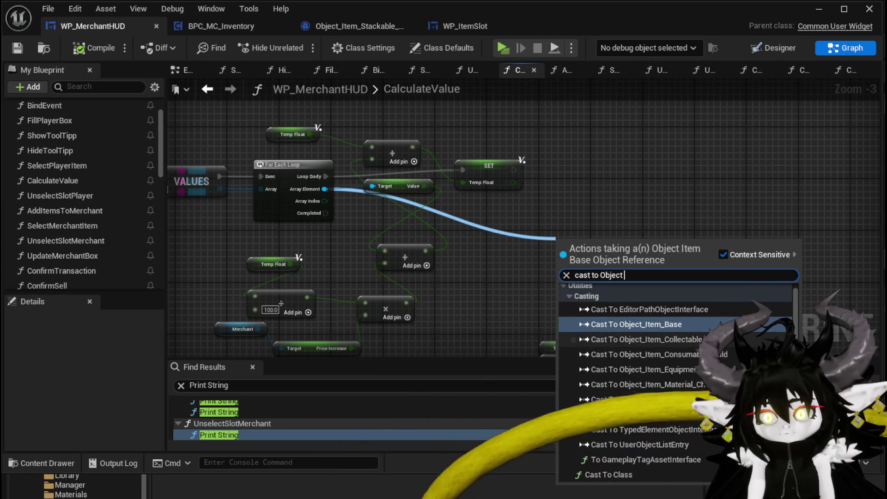
pyautogui.click(642, 414)
pyautogui.moveTo(601, 236)
pyautogui.mouseDown()
pyautogui.moveTo(575, 207)
pyautogui.moveTo(515, 212)
pyautogui.mouseUp()
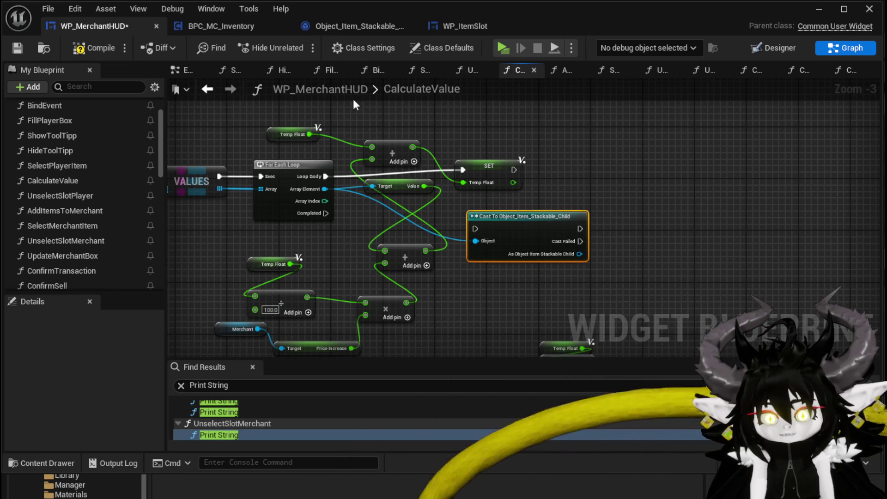
# Shift the Temp Float, Add, Target/Value and SET nodes right and run SET when the cast fails
pyautogui.moveTo(296, 106); pyautogui.dragTo(427, 152)
pyautogui.keyDown('shift'); pyautogui.click(395, 186); pyautogui.keyUp('shift')
pyautogui.keyDown('shift'); pyautogui.click(498, 157); pyautogui.keyUp('shift')
pyautogui.moveTo(499, 157)
pyautogui.mouseDown()
pyautogui.moveTo(734, 171)
pyautogui.moveTo(805, 158)
pyautogui.mouseUp()
pyautogui.moveTo(508, 239); pyautogui.dragTo(475, 186)
pyautogui.moveTo(325, 176); pyautogui.dragTo(442, 176)
pyautogui.moveTo(572, 194)
pyautogui.mouseDown()
pyautogui.moveTo(415, 202)
pyautogui.moveTo(646, 177)
pyautogui.moveTo(635, 180)
pyautogui.mouseUp()
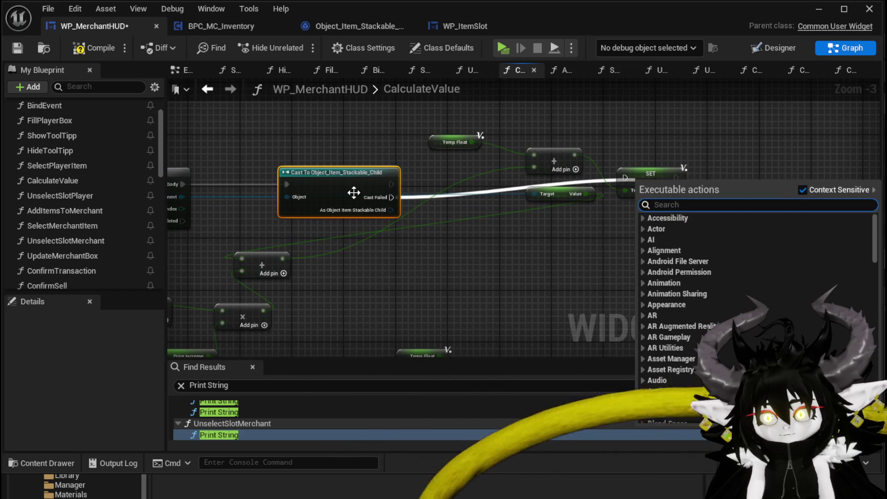
pyautogui.moveTo(392, 197)
pyautogui.mouseDown()
pyautogui.moveTo(642, 178)
pyautogui.moveTo(713, 192)
pyautogui.mouseUp()
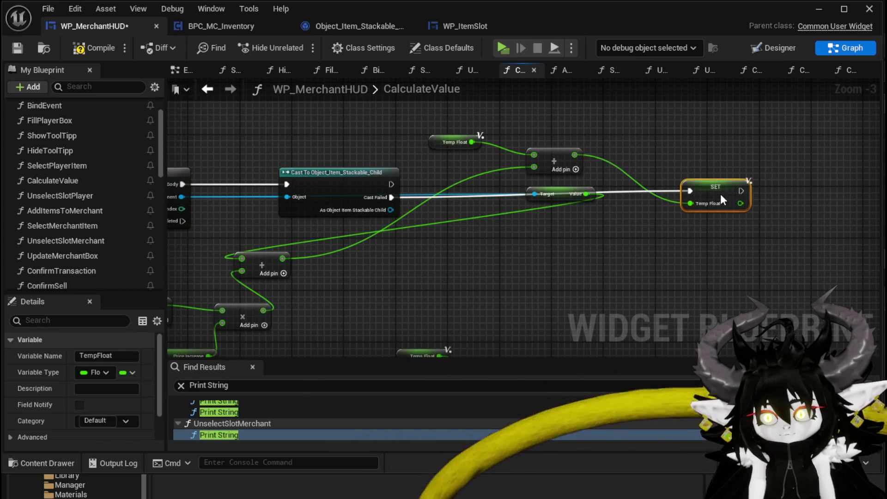
pyautogui.moveTo(397, 203); pyautogui.dragTo(345, 203)
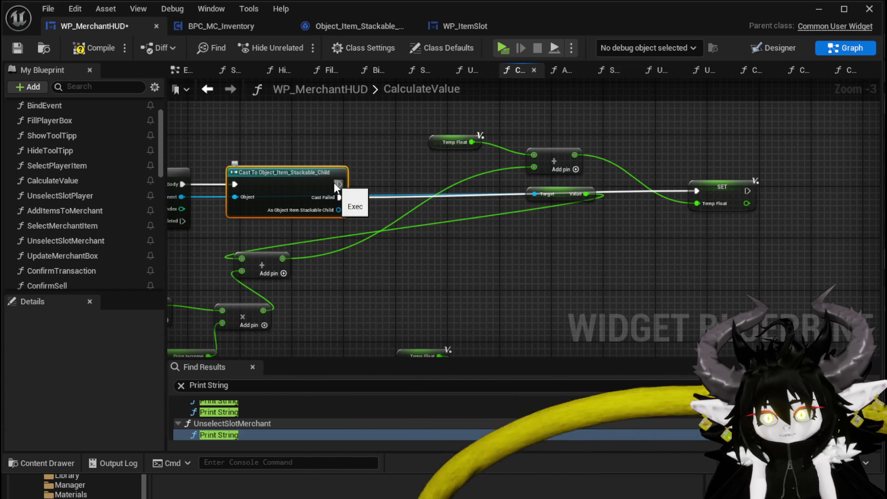
# Wire the stackable output toward the Value getter, place the Add node beside it, and search 'get Value'
pyautogui.moveTo(564, 193)
pyautogui.mouseDown()
pyautogui.moveTo(536, 245)
pyautogui.moveTo(500, 271)
pyautogui.mouseUp()
pyautogui.moveTo(339, 209)
pyautogui.mouseDown()
pyautogui.moveTo(395, 265)
pyautogui.moveTo(406, 306)
pyautogui.mouseUp()
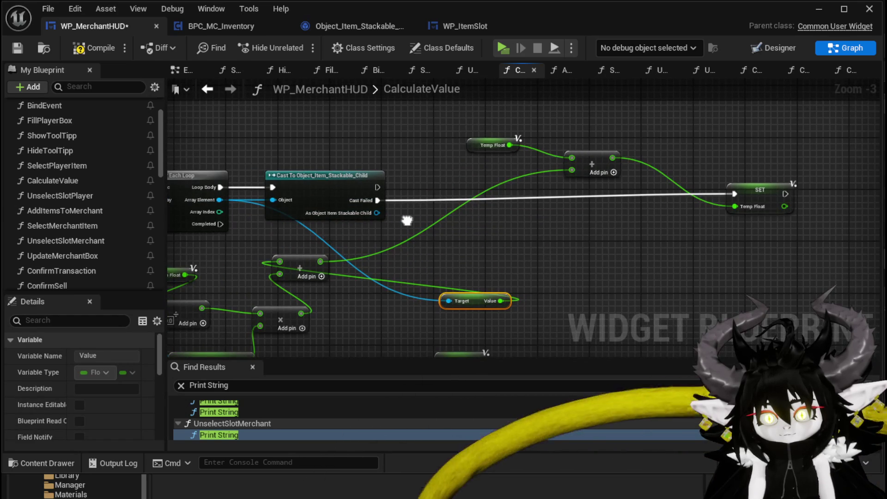
pyautogui.moveTo(330, 268); pyautogui.dragTo(599, 248)
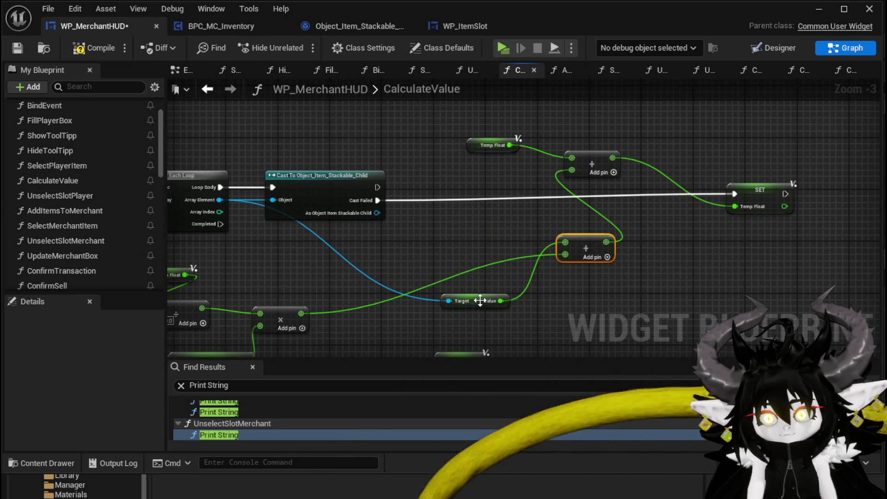
pyautogui.moveTo(478, 303); pyautogui.dragTo(478, 289)
pyautogui.moveTo(377, 213)
pyautogui.mouseDown()
pyautogui.moveTo(479, 228)
pyautogui.moveTo(469, 226)
pyautogui.mouseUp()
pyautogui.write('get Value')
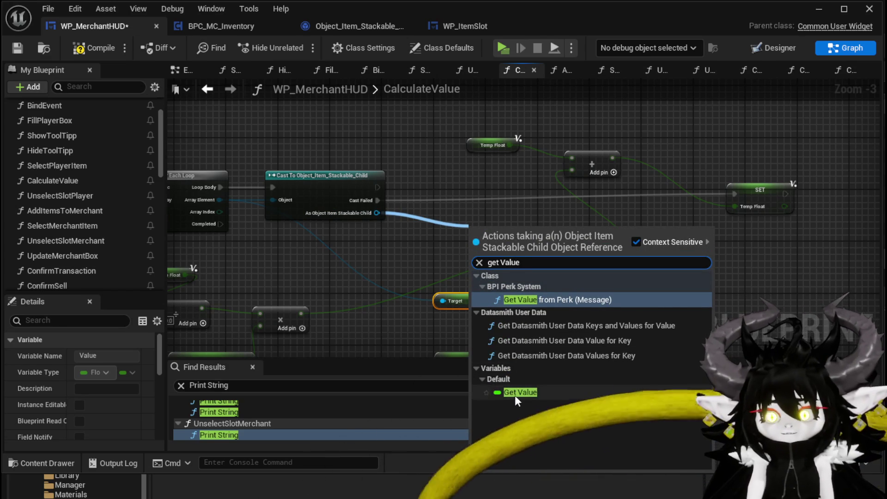
# Add a Get Value node for the stackable item and a Multiply node wired to it
pyautogui.click(516, 393)
pyautogui.moveTo(544, 199); pyautogui.dragTo(544, 198)
pyautogui.write('*')
pyautogui.click(593, 305)
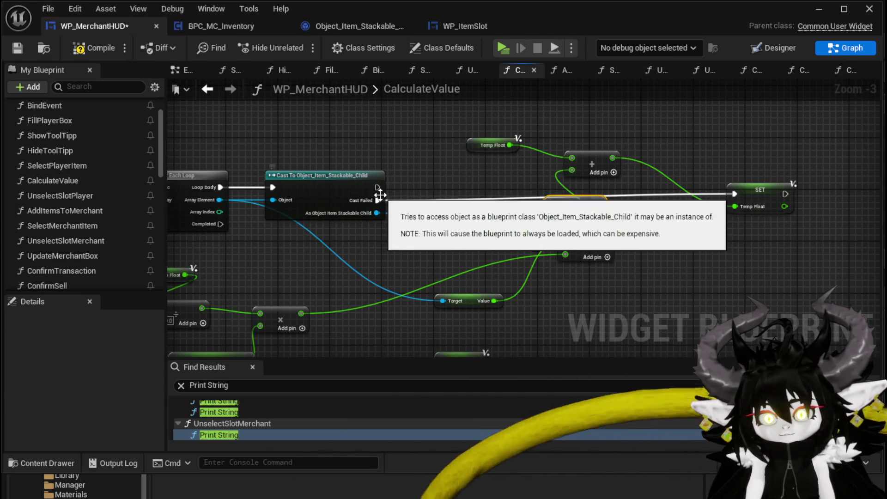
pyautogui.moveTo(453, 189); pyautogui.dragTo(422, 237)
pyautogui.moveTo(469, 274); pyautogui.dragTo(384, 290)
pyautogui.moveTo(552, 257); pyautogui.dragTo(486, 257)
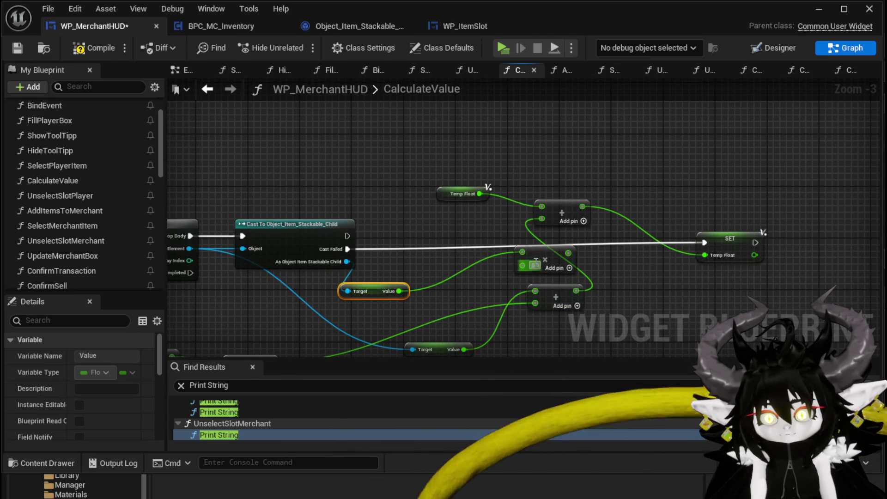
pyautogui.moveTo(418, 263); pyautogui.dragTo(446, 199)
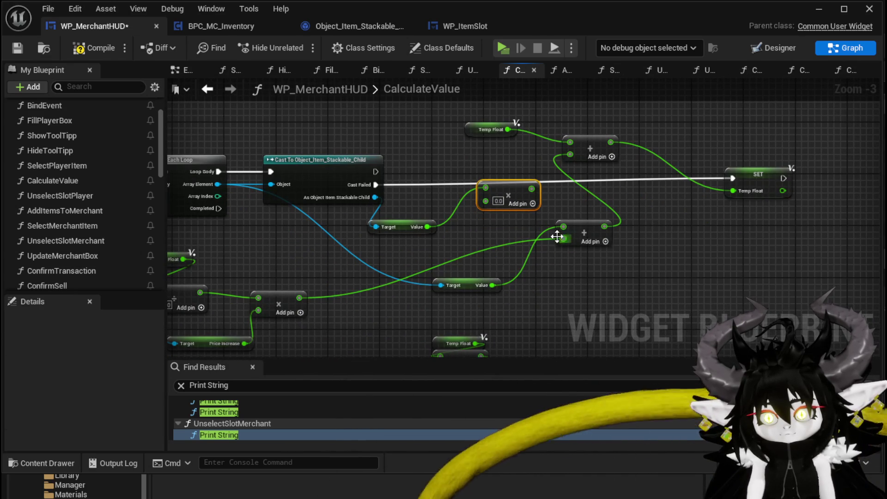
# Add an Add node on the Value output and feed the running total into it
pyautogui.moveTo(428, 226); pyautogui.dragTo(445, 225)
pyautogui.write('add')
pyautogui.click(490, 337)
pyautogui.moveTo(564, 239); pyautogui.dragTo(452, 245)
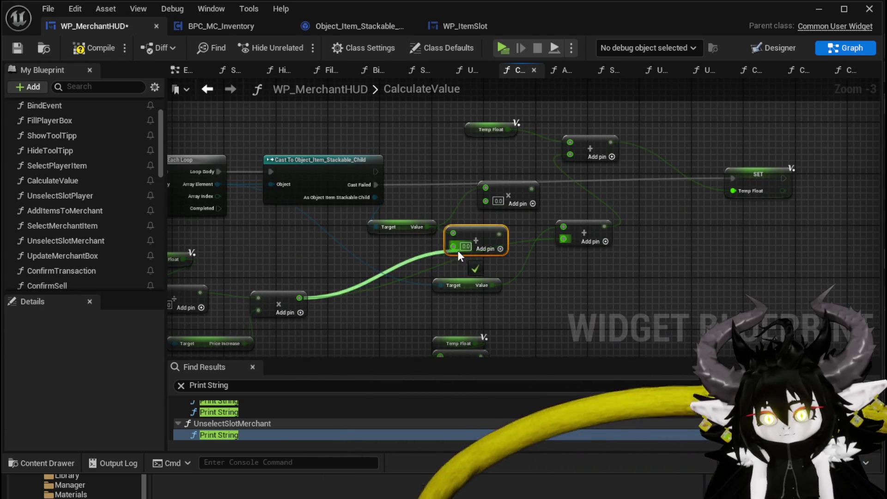
pyautogui.moveTo(383, 249)
pyautogui.mouseDown()
pyautogui.moveTo(457, 232)
pyautogui.moveTo(410, 246)
pyautogui.moveTo(450, 208)
pyautogui.mouseUp()
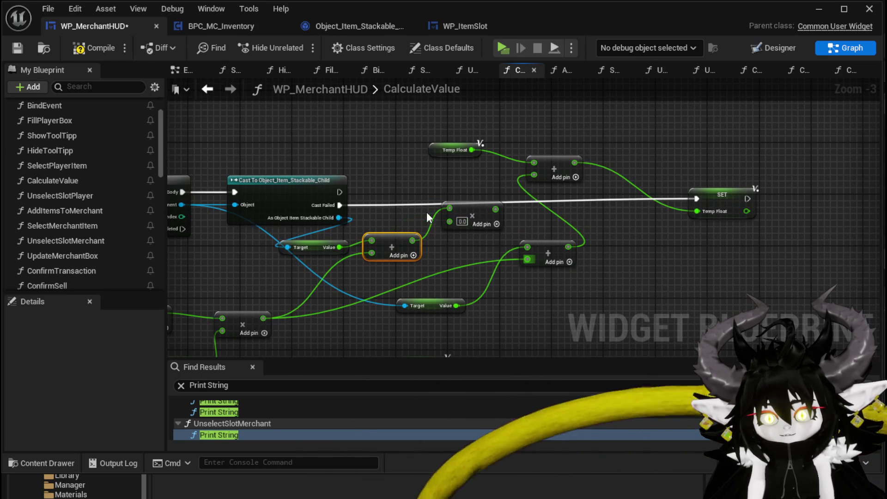
# Add a Get Quantity node for the stackable item and reposition it with the Temp Float and Add nodes
pyautogui.moveTo(339, 218); pyautogui.dragTo(401, 176)
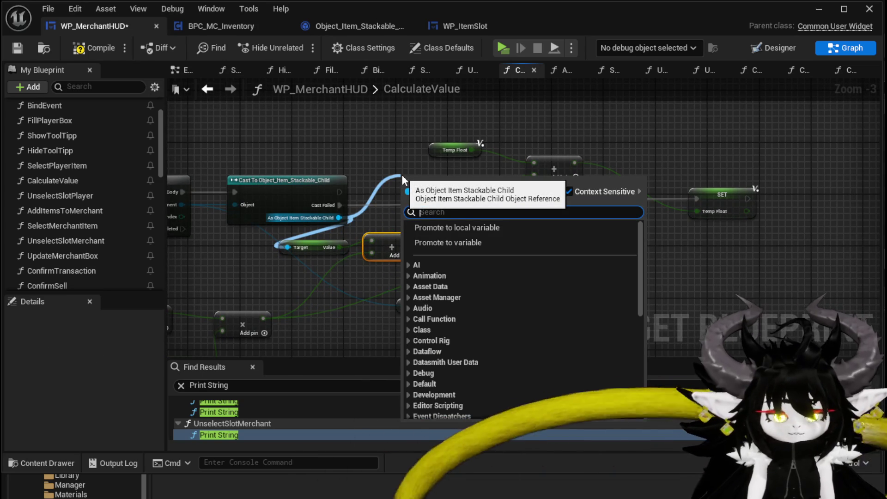
pyautogui.write('quan')
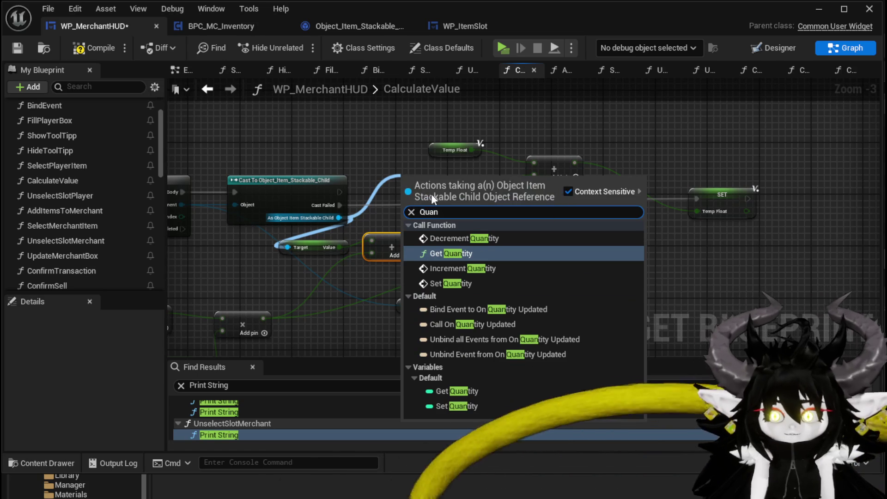
pyautogui.click(464, 255)
pyautogui.moveTo(445, 187)
pyautogui.mouseDown()
pyautogui.moveTo(328, 146)
pyautogui.moveTo(455, 218)
pyautogui.moveTo(446, 244)
pyautogui.mouseUp()
pyautogui.moveTo(499, 199)
pyautogui.mouseDown()
pyautogui.moveTo(564, 231)
pyautogui.moveTo(519, 172)
pyautogui.mouseUp()
pyautogui.click(404, 151)
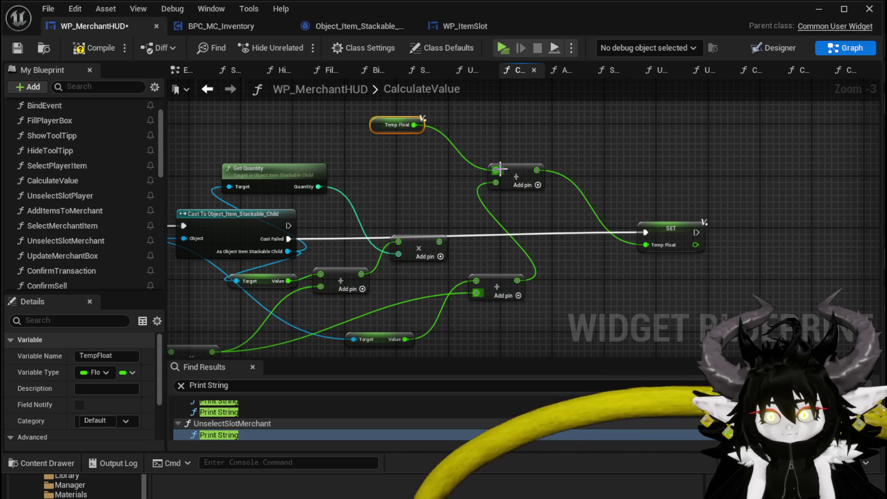
pyautogui.click(510, 169)
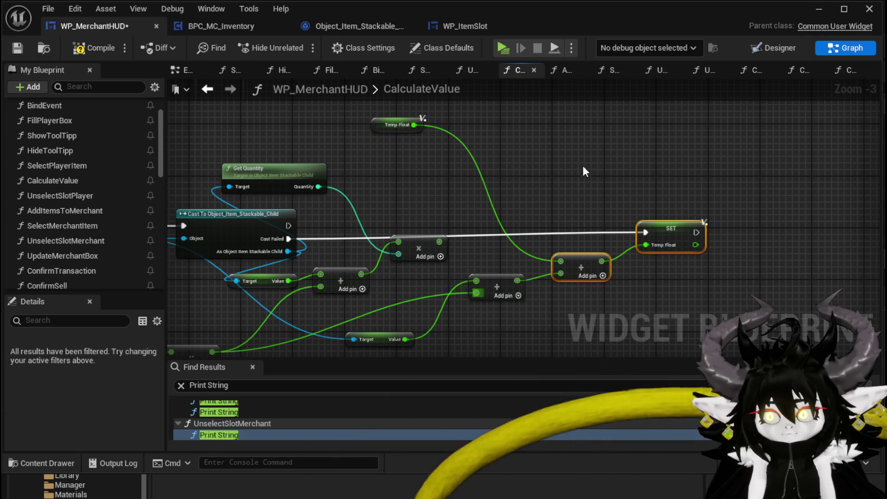
# Duplicate Add and SET Temp Float, wire the product and cast success path via a reroute, then compile
pyautogui.hotkey('ctrl', 'c')
pyautogui.hotkey('ctrl', 'v')
pyautogui.moveTo(434, 242)
pyautogui.mouseDown()
pyautogui.moveTo(478, 192)
pyautogui.moveTo(545, 187)
pyautogui.moveTo(547, 198)
pyautogui.mouseUp()
pyautogui.moveTo(420, 126); pyautogui.dragTo(531, 165)
pyautogui.moveTo(454, 124); pyautogui.dragTo(547, 185)
pyautogui.moveTo(288, 225)
pyautogui.mouseDown()
pyautogui.moveTo(619, 148)
pyautogui.moveTo(632, 154)
pyautogui.mouseUp()
pyautogui.doubleClick(455, 189)
pyautogui.moveTo(455, 188); pyautogui.dragTo(369, 155)
pyautogui.click(86, 50)
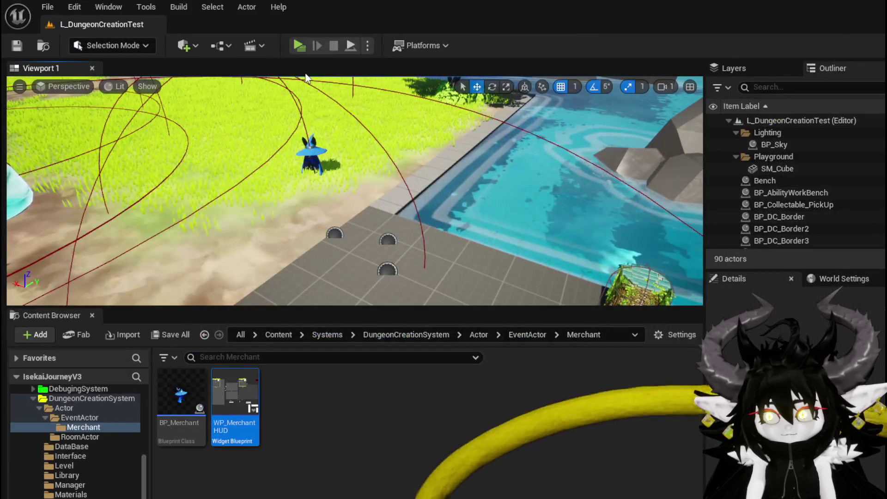
pyautogui.click(305, 46)
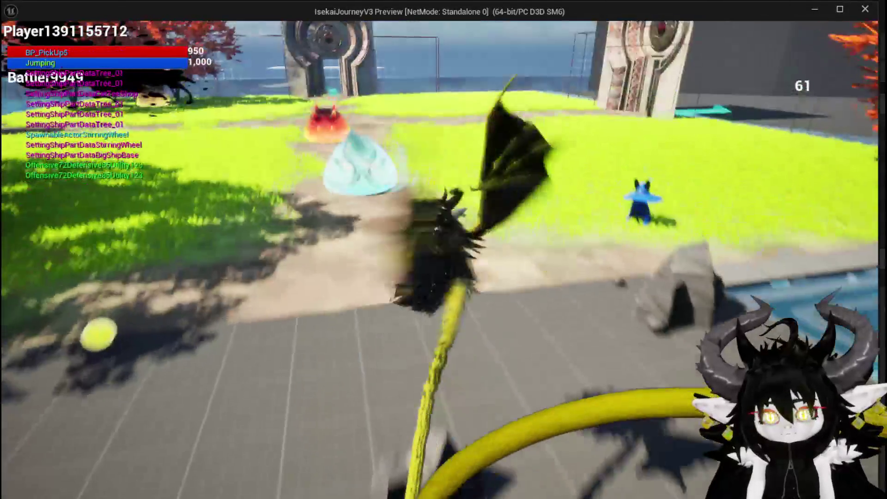
# Open the merchant trade screen and move mushrooms into the trade box one at a time, seeing Value:0
pyautogui.press('i')
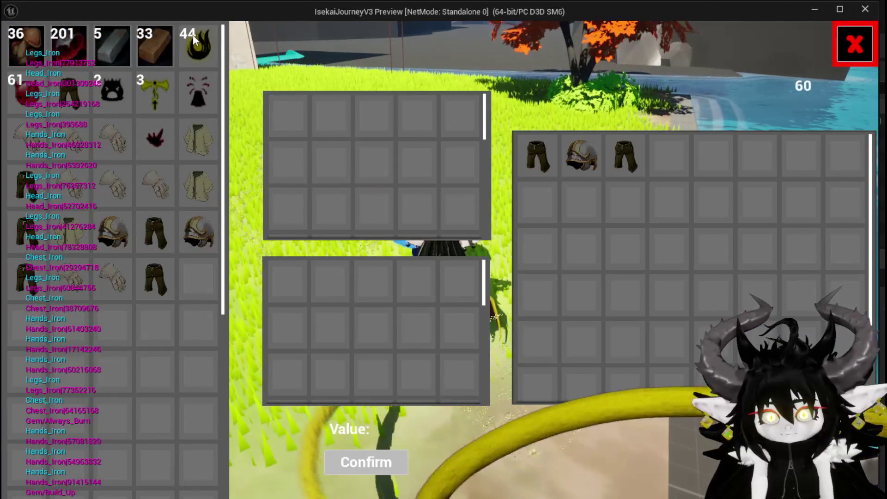
pyautogui.click(25, 49)
pyautogui.click(25, 49)
pyautogui.click(25, 49)
pyautogui.click(24, 49)
pyautogui.click(25, 49)
pyautogui.click(25, 49)
pyautogui.click(25, 49)
pyautogui.click(25, 48)
pyautogui.click(25, 49)
pyautogui.click(25, 49)
pyautogui.click(25, 49)
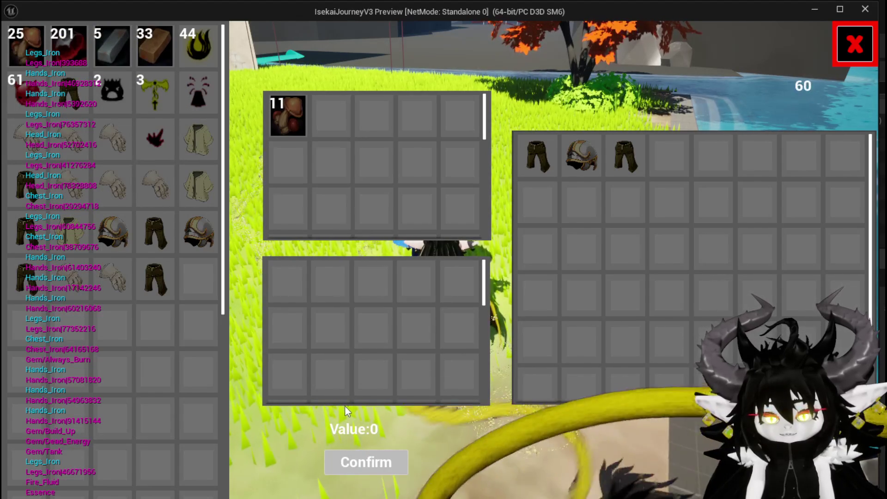
# Stop the play session, save all changed assets, and return to the WP_MerchantHUD blueprint
pyautogui.press('Escape')
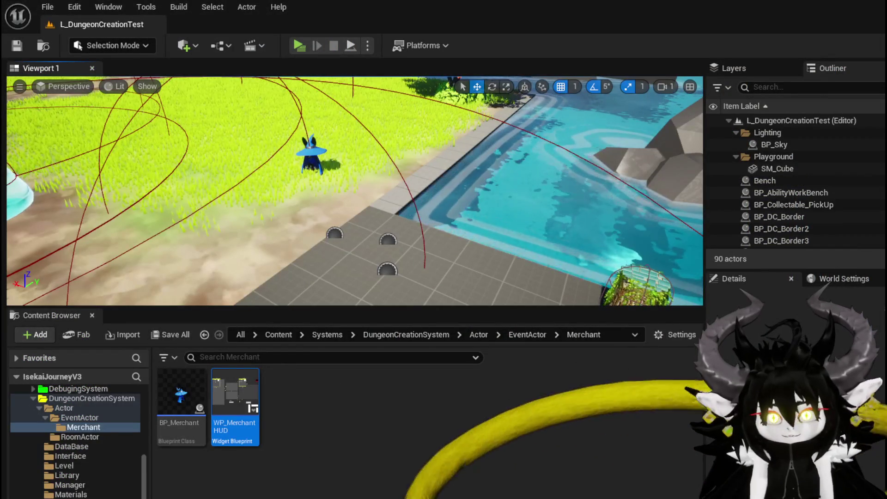
pyautogui.hotkey('ctrl', 's')
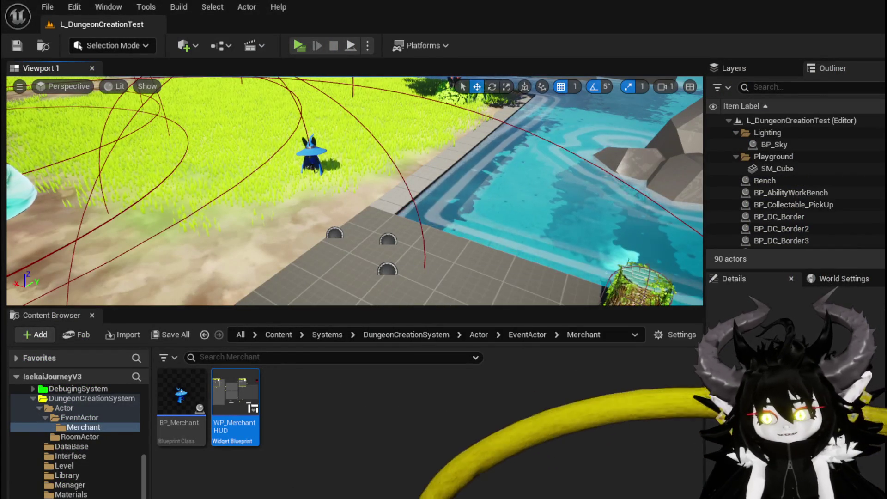
pyautogui.hotkey('alt', 'Tab')
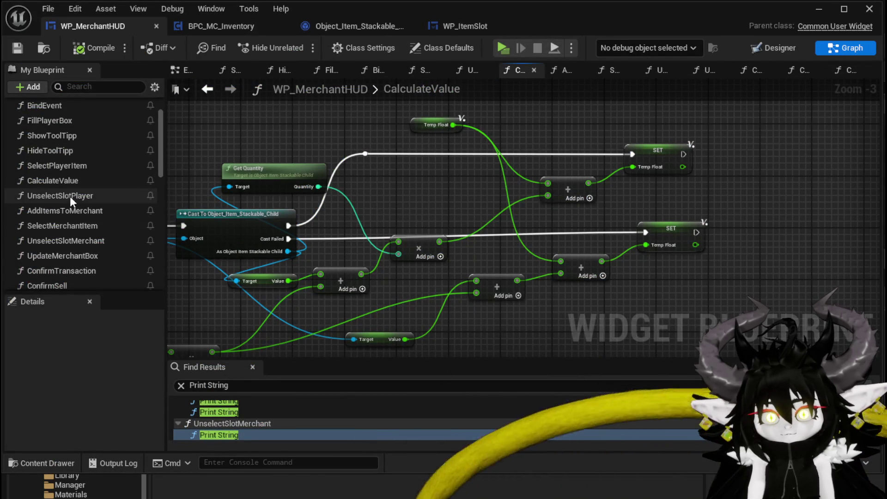
# In SelectPlayerItem, move the Calculate Value, Remove Item and Fill Player Box calls to the right
pyautogui.doubleClick(70, 168)
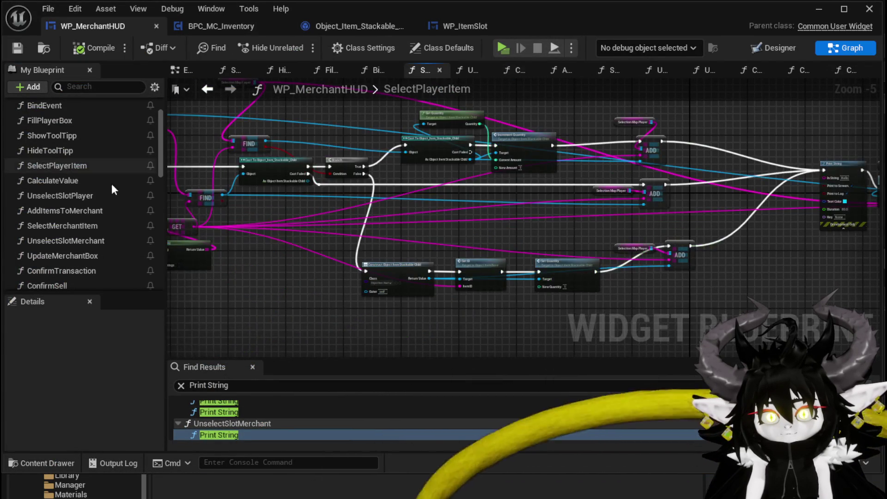
pyautogui.scroll(2, 415, 222)
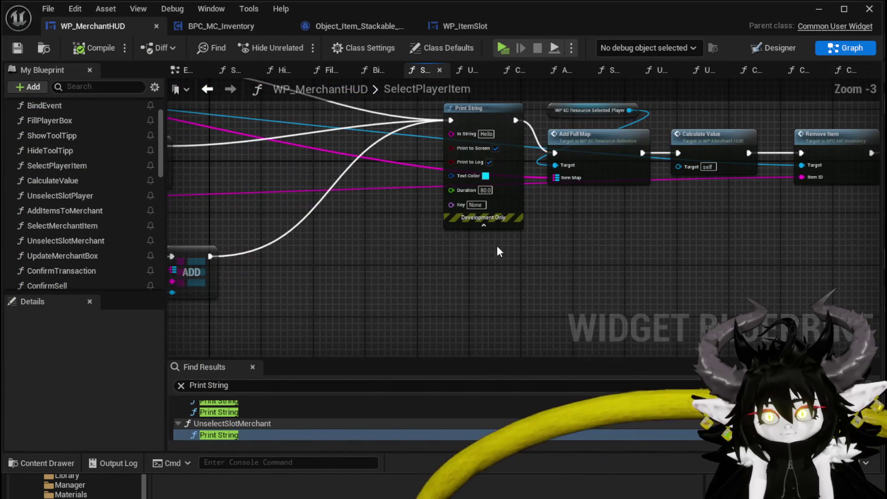
pyautogui.moveTo(558, 235); pyautogui.dragTo(343, 255)
pyautogui.click(495, 163)
pyautogui.moveTo(486, 271)
pyautogui.mouseDown()
pyautogui.moveTo(437, 298)
pyautogui.moveTo(703, 151)
pyautogui.mouseUp()
pyautogui.moveTo(436, 195); pyautogui.dragTo(508, 195)
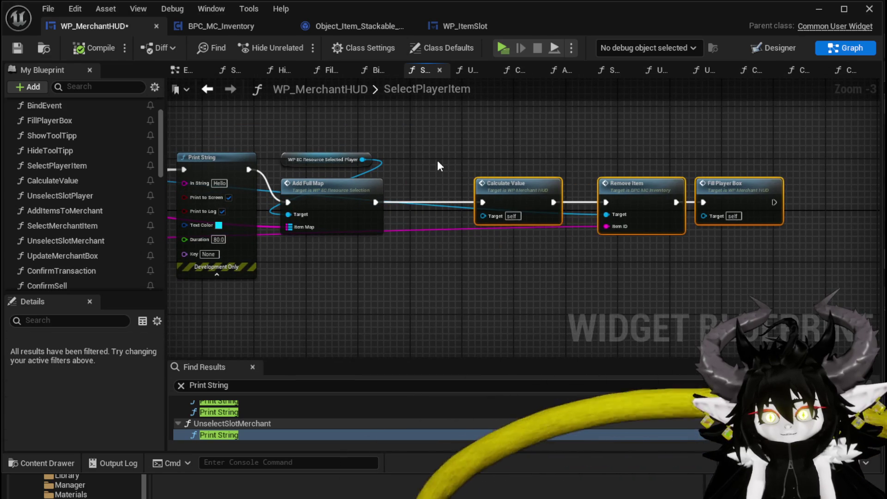
# Review the call chain and Increment Quantity section, then open the Calculate Value function graph
pyautogui.moveTo(438, 165); pyautogui.dragTo(514, 172)
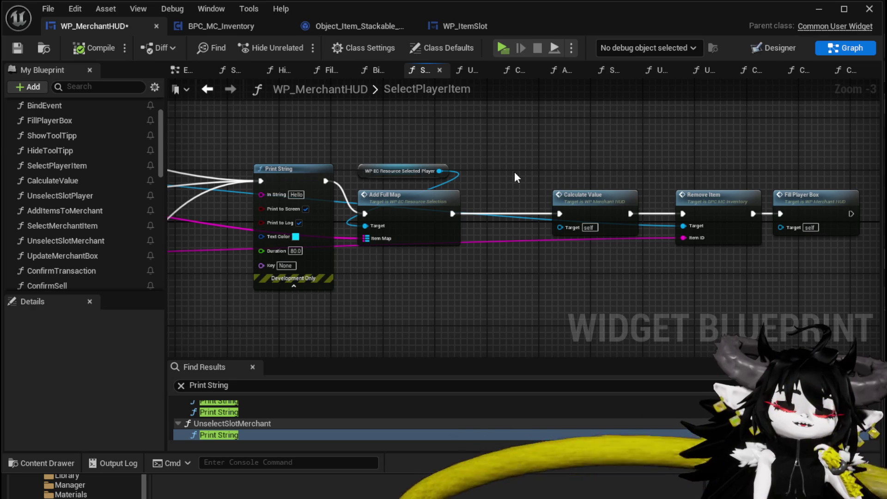
pyautogui.moveTo(514, 171); pyautogui.dragTo(620, 167)
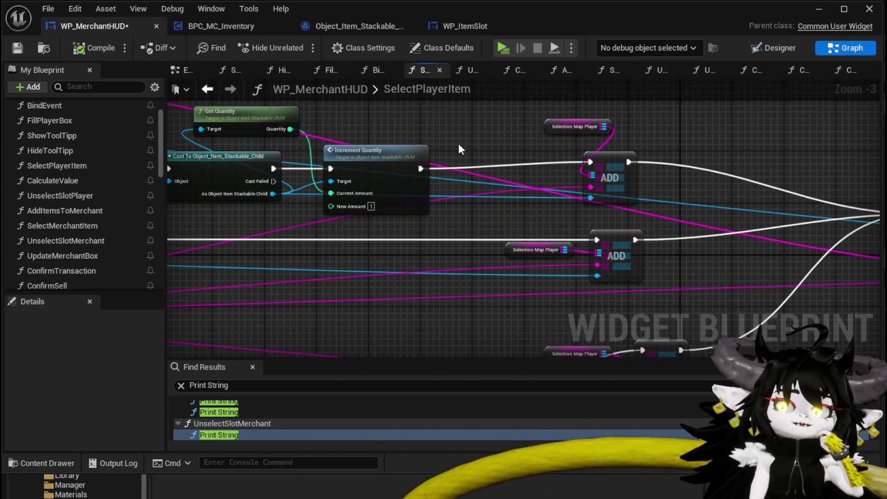
pyautogui.scroll(-2, 566, 147)
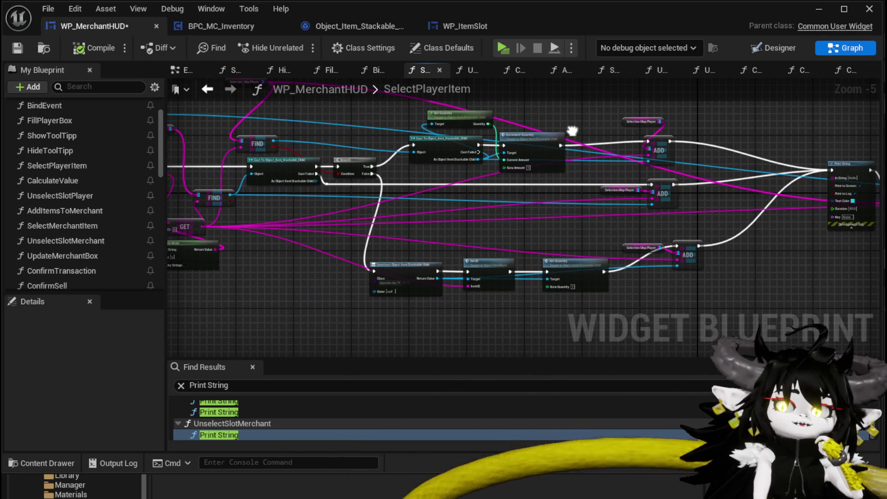
pyautogui.moveTo(572, 131); pyautogui.dragTo(528, 133)
pyautogui.scroll(1, 464, 177)
pyautogui.scroll(1, 531, 185)
pyautogui.doubleClick(559, 225)
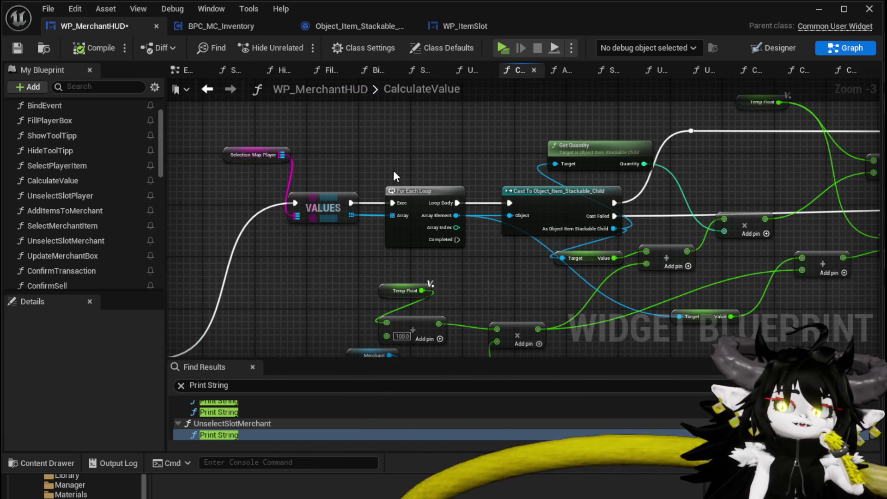
# Line up the Round and conversion nodes next to SET and review the loop, cast and quantity math
pyautogui.moveTo(393, 176)
pyautogui.mouseDown()
pyautogui.moveTo(298, 181)
pyautogui.moveTo(258, 194)
pyautogui.moveTo(278, 221)
pyautogui.mouseUp()
pyautogui.scroll(-3, 321, 226)
pyautogui.scroll(4, 361, 201)
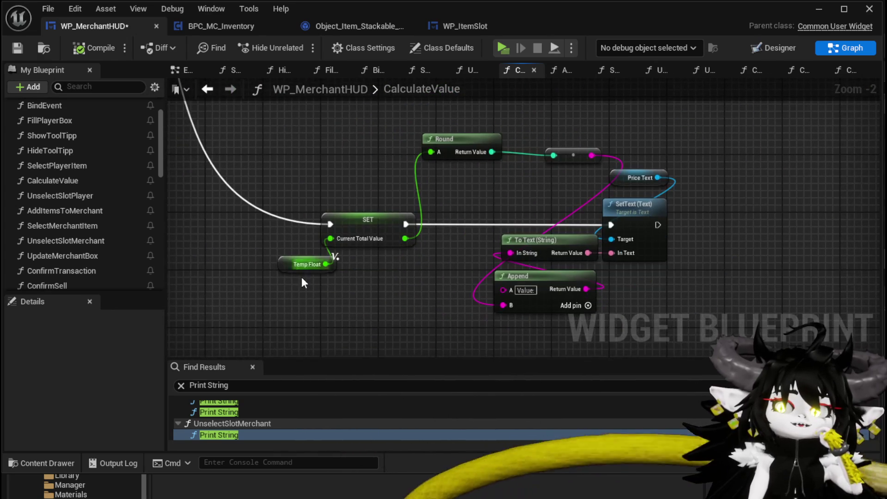
pyautogui.moveTo(461, 153); pyautogui.dragTo(376, 186)
pyautogui.moveTo(570, 157); pyautogui.dragTo(490, 185)
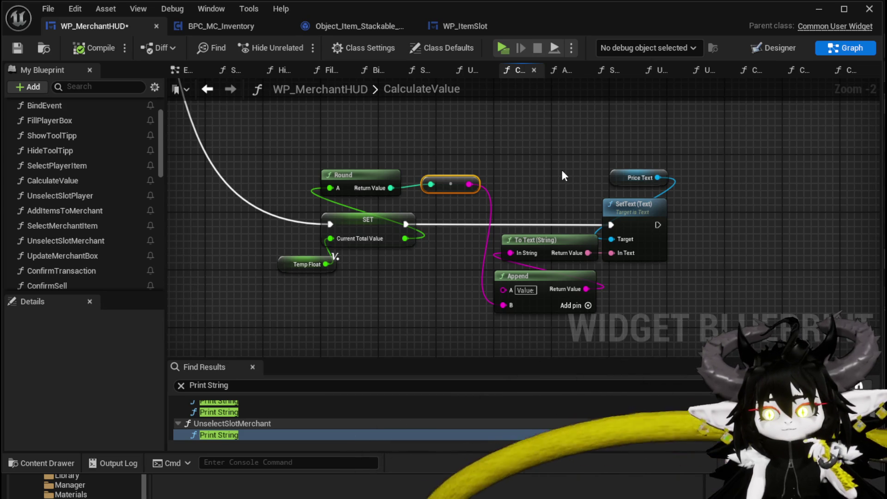
pyautogui.scroll(-4, 491, 267)
pyautogui.scroll(3, 431, 237)
pyautogui.moveTo(431, 223)
pyautogui.mouseDown()
pyautogui.moveTo(335, 133)
pyautogui.moveTo(431, 192)
pyautogui.moveTo(300, 109)
pyautogui.moveTo(208, 279)
pyautogui.mouseUp()
pyautogui.moveTo(284, 174); pyautogui.dragTo(435, 261)
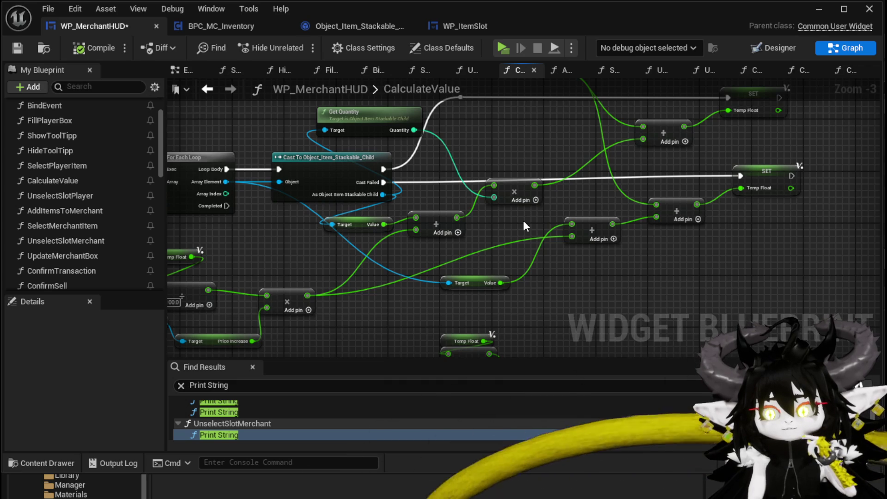
pyautogui.moveTo(523, 220)
pyautogui.mouseDown()
pyautogui.moveTo(518, 195)
pyautogui.moveTo(580, 140)
pyautogui.moveTo(388, 181)
pyautogui.mouseUp()
pyautogui.moveTo(621, 194); pyautogui.dragTo(277, 167)
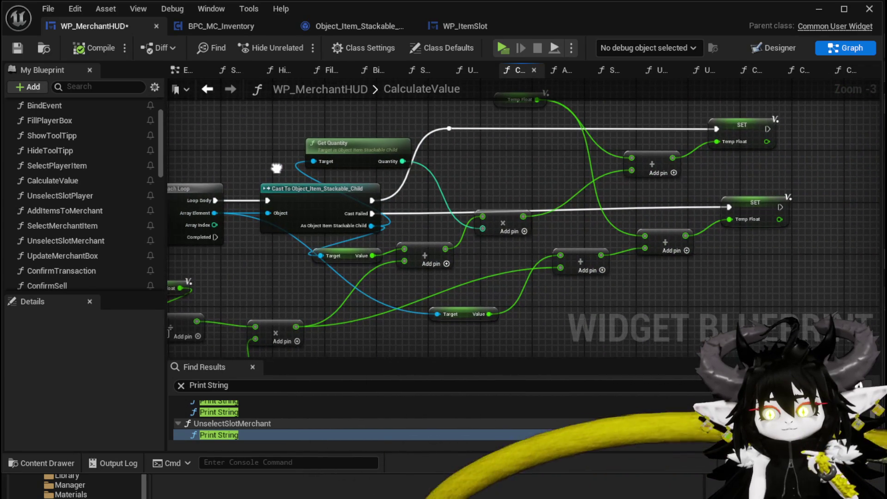
# Add a breakpoint on the stackable cast node and launch a standalone play test
pyautogui.rightClick(314, 196)
pyautogui.click(359, 429)
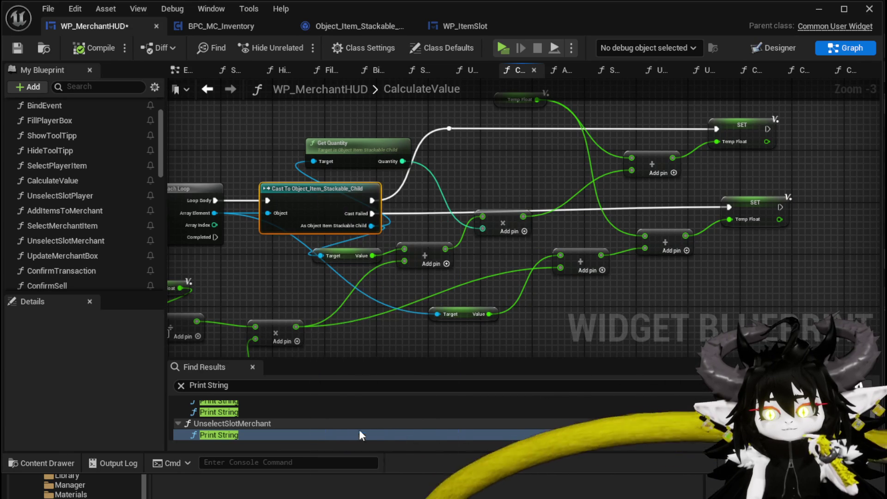
pyautogui.click(819, 9)
# Launch a standalone test, open the merchant and pick the copper ingot to hit the breakpoint
pyautogui.click(303, 49)
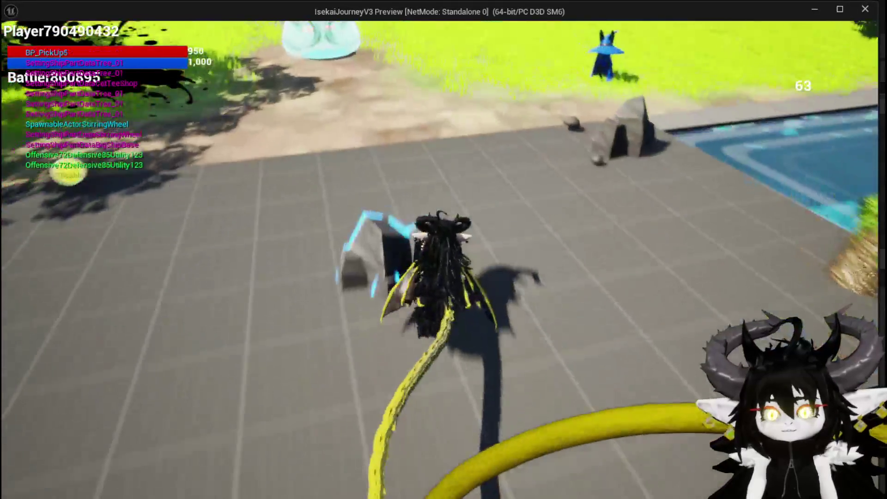
pyautogui.press('e')
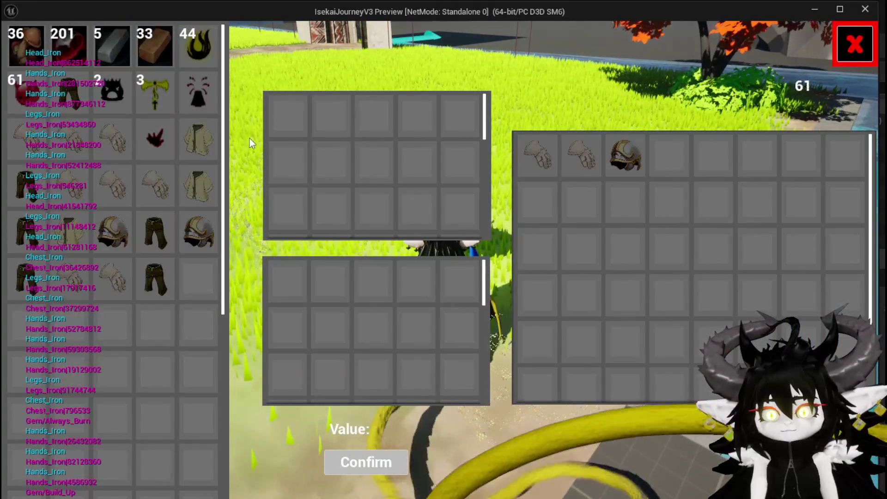
pyautogui.click(149, 40)
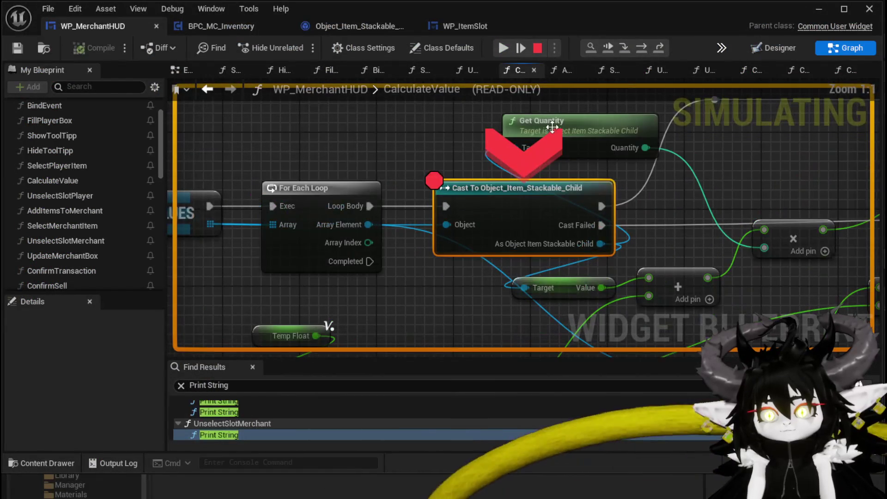
# Step through CalculateValue's loop out to SelectPlayerItem, then stop the play session
pyautogui.click(642, 48)
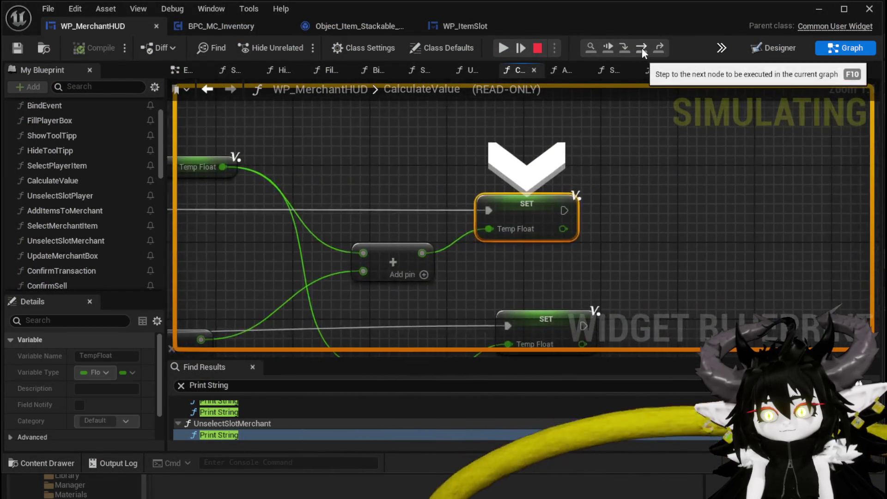
pyautogui.scroll(-2, 536, 147)
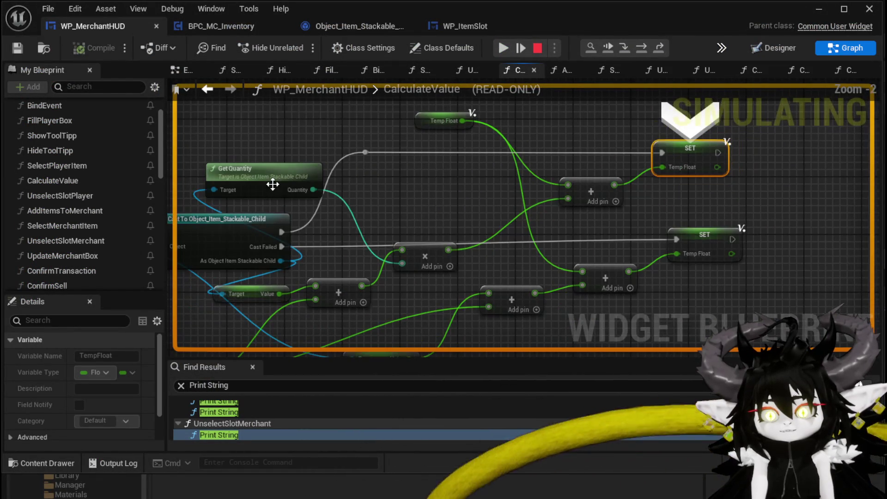
pyautogui.click(644, 49)
pyautogui.click(644, 49)
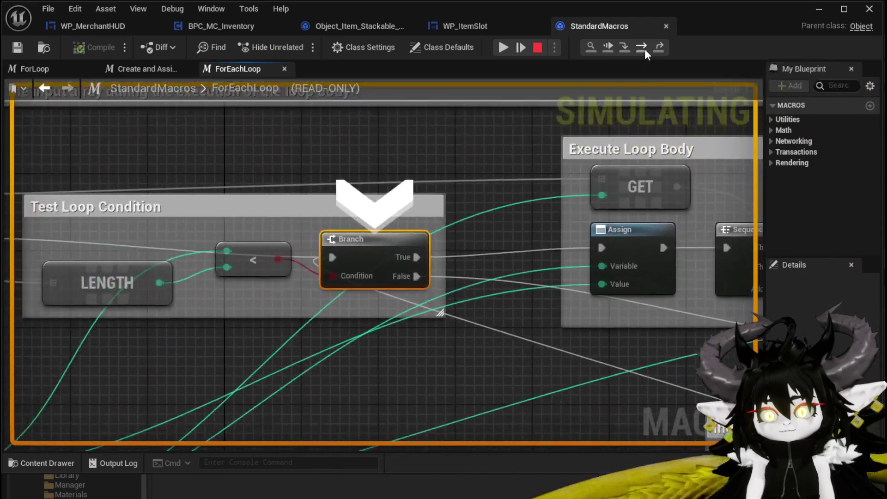
pyautogui.click(644, 49)
pyautogui.click(644, 49)
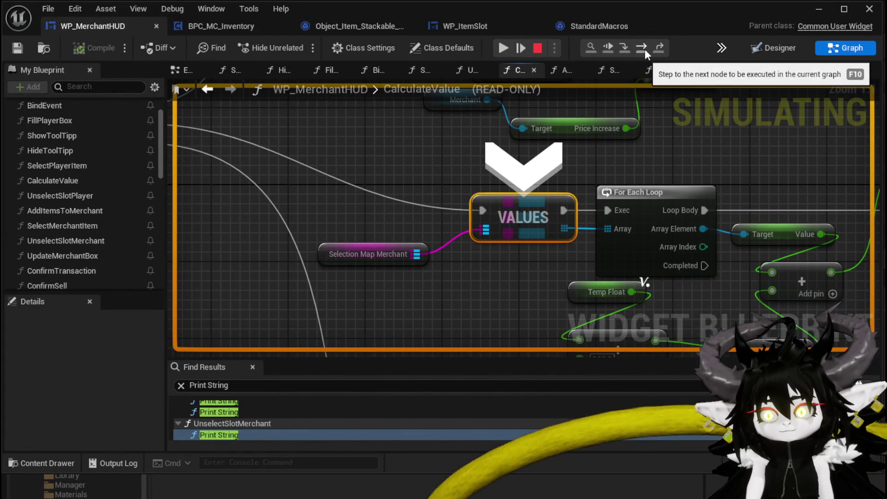
pyautogui.click(645, 49)
pyautogui.click(644, 49)
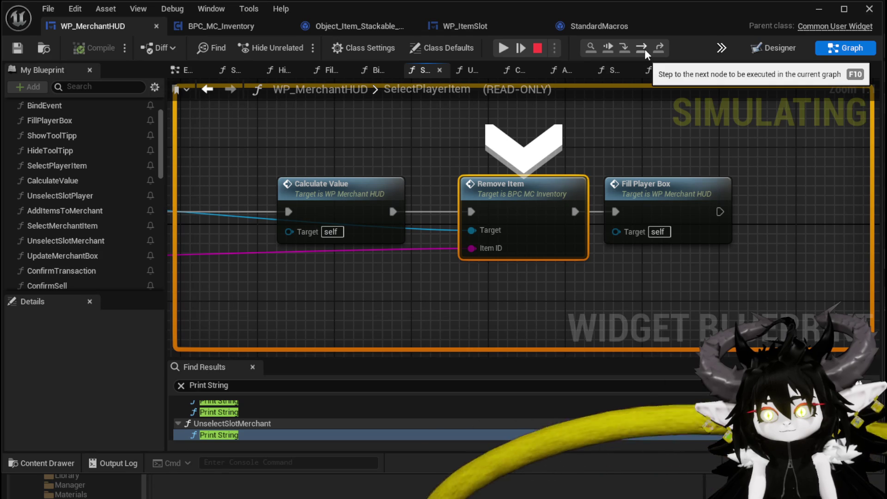
pyautogui.click(537, 48)
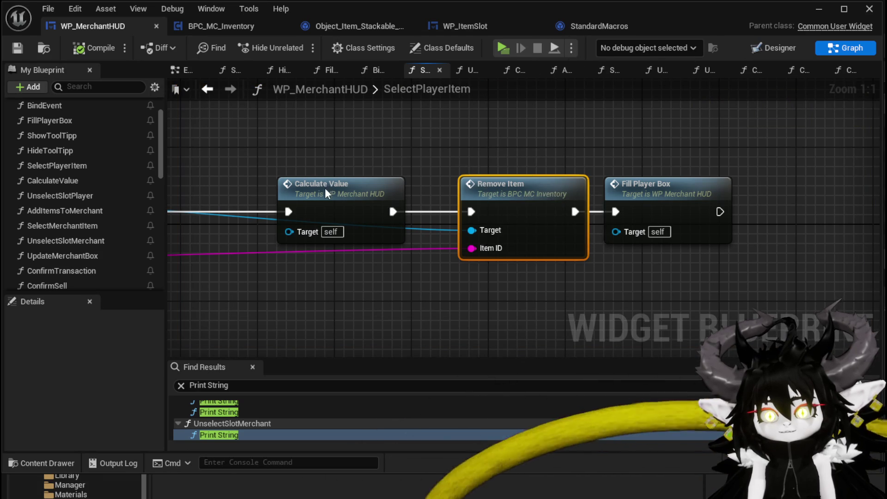
# Move CalculateValue's Round/SET/SetText nodes beside the first For Each Loop and wire Completed to SET
pyautogui.doubleClick(325, 186)
pyautogui.scroll(-2, 490, 229)
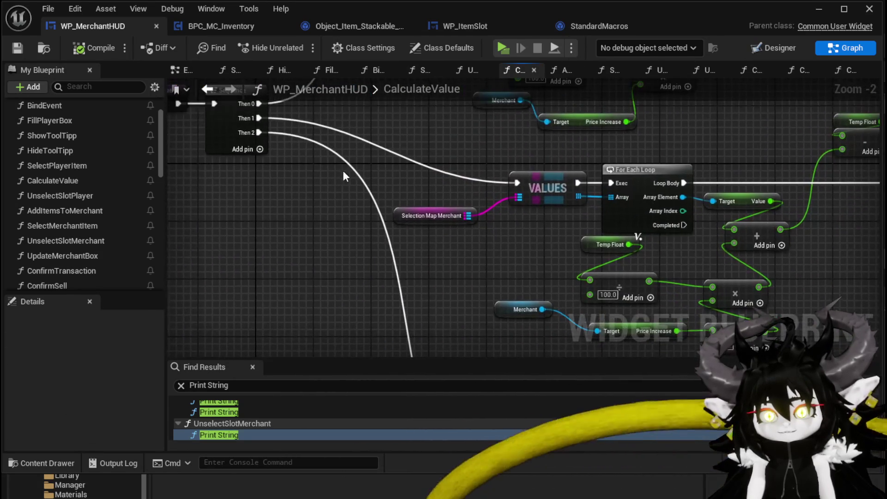
pyautogui.scroll(-1, 190, 170)
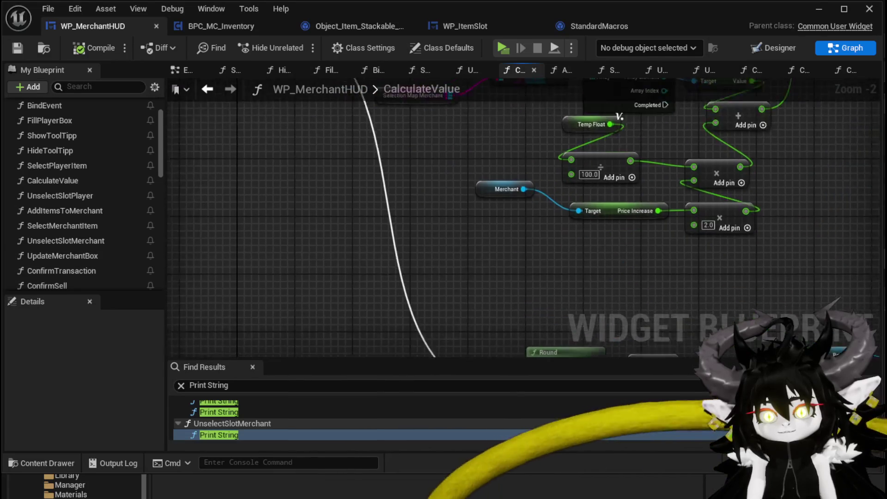
pyautogui.moveTo(321, 161); pyautogui.dragTo(698, 315)
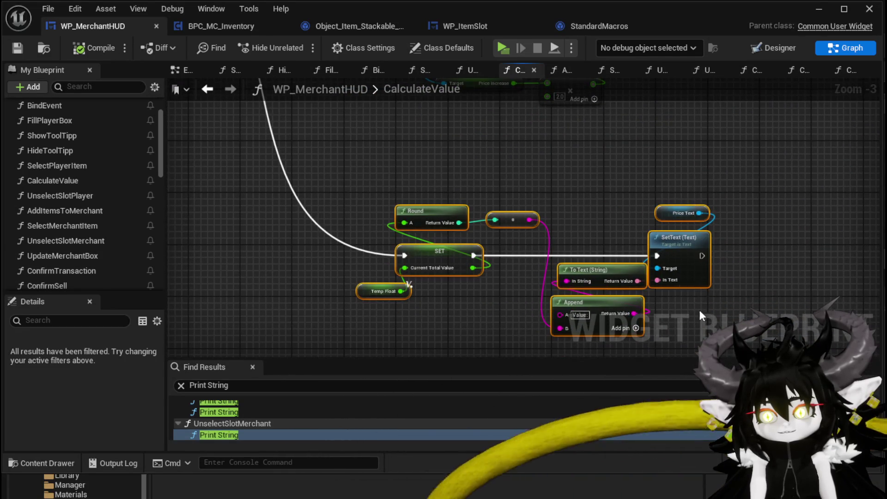
pyautogui.scroll(-2, 490, 270)
pyautogui.moveTo(486, 287)
pyautogui.mouseDown()
pyautogui.moveTo(326, 197)
pyautogui.moveTo(376, 278)
pyautogui.moveTo(366, 278)
pyautogui.moveTo(592, 333)
pyautogui.moveTo(395, 270)
pyautogui.mouseUp()
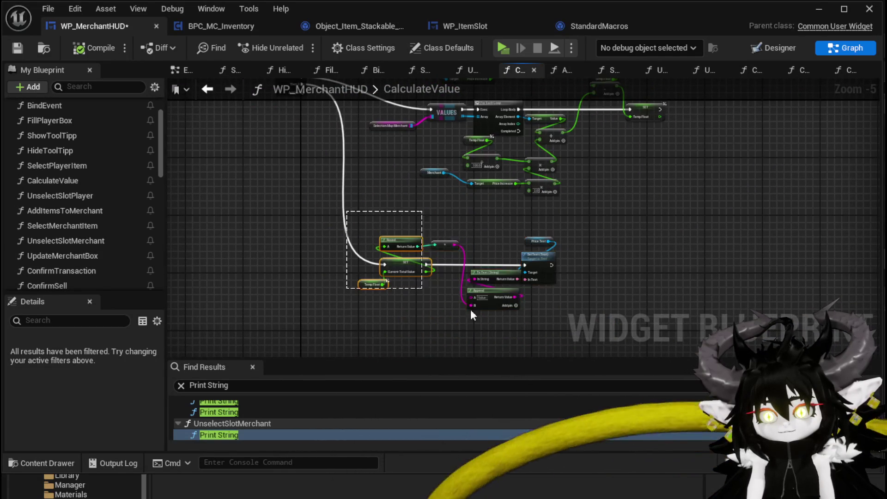
pyautogui.moveTo(645, 146); pyautogui.dragTo(657, 219)
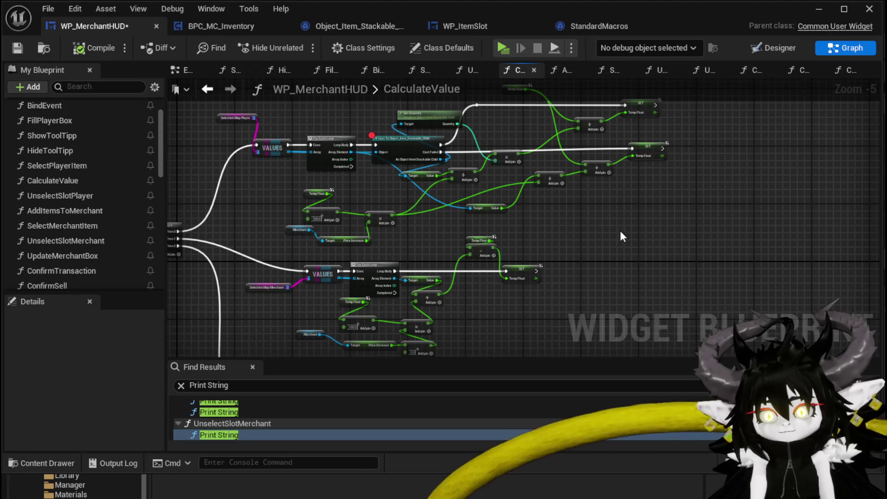
pyautogui.hotkey('ctrl', 'v')
pyautogui.moveTo(352, 166); pyautogui.dragTo(477, 227)
pyautogui.moveTo(556, 237); pyautogui.dragTo(641, 236)
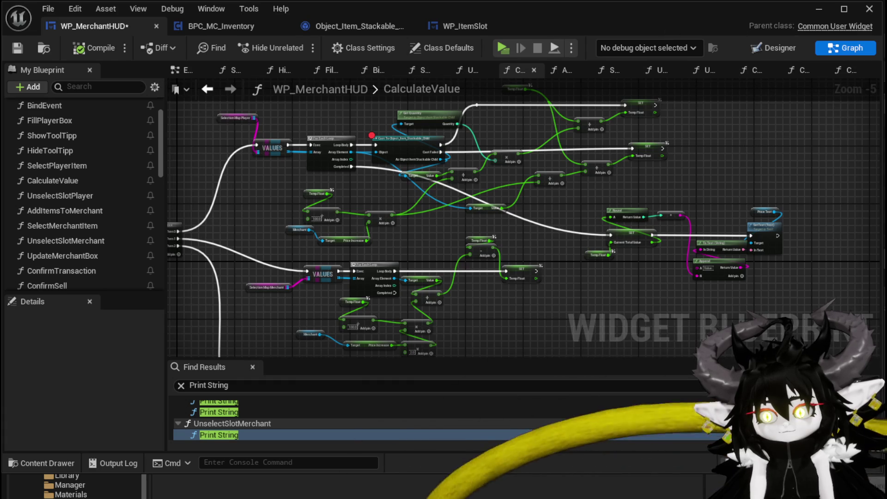
# Save WP_MerchantHUD and launch the game to test the change
pyautogui.hotkey('ctrl', 'shift', 's')
pyautogui.click(658, 454)
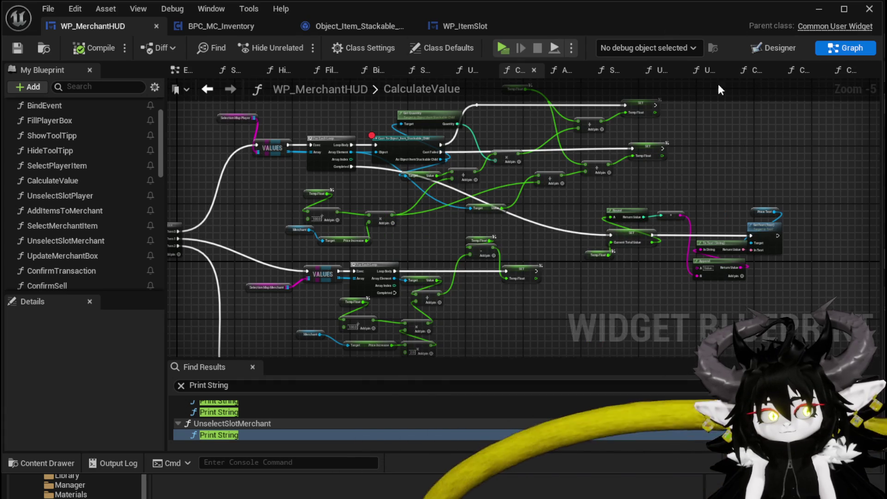
pyautogui.click(819, 9)
pyautogui.click(424, 37)
# Open the merchant trade window, resume past the first breakpoint, and select the mushroom again
pyautogui.press('w')
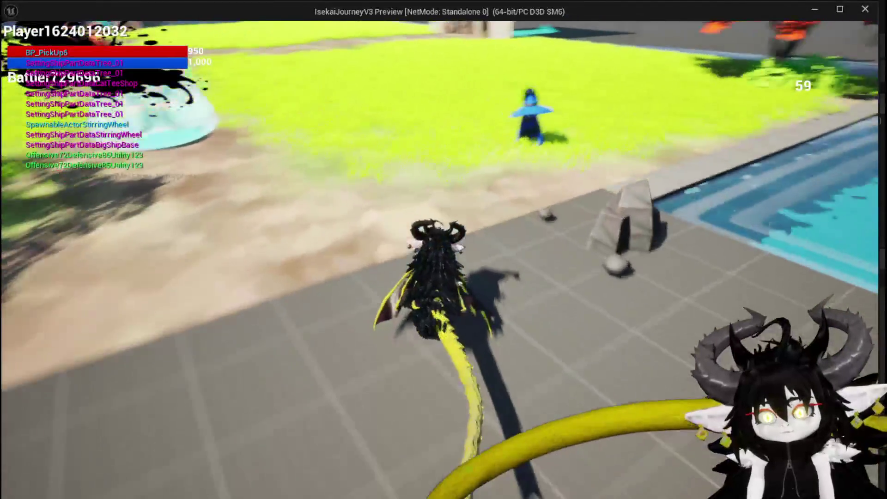
pyautogui.press('e')
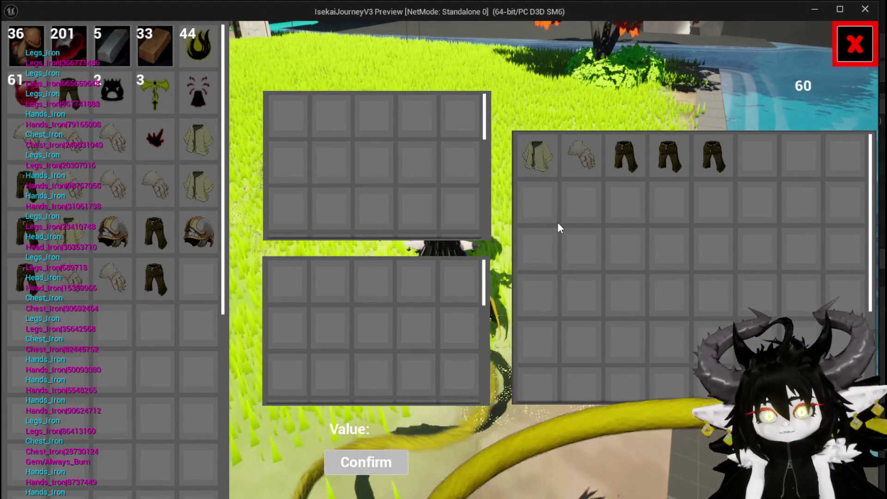
pyautogui.click(95, 62)
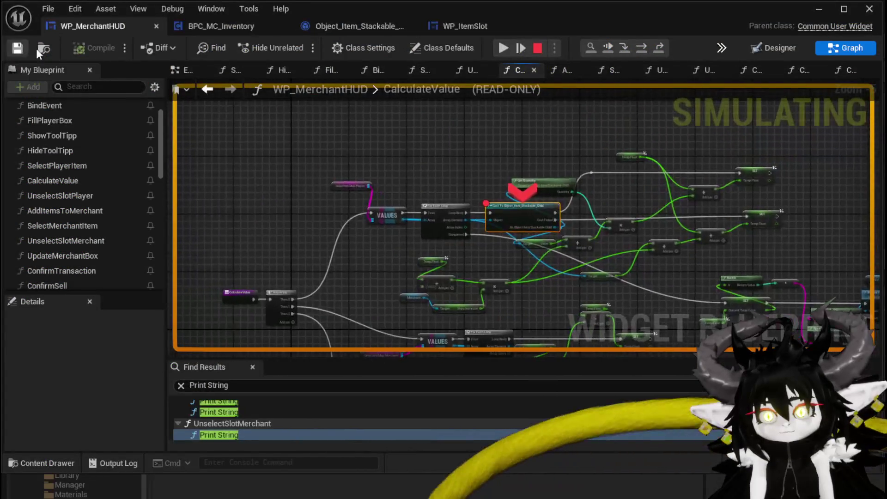
pyautogui.click(495, 52)
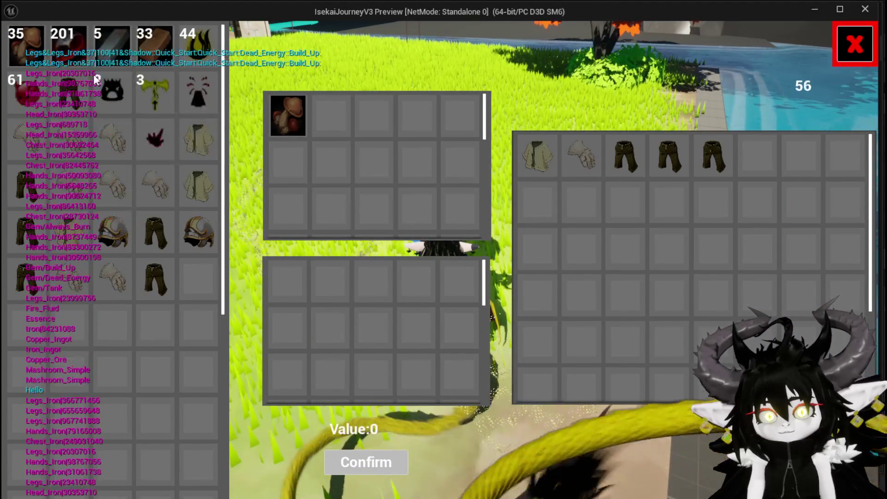
pyautogui.click(39, 53)
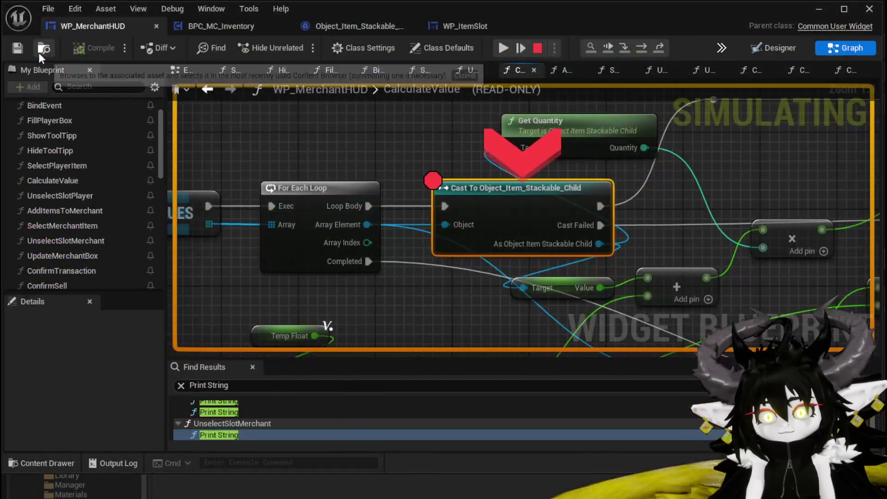
# Step through the value calculation on to the final SetText node
pyautogui.click(641, 48)
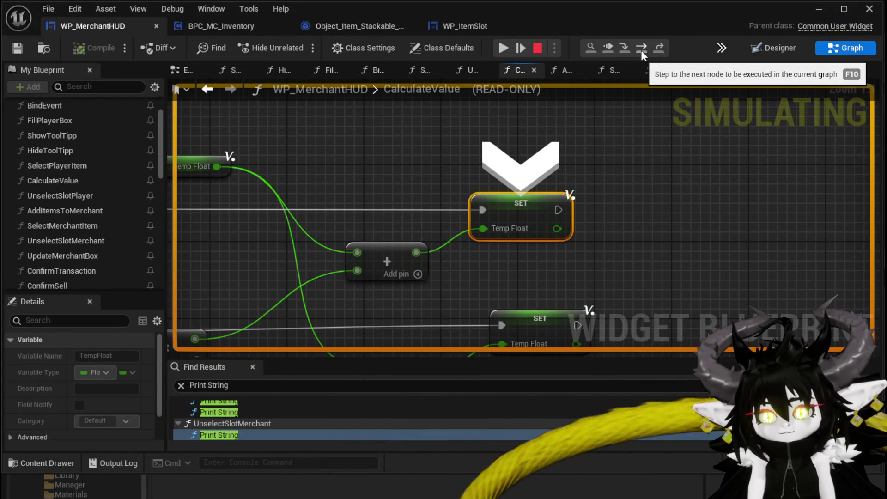
pyautogui.click(642, 48)
pyautogui.click(642, 48)
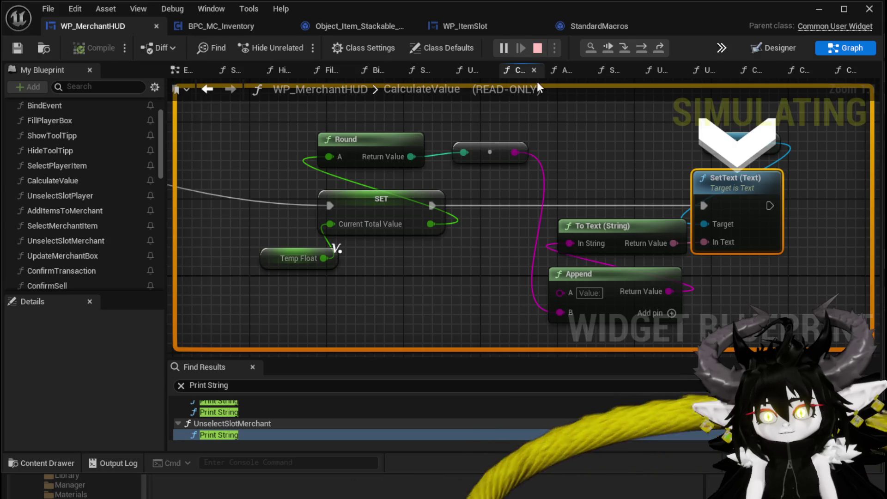
# Add a Print String after SetText fed by Current Total Value, expand its advanced pins, and play
pyautogui.moveTo(584, 216); pyautogui.dragTo(699, 213)
pyautogui.write('Print String')
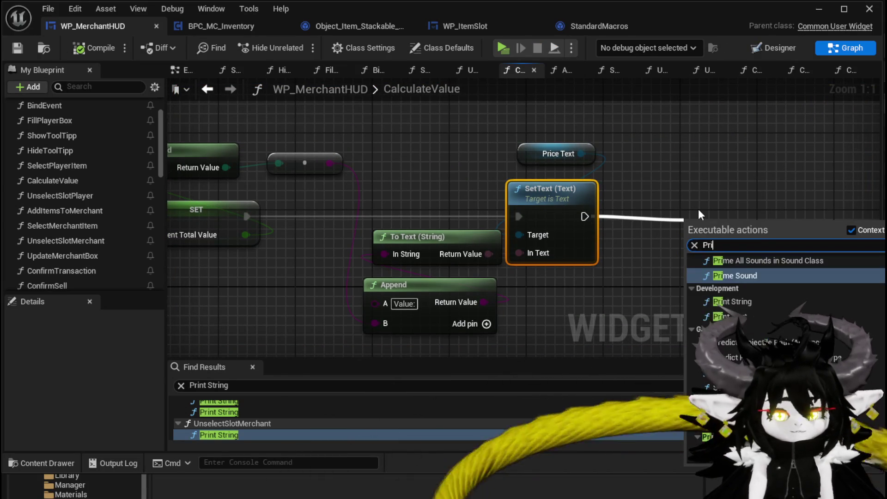
pyautogui.press('Return')
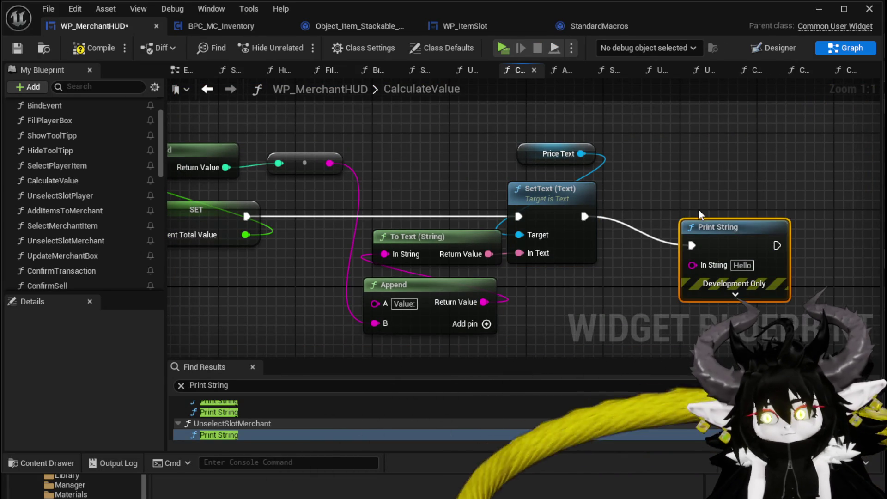
pyautogui.moveTo(246, 236)
pyautogui.mouseDown()
pyautogui.moveTo(692, 265)
pyautogui.moveTo(728, 224)
pyautogui.mouseUp()
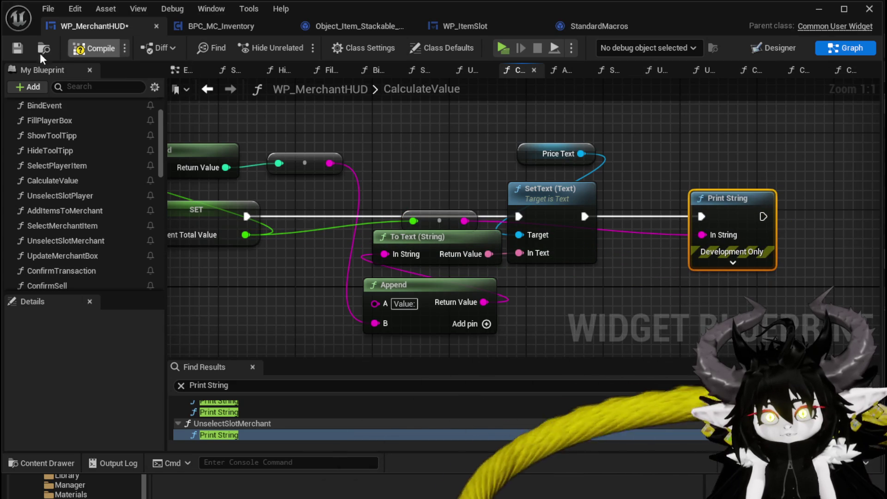
pyautogui.click(704, 268)
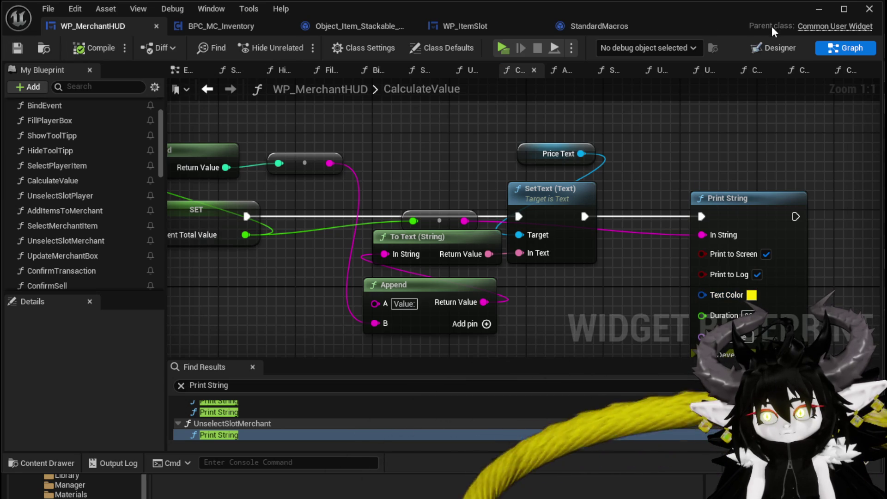
pyautogui.click(819, 9)
pyautogui.click(297, 44)
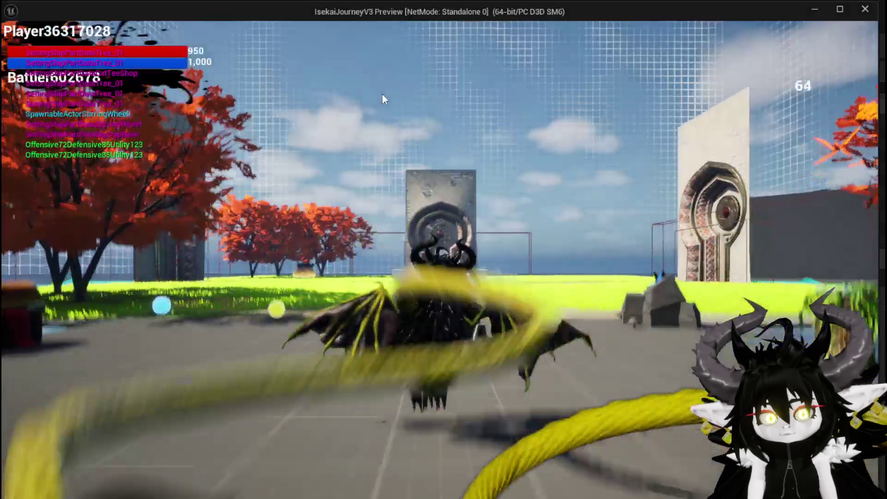
# Offer the mushroom to the merchant, resume to see total 0.0 and Value:0, then stop
pyautogui.press('w')
pyautogui.press('i')
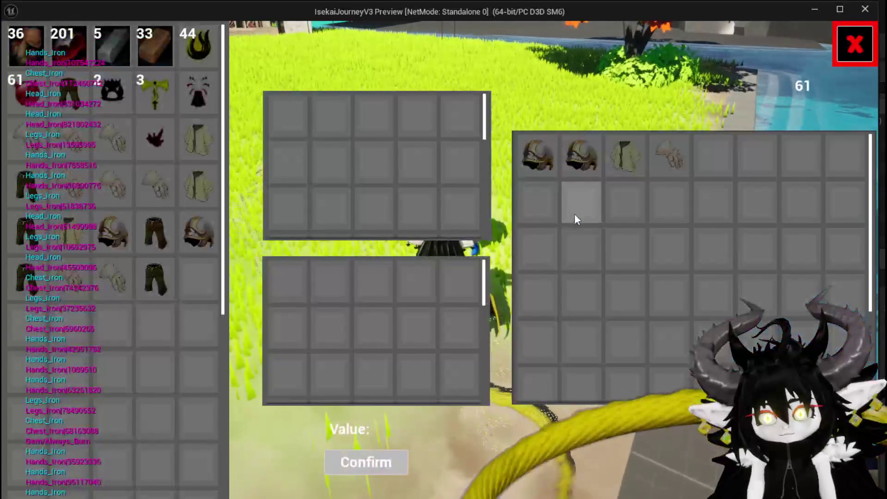
pyautogui.moveTo(169, 134)
pyautogui.click(13, 49)
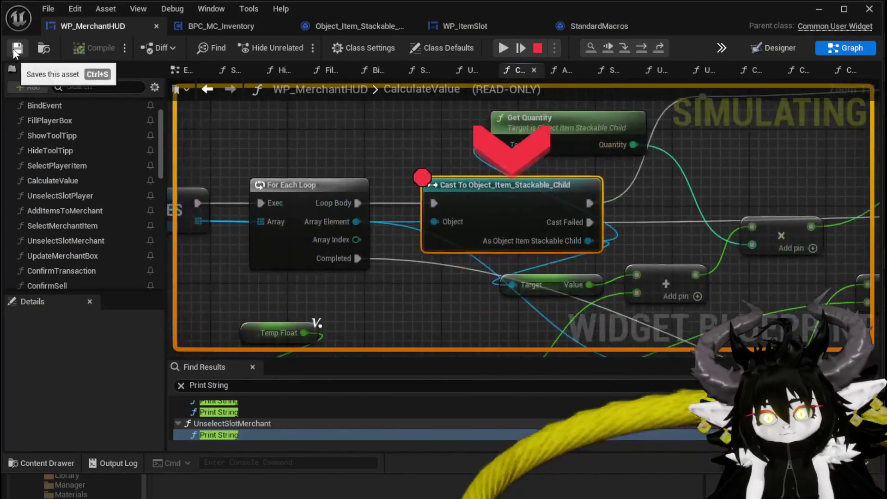
pyautogui.click(502, 48)
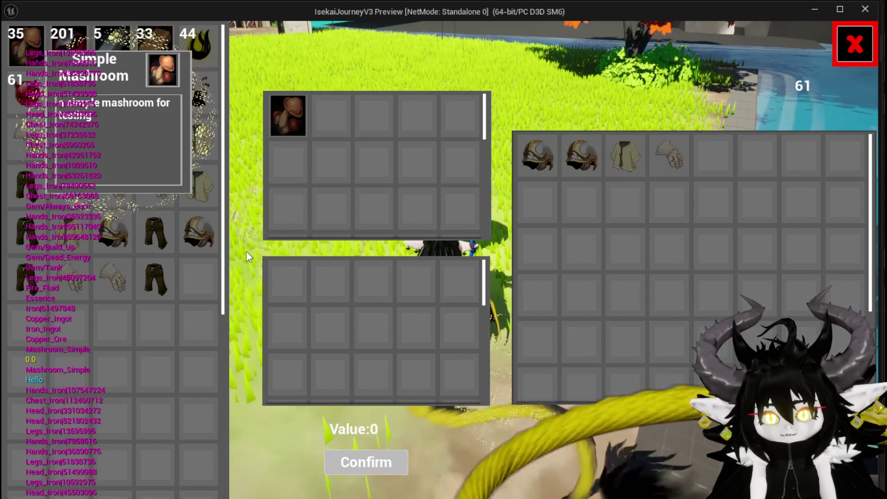
pyautogui.press('Escape')
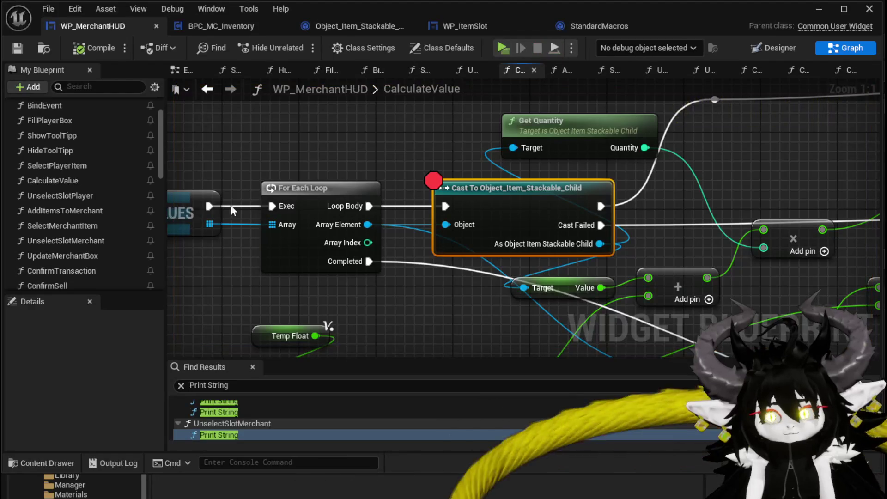
# Wire the loop's Array Element into the Value getter's Target and compile
pyautogui.moveTo(462, 307); pyautogui.dragTo(363, 251)
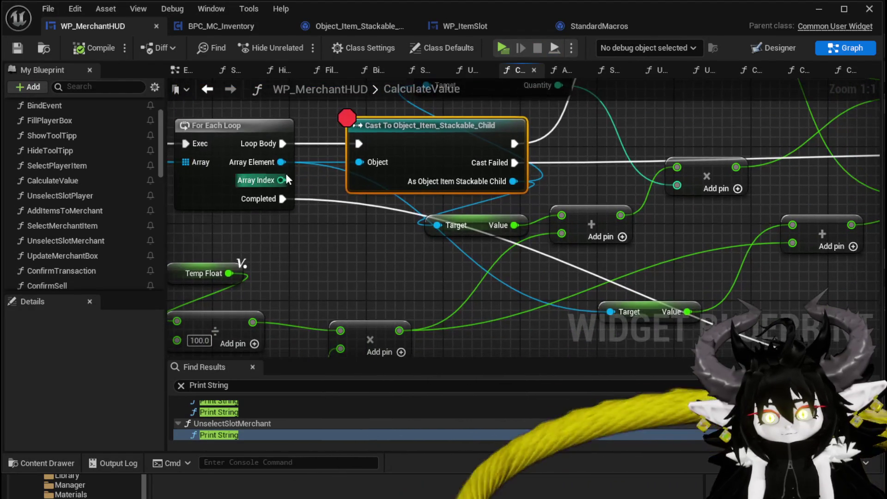
pyautogui.moveTo(280, 162); pyautogui.dragTo(436, 227)
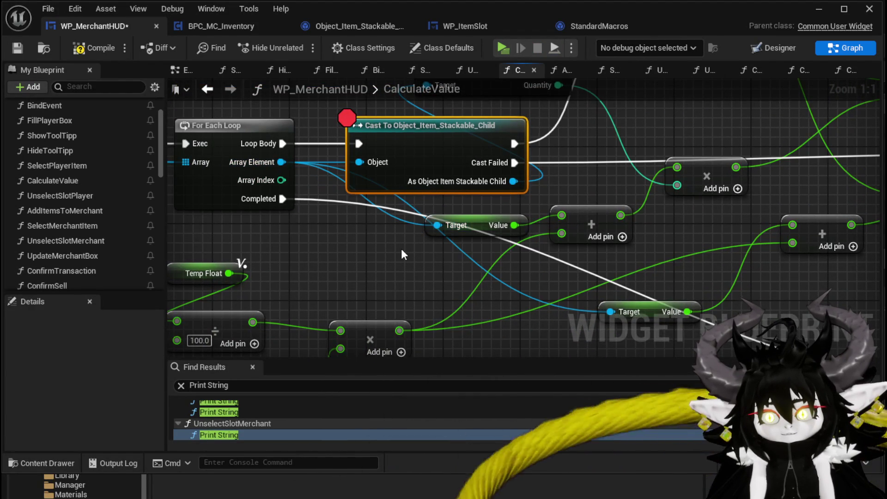
pyautogui.scroll(-2, 384, 247)
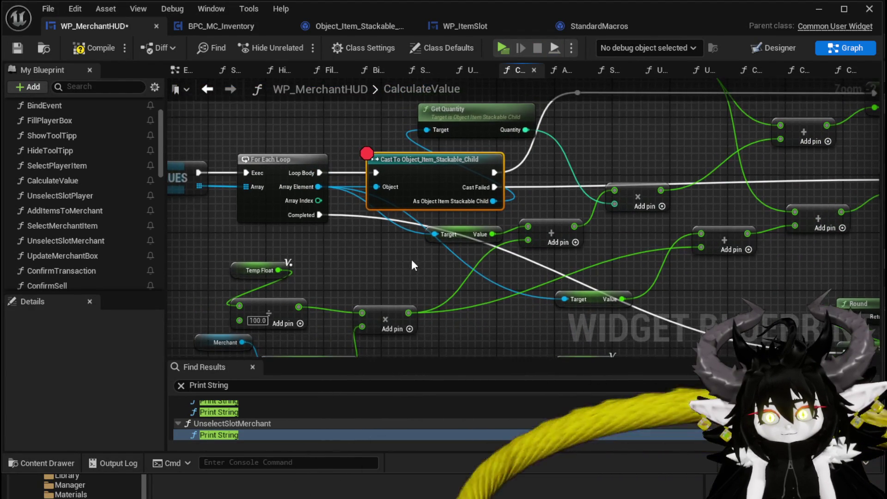
pyautogui.click(22, 48)
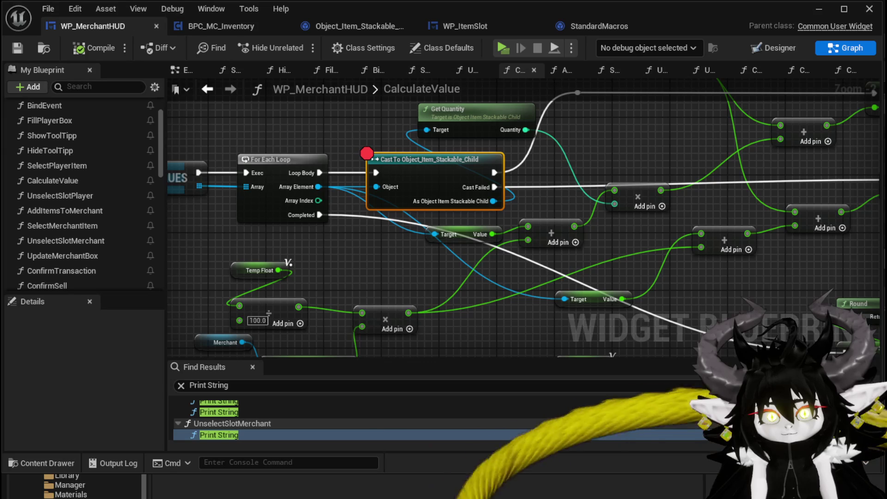
# Play, offer the first inventory item to the merchant, and resume past the breakpoint
pyautogui.click(497, 46)
pyautogui.press('w')
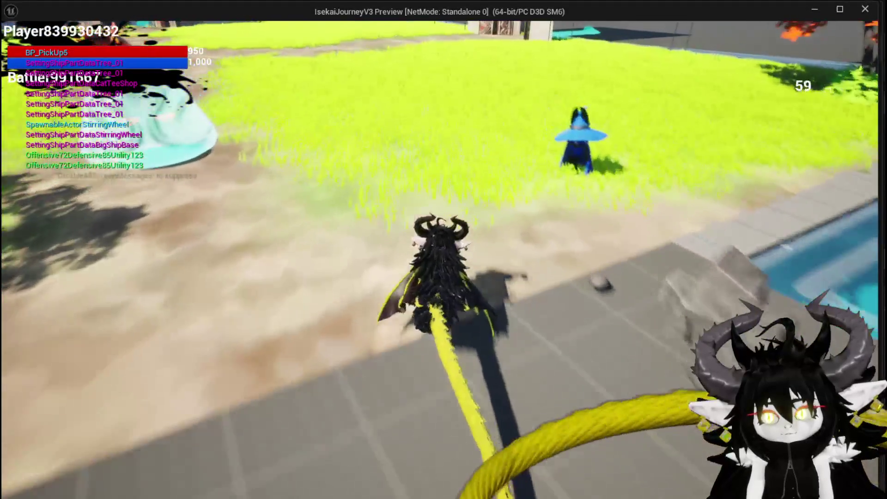
pyautogui.press('e')
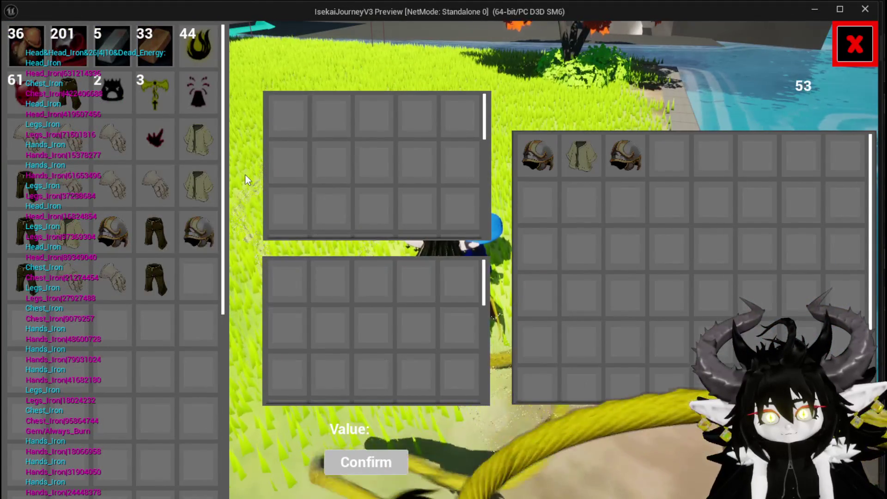
pyautogui.click(9, 39)
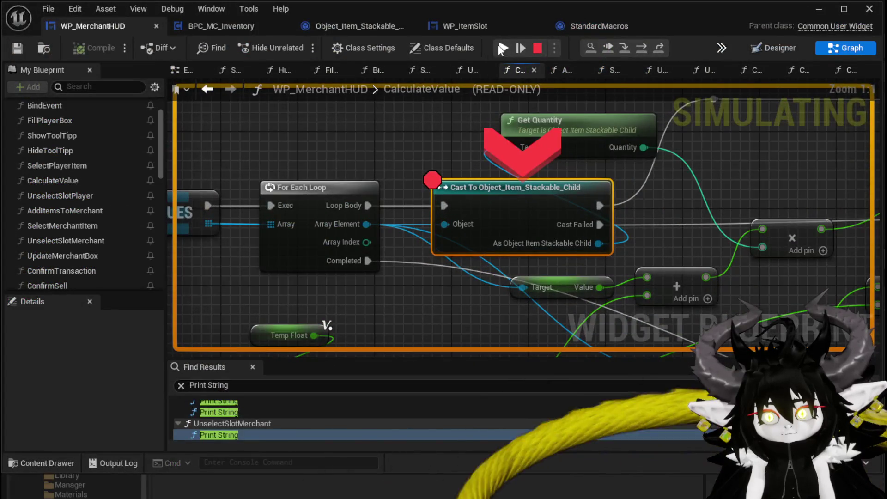
pyautogui.click(502, 47)
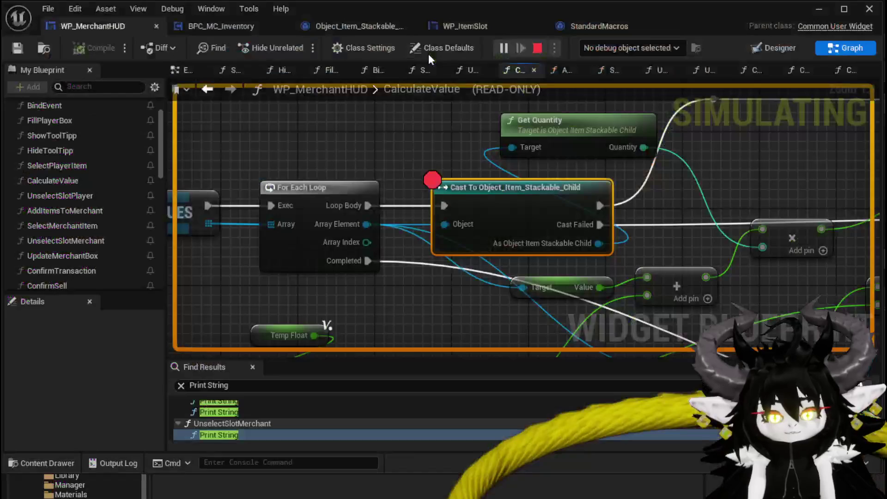
pyautogui.scroll(-1, 692, 213)
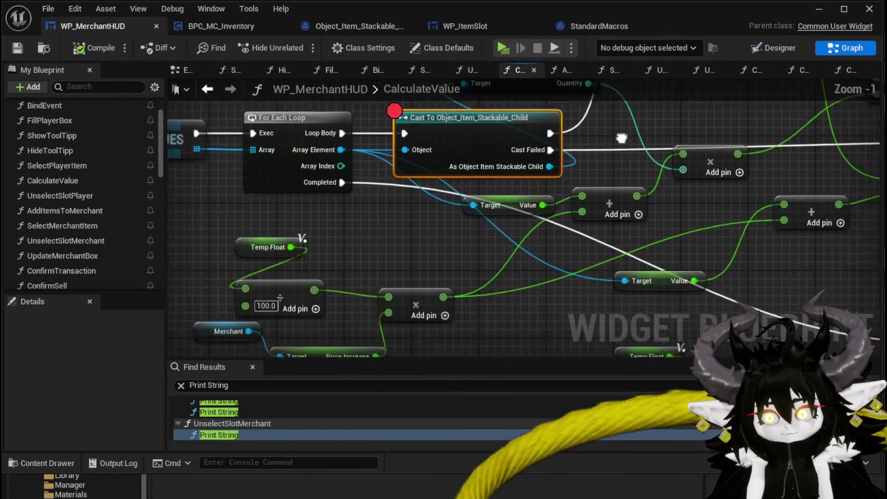
# Paste a copy of the Print String node and run it after the SET node
pyautogui.moveTo(426, 222); pyautogui.dragTo(373, 256)
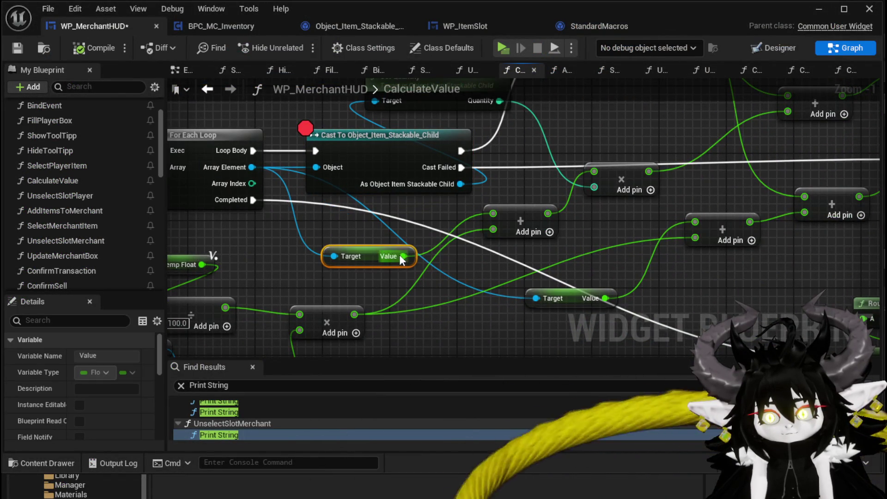
pyautogui.moveTo(563, 128); pyautogui.dragTo(661, 123)
pyautogui.press('Escape')
pyautogui.scroll(-3, 554, 208)
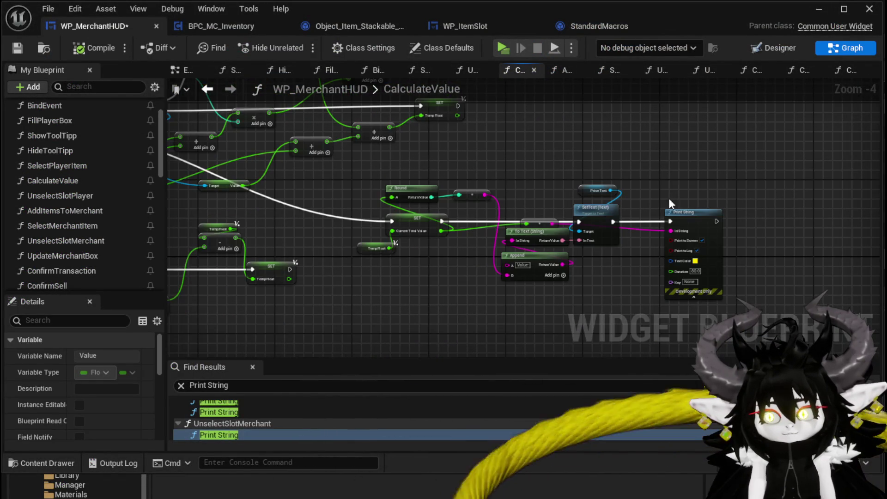
pyautogui.click(668, 212)
pyautogui.hotkey('ctrl', 'c')
pyautogui.hotkey('ctrl', 'v')
pyautogui.moveTo(473, 120)
pyautogui.mouseDown()
pyautogui.moveTo(514, 134)
pyautogui.moveTo(649, 121)
pyautogui.moveTo(713, 160)
pyautogui.mouseUp()
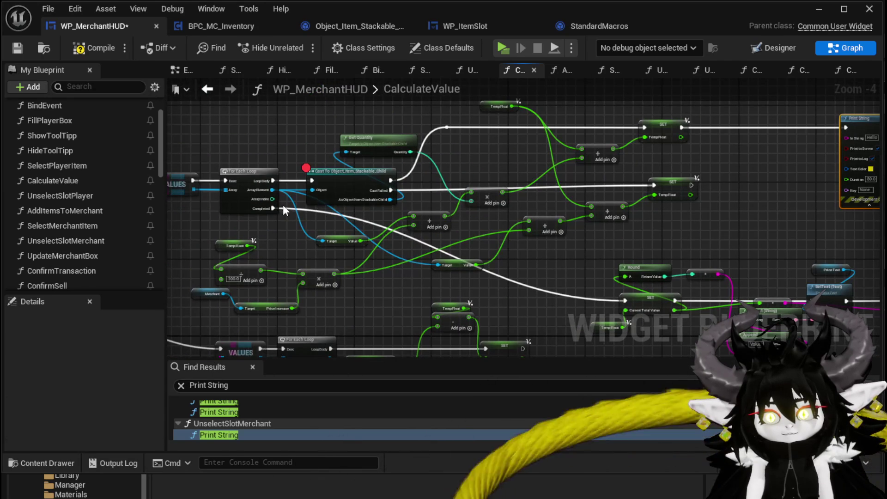
# Feed the Print String from an Append node starting with the element's Get Display Name
pyautogui.moveTo(847, 138); pyautogui.dragTo(755, 165)
pyautogui.write('append')
pyautogui.press('Return')
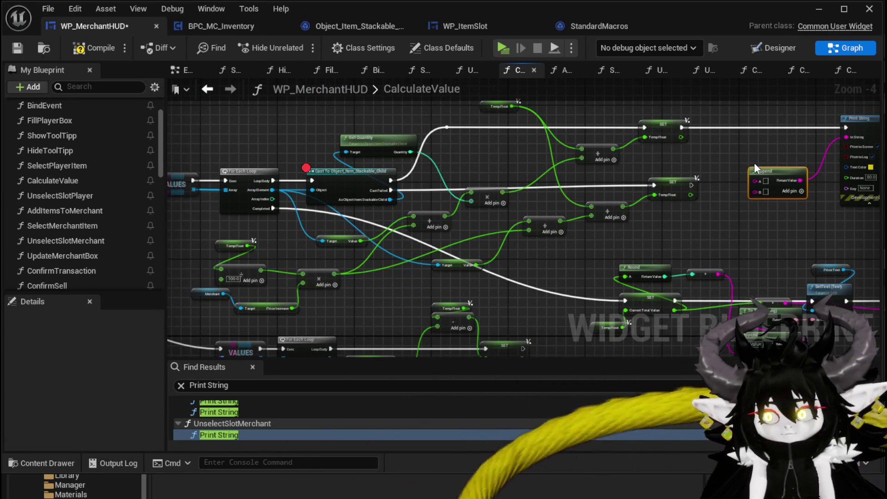
pyautogui.moveTo(273, 190)
pyautogui.mouseDown()
pyautogui.moveTo(686, 167)
pyautogui.moveTo(764, 183)
pyautogui.moveTo(759, 177)
pyautogui.mouseUp()
pyautogui.moveTo(526, 180); pyautogui.dragTo(708, 161)
# Connect the item's Value into Append's C input through a string conversion and compile
pyautogui.scroll(1, 789, 202)
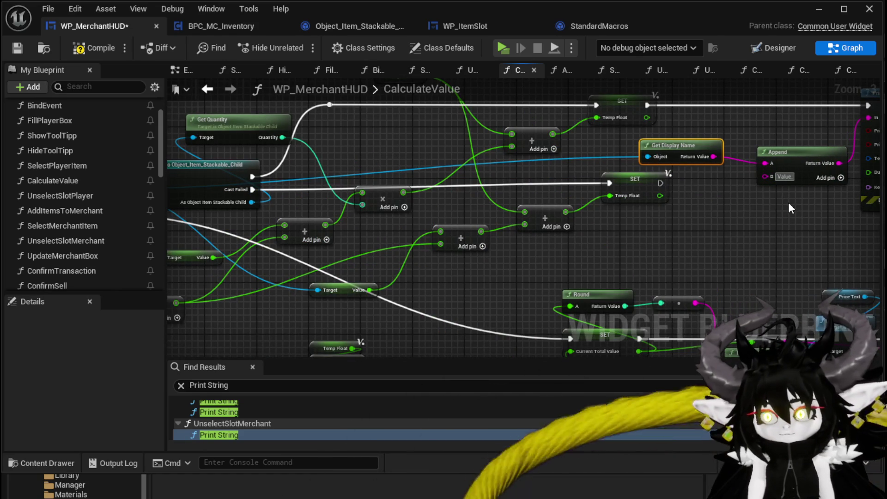
pyautogui.moveTo(279, 235); pyautogui.dragTo(363, 231)
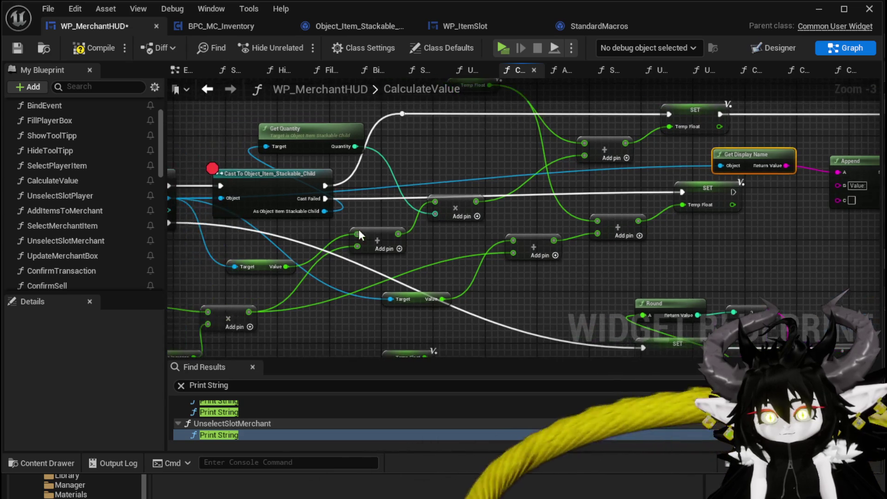
pyautogui.moveTo(431, 228); pyautogui.dragTo(480, 221)
pyautogui.moveTo(333, 254)
pyautogui.mouseDown()
pyautogui.moveTo(873, 227)
pyautogui.moveTo(816, 197)
pyautogui.moveTo(759, 186)
pyautogui.mouseUp()
pyautogui.moveTo(471, 203); pyautogui.dragTo(795, 229)
pyautogui.click(98, 50)
pyautogui.moveTo(798, 222); pyautogui.dragTo(714, 170)
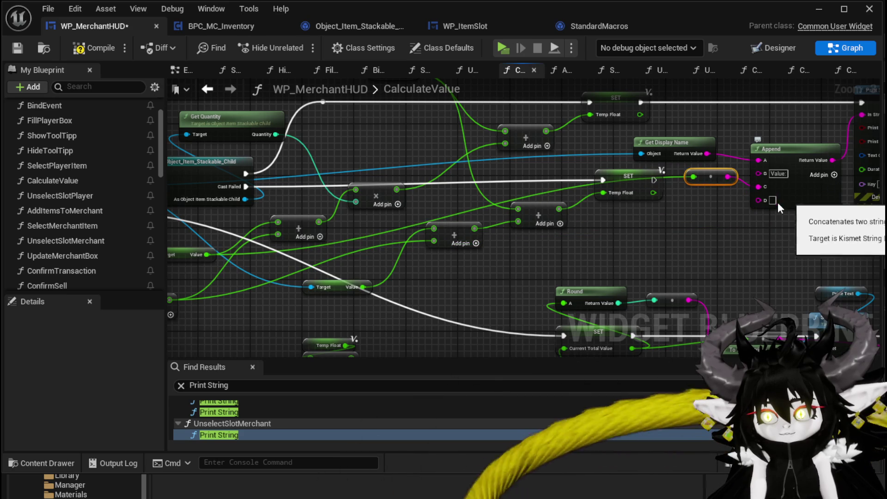
# Add a 'Quantity:' label and the item's Quantity into Append's E input, then save
pyautogui.write('Quantity')
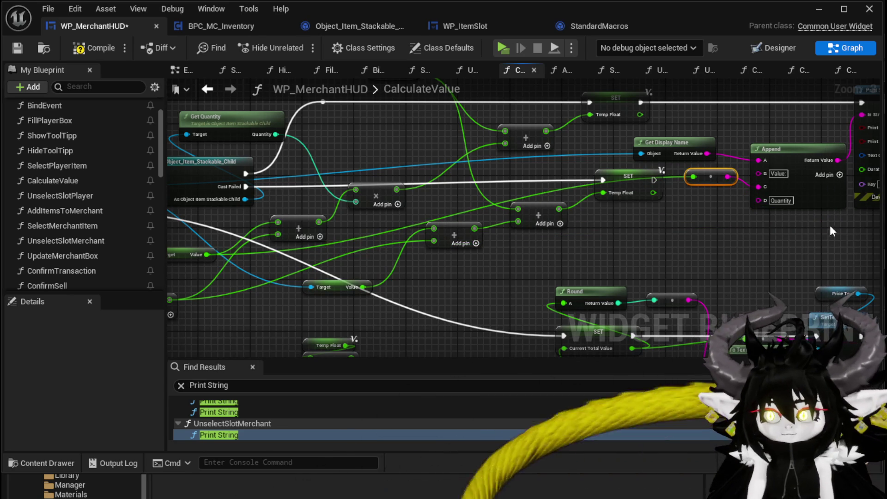
pyautogui.moveTo(276, 135)
pyautogui.mouseDown()
pyautogui.moveTo(702, 222)
pyautogui.moveTo(767, 215)
pyautogui.moveTo(759, 213)
pyautogui.mouseUp()
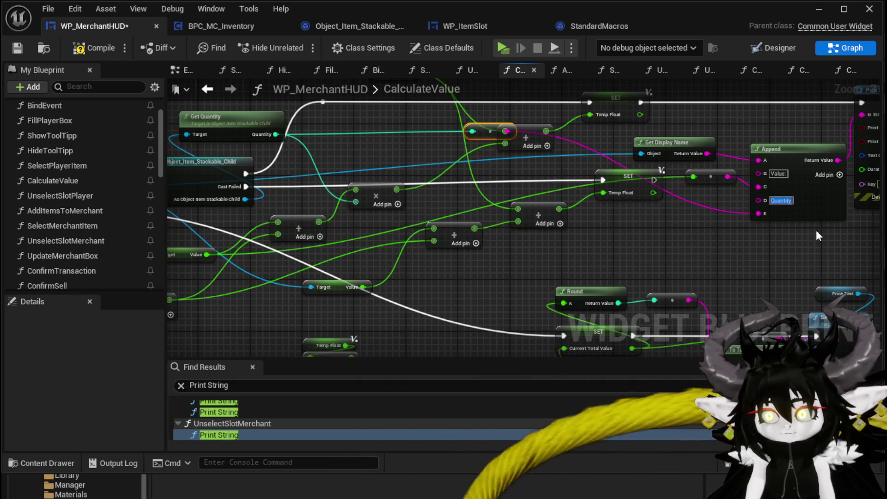
pyautogui.write(':')
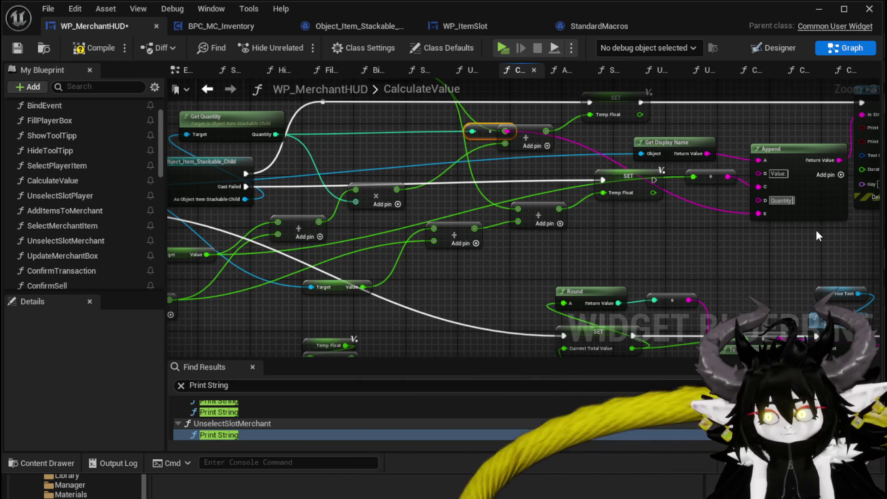
pyautogui.click(632, 236)
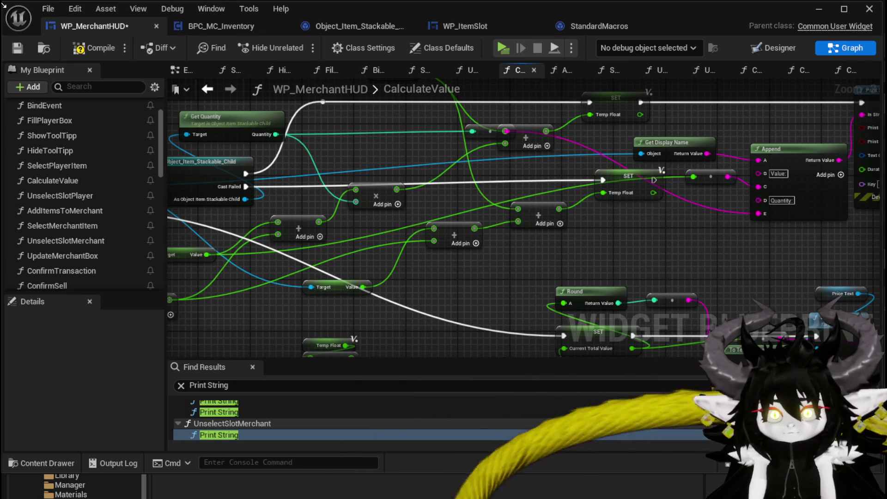
pyautogui.click(17, 48)
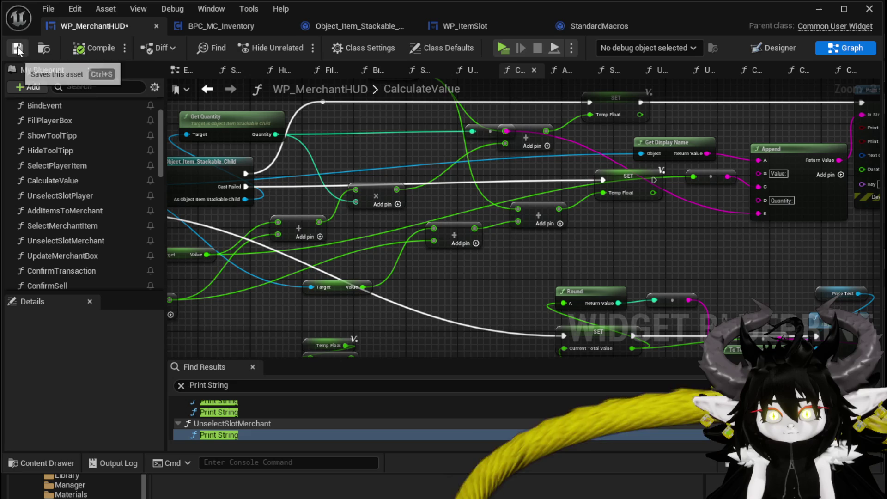
pyautogui.click(819, 9)
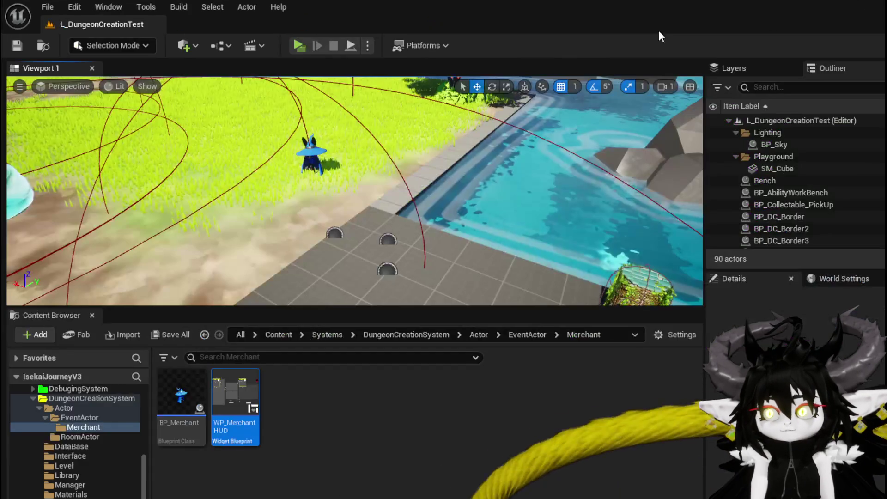
# Play, offer the mushroom to the merchant, read 'Value:0.0 Quantity:1', then stop
pyautogui.click(302, 49)
pyautogui.press('w')
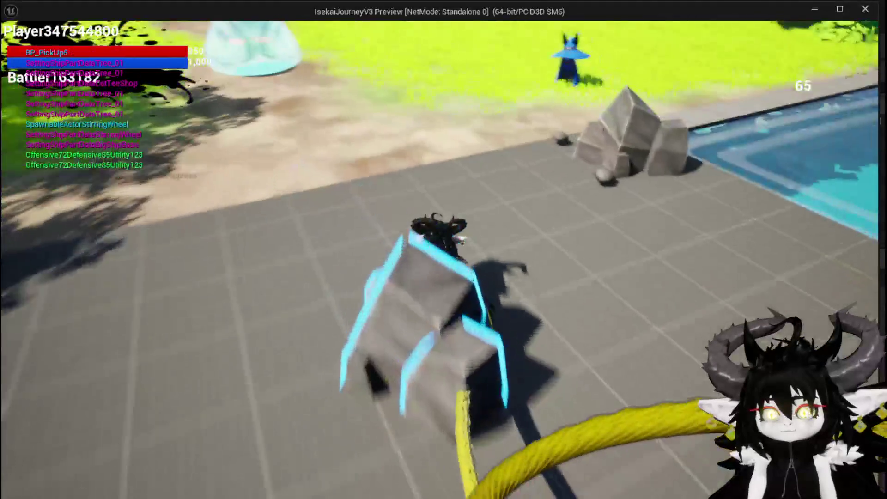
pyautogui.press('e')
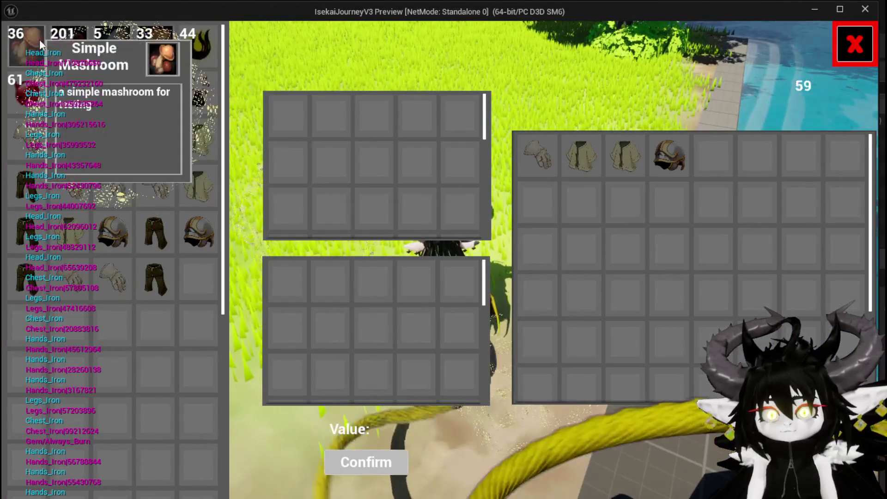
pyautogui.click(45, 40)
pyautogui.click(499, 48)
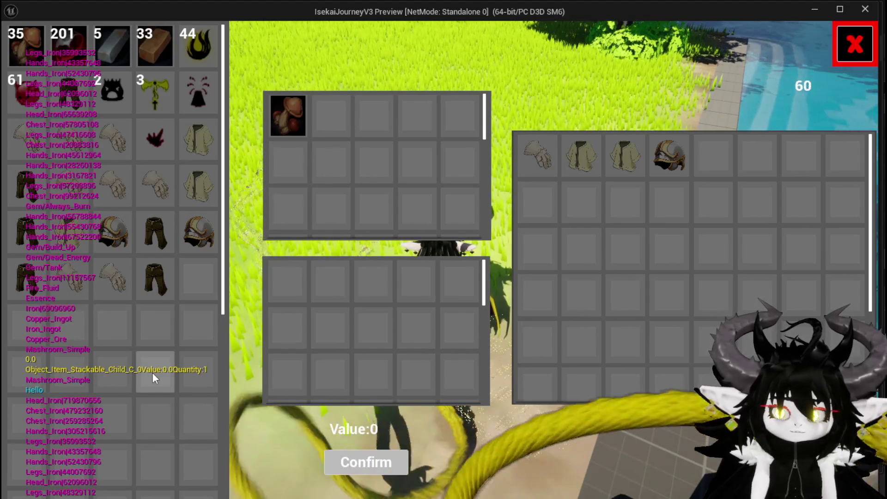
pyautogui.press('Escape')
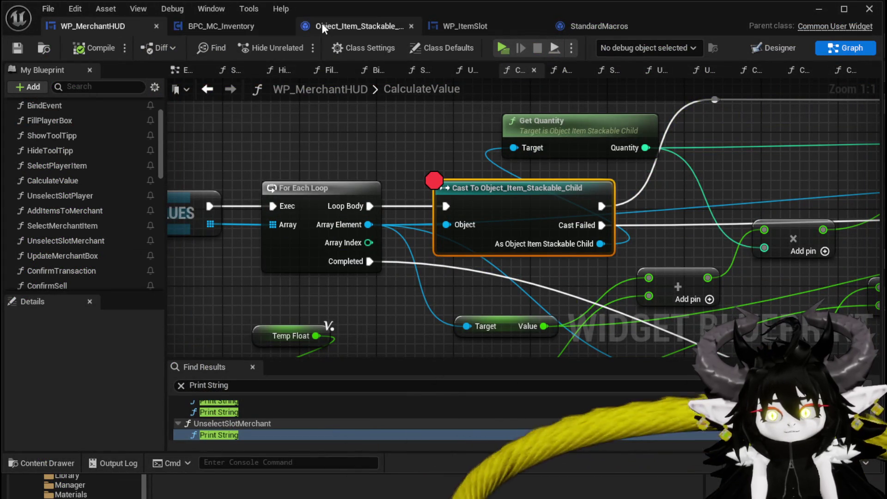
# Open SelectPlayerItem and jump to Set ID's definition in Object_Item_Base
pyautogui.scroll(2, 72, 198)
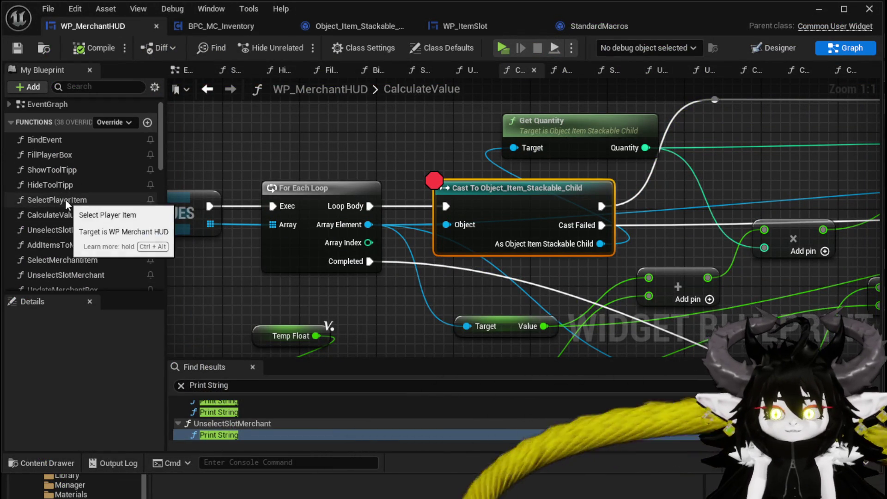
pyautogui.doubleClick(65, 199)
pyautogui.scroll(-6, 464, 230)
pyautogui.scroll(5, 464, 230)
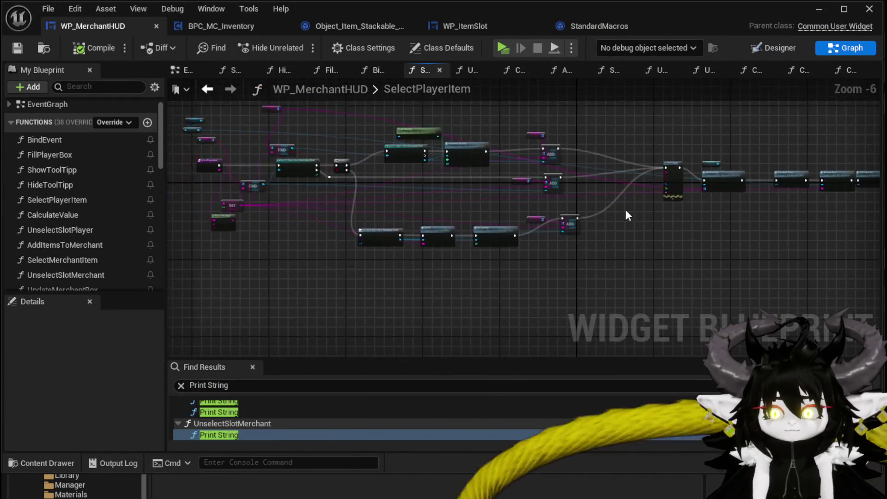
pyautogui.moveTo(442, 290); pyautogui.dragTo(442, 329)
pyautogui.click(425, 284)
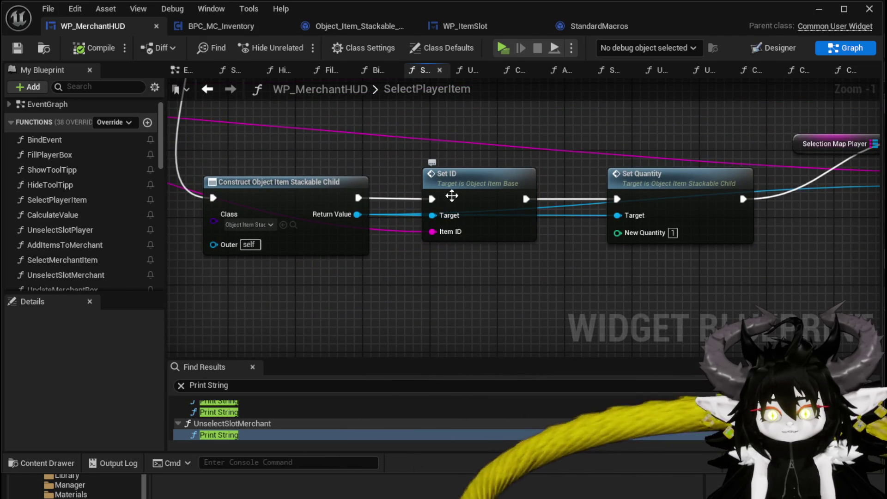
pyautogui.doubleClick(454, 194)
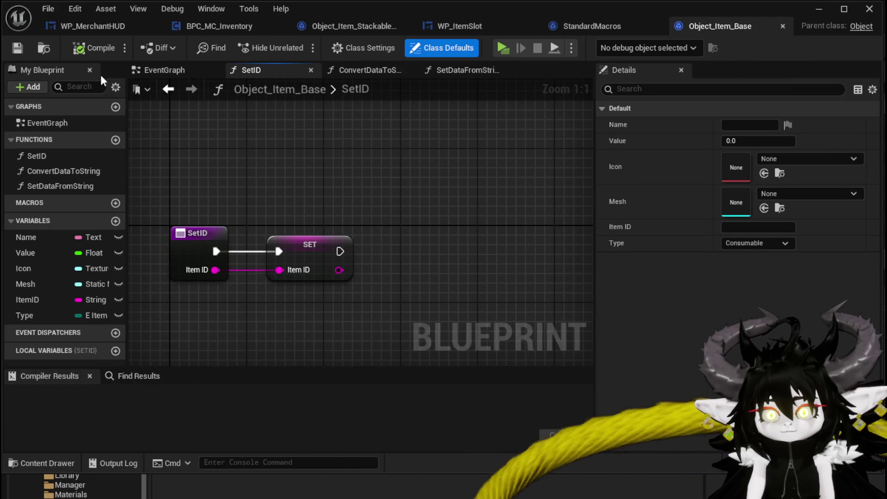
# Inspect the SetDataFromString graph's SET nodes, close StandardMacros, and return to WP_MerchantHUD
pyautogui.doubleClick(48, 185)
pyautogui.moveTo(199, 250)
pyautogui.mouseDown()
pyautogui.moveTo(279, 174)
pyautogui.moveTo(139, 143)
pyautogui.mouseUp()
pyautogui.moveTo(547, 135); pyautogui.dragTo(422, 139)
pyautogui.moveTo(471, 143); pyautogui.dragTo(501, 223)
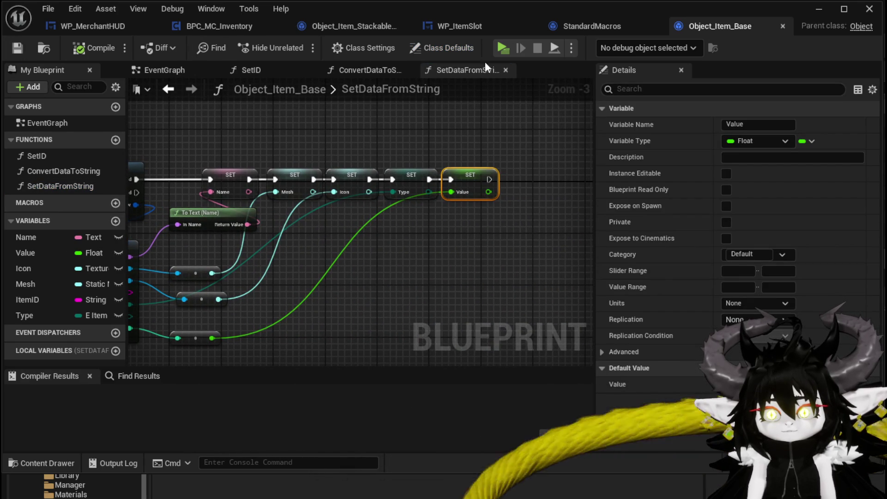
pyautogui.moveTo(152, 141); pyautogui.dragTo(365, 143)
pyautogui.moveTo(163, 142); pyautogui.dragTo(283, 144)
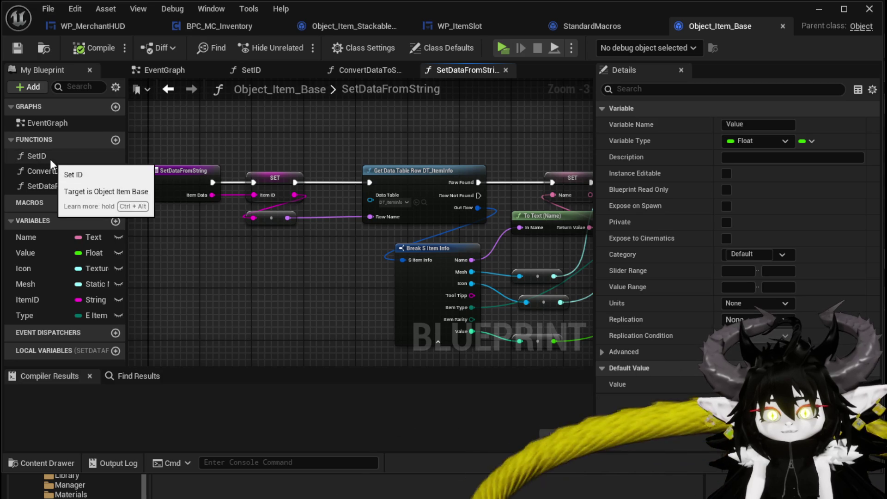
pyautogui.moveTo(265, 128)
pyautogui.mouseDown()
pyautogui.moveTo(297, 276)
pyautogui.moveTo(279, 256)
pyautogui.moveTo(282, 290)
pyautogui.mouseUp()
pyautogui.click(282, 290)
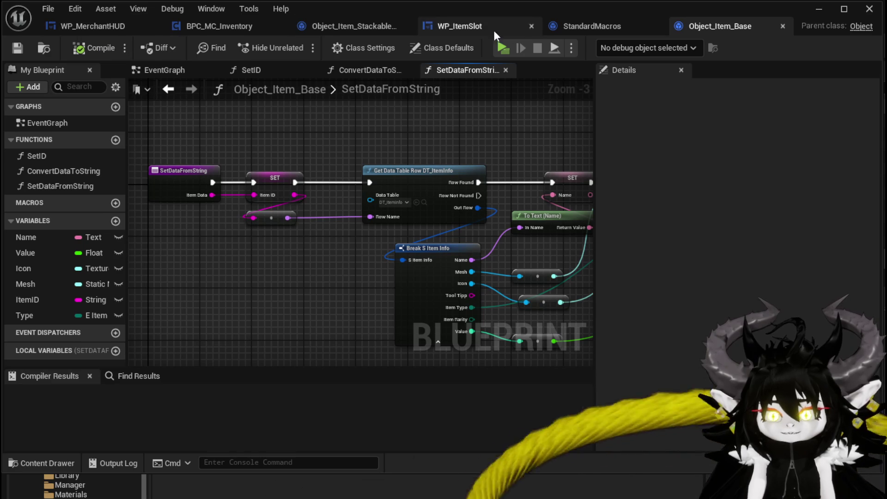
pyautogui.click(657, 26)
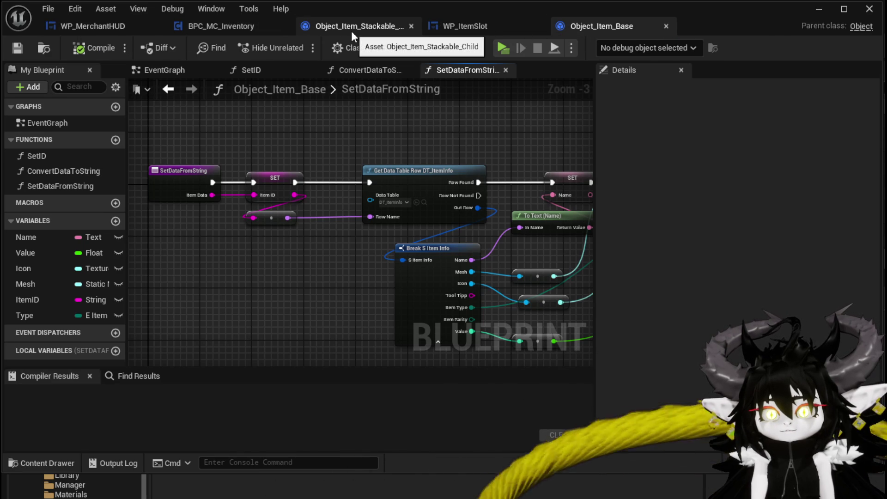
pyautogui.click(120, 24)
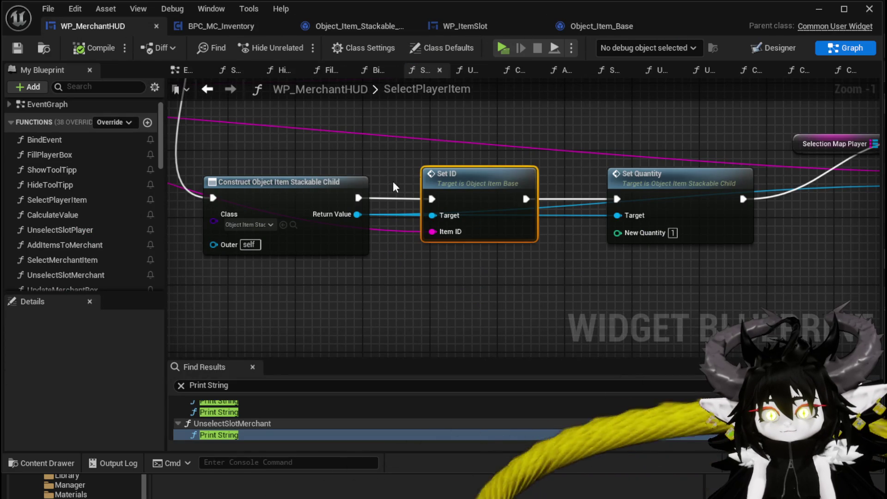
# Replace Set ID with Set Data from String, wired to the construct node, Item Data and Set Quantity
pyautogui.moveTo(358, 214); pyautogui.dragTo(445, 289)
pyautogui.write('Set Data fr')
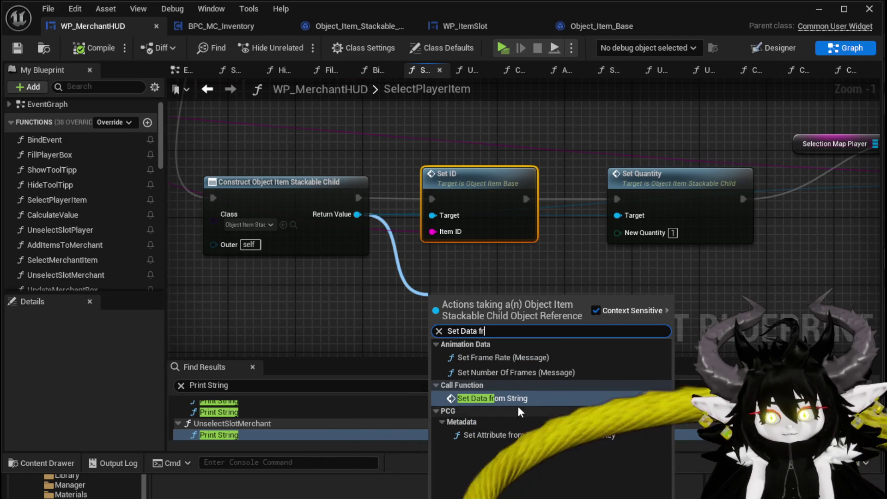
pyautogui.press('Return')
pyautogui.moveTo(481, 306); pyautogui.dragTo(472, 266)
pyautogui.moveTo(358, 198); pyautogui.dragTo(423, 283)
pyautogui.moveTo(172, 244); pyautogui.dragTo(423, 316)
pyautogui.click(522, 190)
pyautogui.press('Delete')
pyautogui.moveTo(488, 286)
pyautogui.mouseDown()
pyautogui.moveTo(477, 190)
pyautogui.moveTo(618, 199)
pyautogui.mouseUp()
pyautogui.moveTo(504, 181); pyautogui.dragTo(504, 198)
pyautogui.press('q')
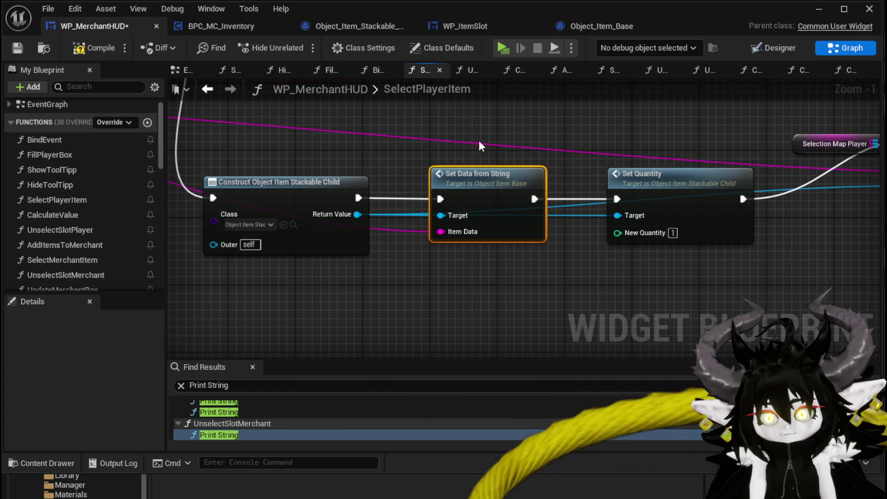
# Compile and save WP_MerchantHUD, then start a play session
pyautogui.click(87, 48)
pyautogui.click(18, 48)
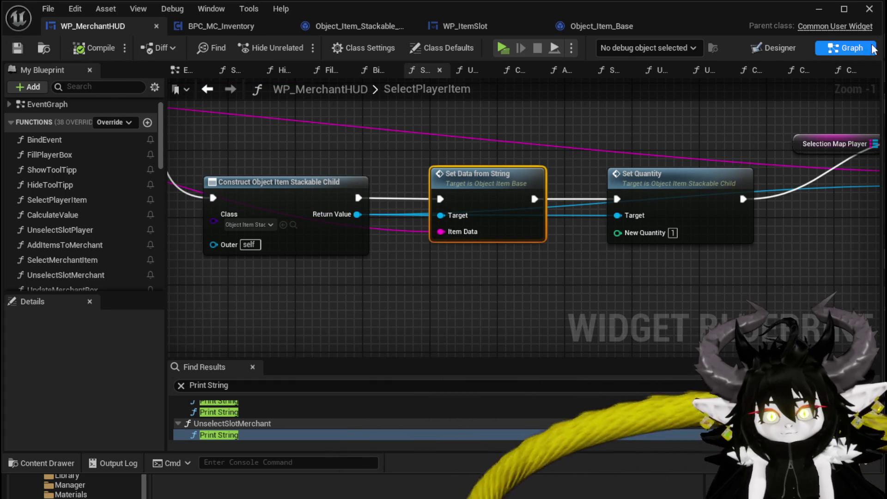
pyautogui.click(869, 9)
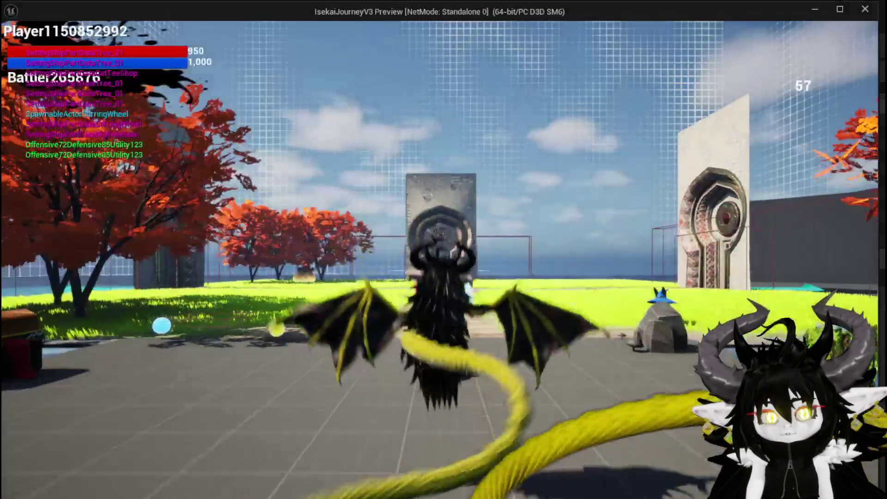
# Offer mushrooms in the merchant trade screen, then disable the Cast node's breakpoint and resume play
pyautogui.press('e')
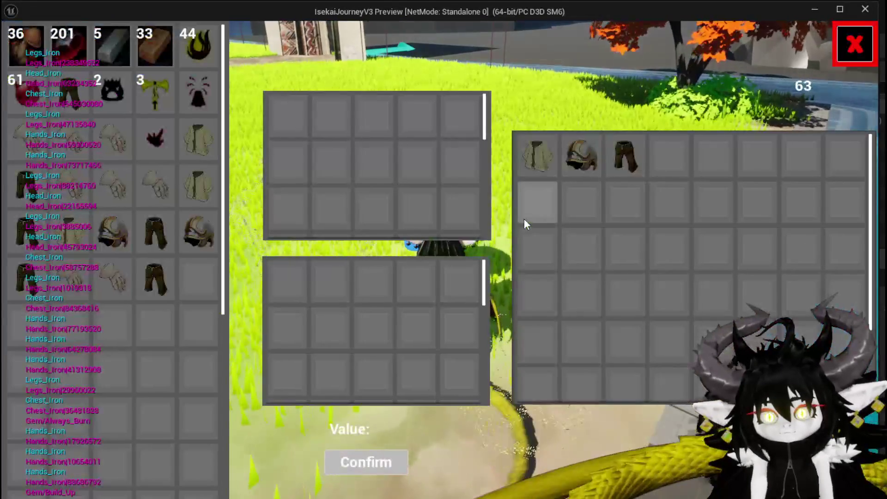
pyautogui.click(26, 47)
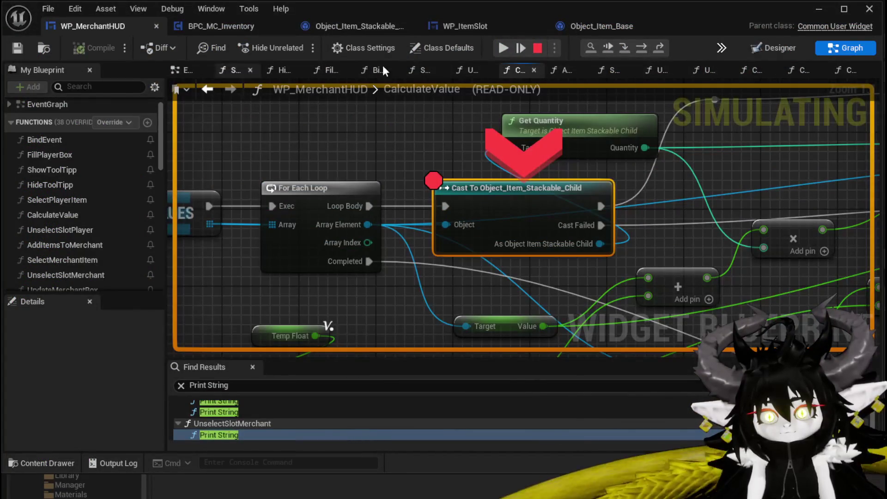
pyautogui.click(503, 48)
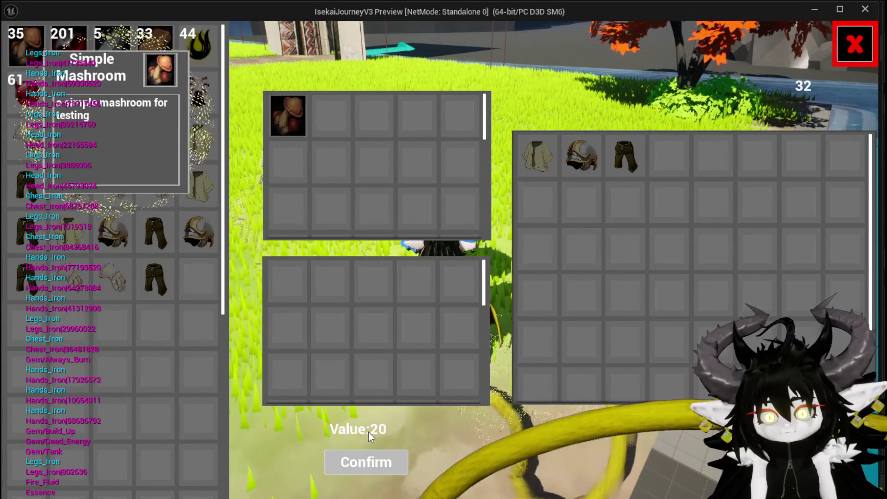
pyautogui.click(36, 49)
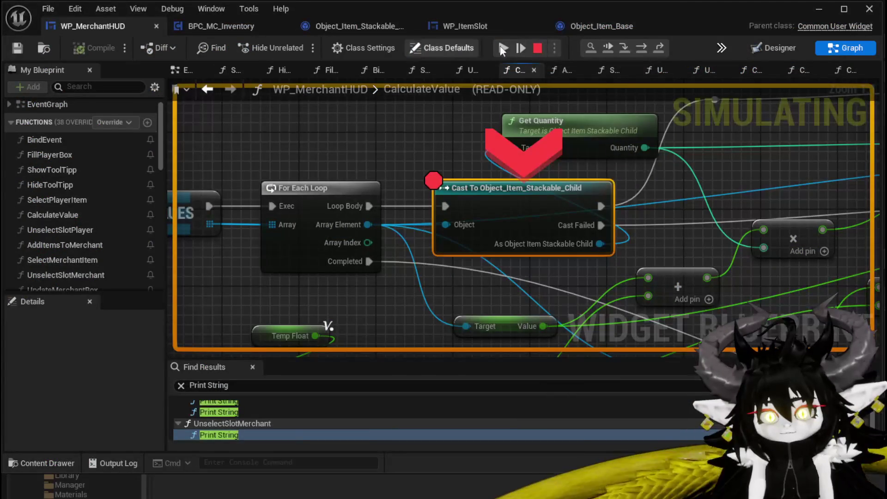
pyautogui.rightClick(500, 196)
pyautogui.click(531, 261)
pyautogui.click(498, 48)
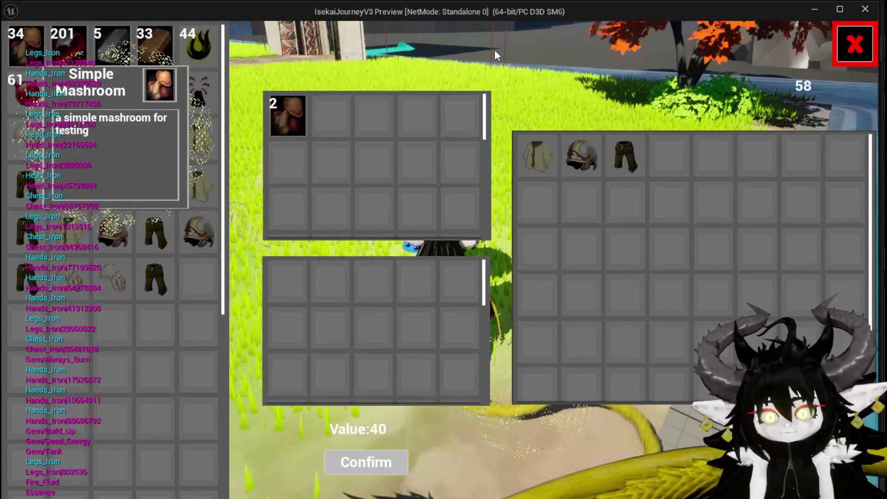
# Add several more mushrooms to the trade grid
pyautogui.click(34, 47)
pyautogui.click(34, 47)
pyautogui.click(34, 47)
pyautogui.click(33, 47)
pyautogui.click(33, 45)
pyautogui.click(33, 45)
pyautogui.click(33, 45)
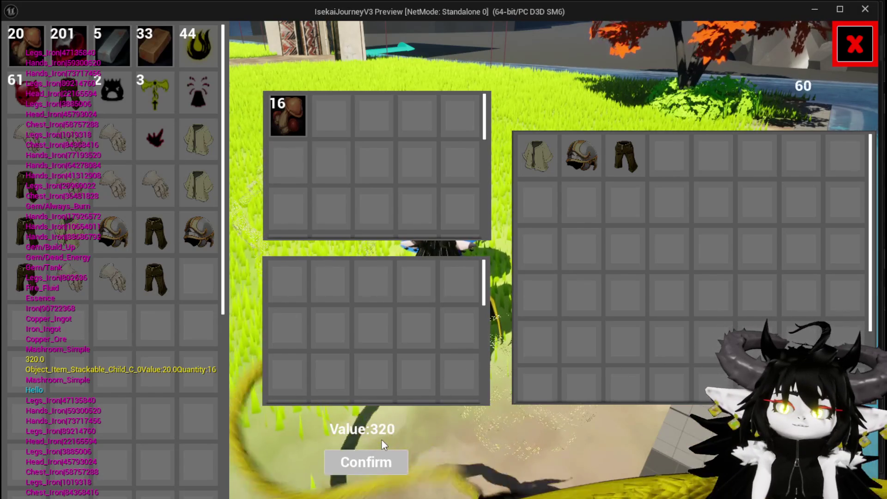
# Add an Iron_Chest and withdraw the mushrooms, leaving only the chest at Value 83
pyautogui.moveTo(205, 187)
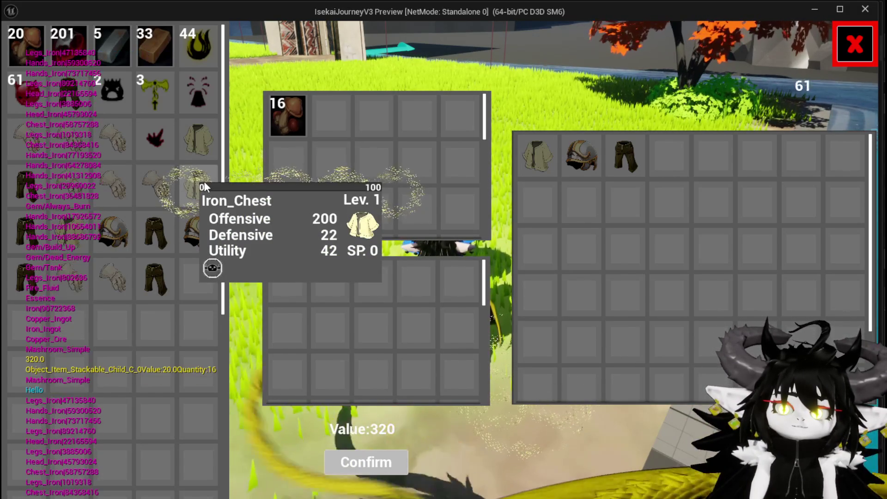
pyautogui.moveTo(205, 162)
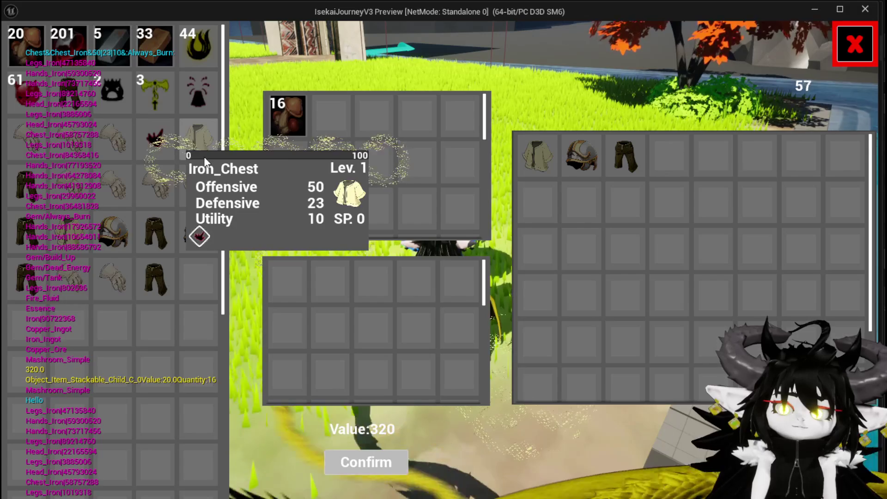
pyautogui.click(205, 162)
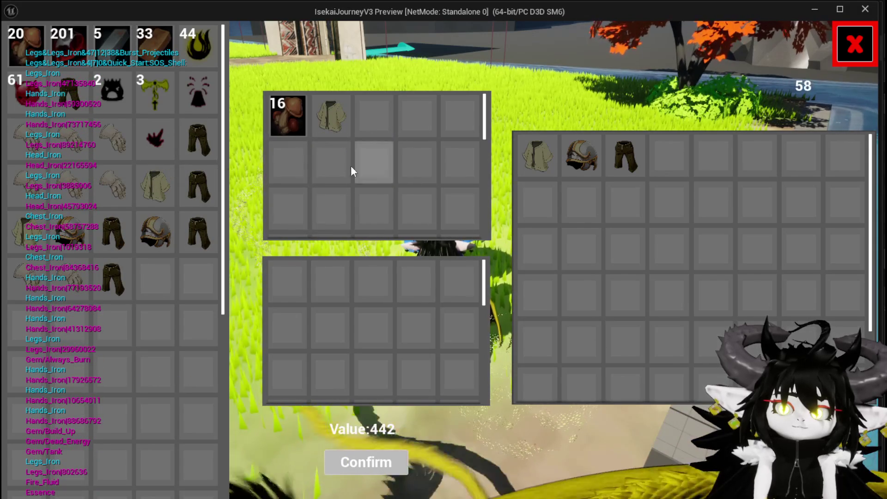
pyautogui.click(283, 128)
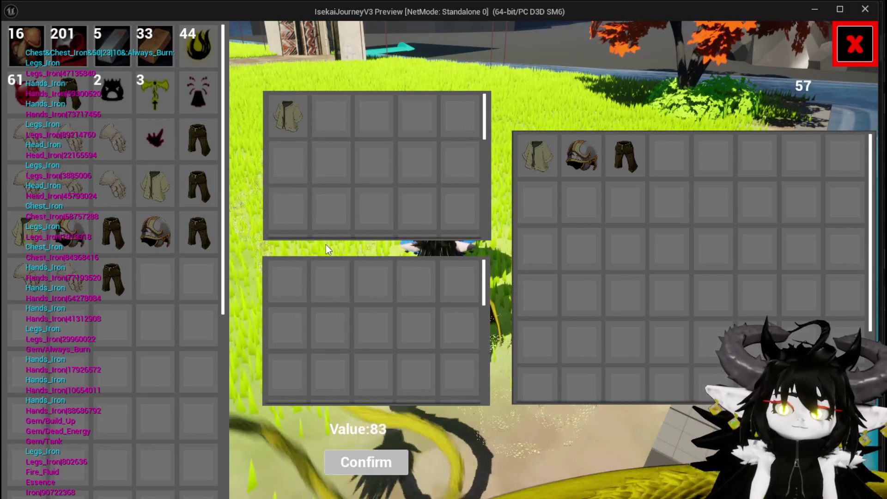
pyautogui.moveTo(285, 109)
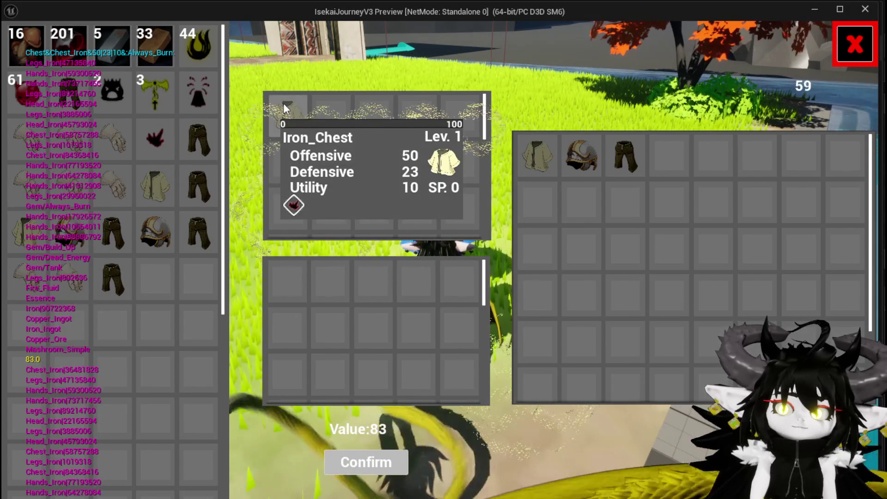
pyautogui.moveTo(48, 53)
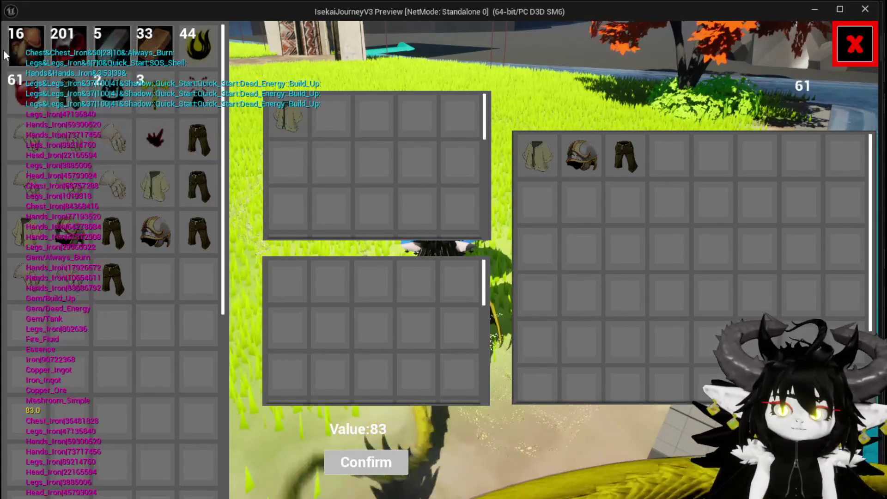
# Return the chest, then try a mushroom and Fire Fluid in the trade and remove them
pyautogui.click(300, 122)
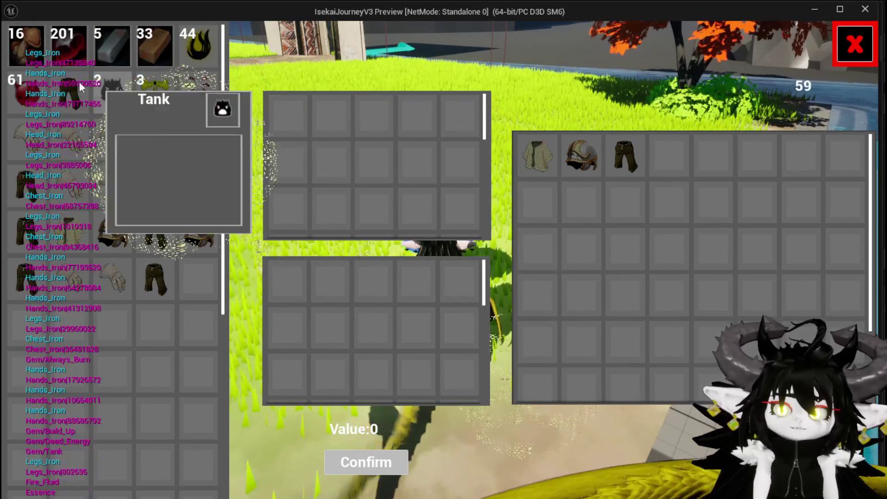
pyautogui.click(42, 53)
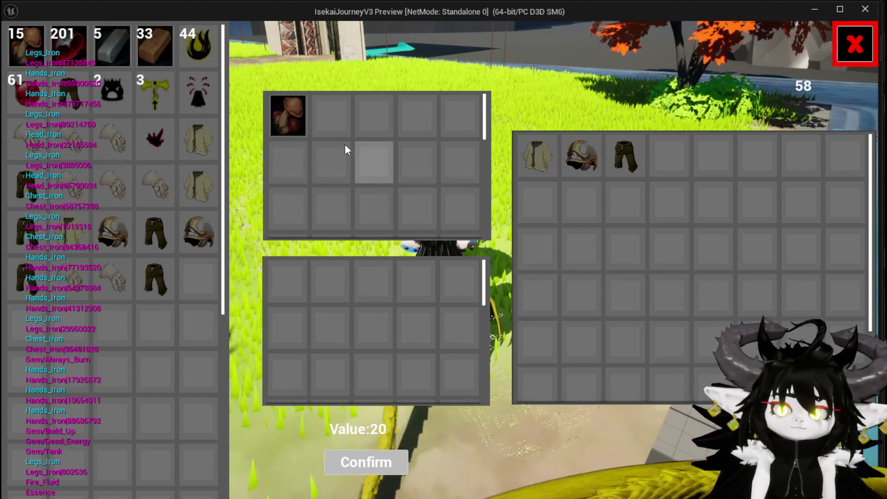
pyautogui.moveTo(21, 40)
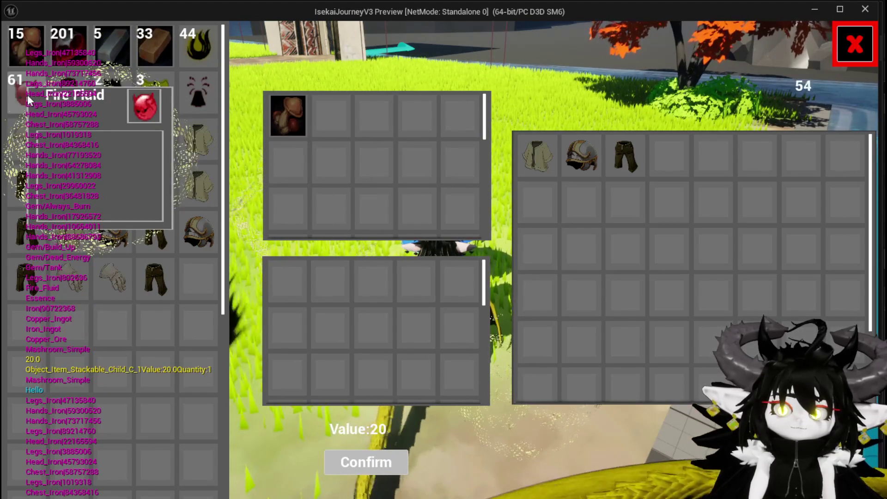
pyautogui.click(27, 96)
pyautogui.click(342, 101)
pyautogui.click(301, 107)
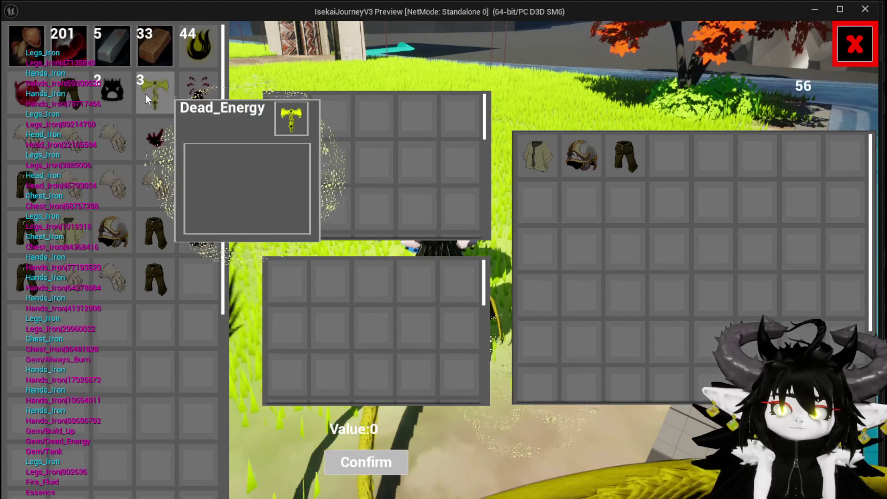
# Move three Dead_Energy gems into the trade twice, each adding 1000 to Value, and return them
pyautogui.click(145, 93)
pyautogui.click(145, 93)
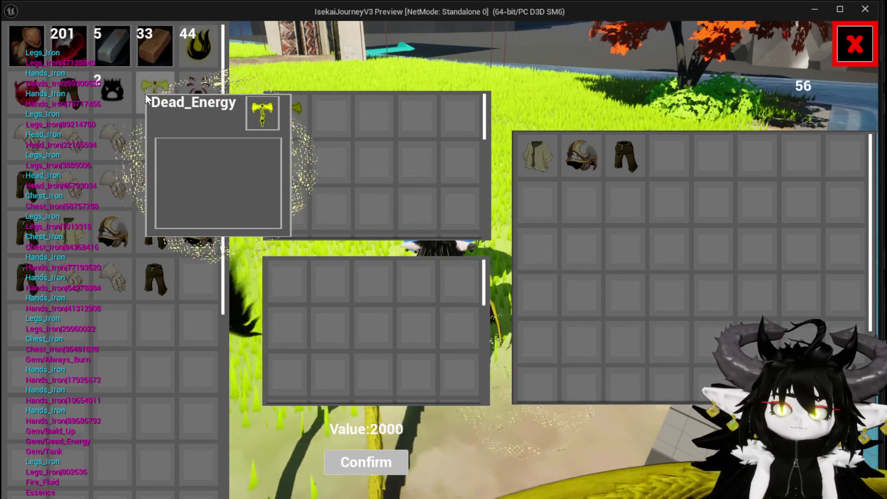
pyautogui.click(145, 94)
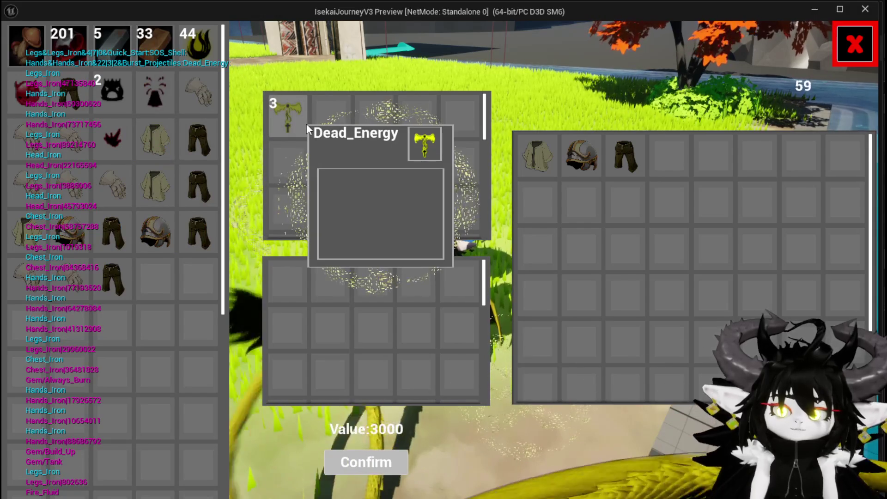
pyautogui.click(306, 123)
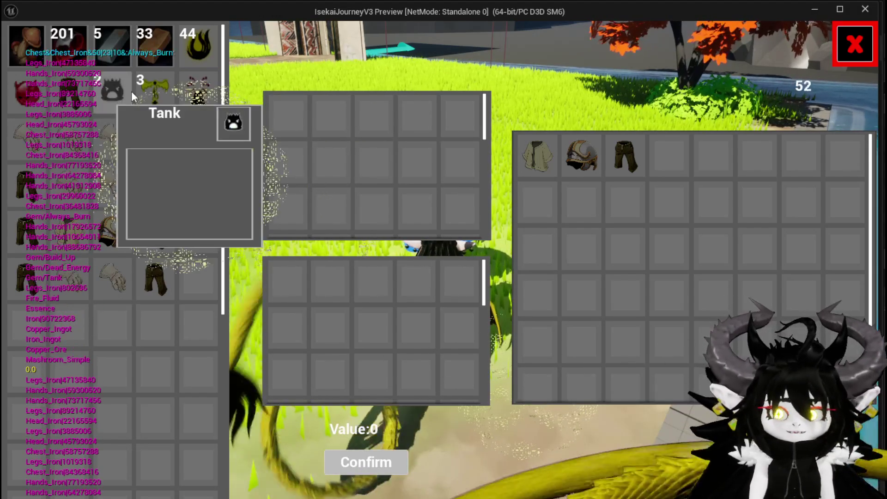
pyautogui.click(147, 92)
pyautogui.click(147, 92)
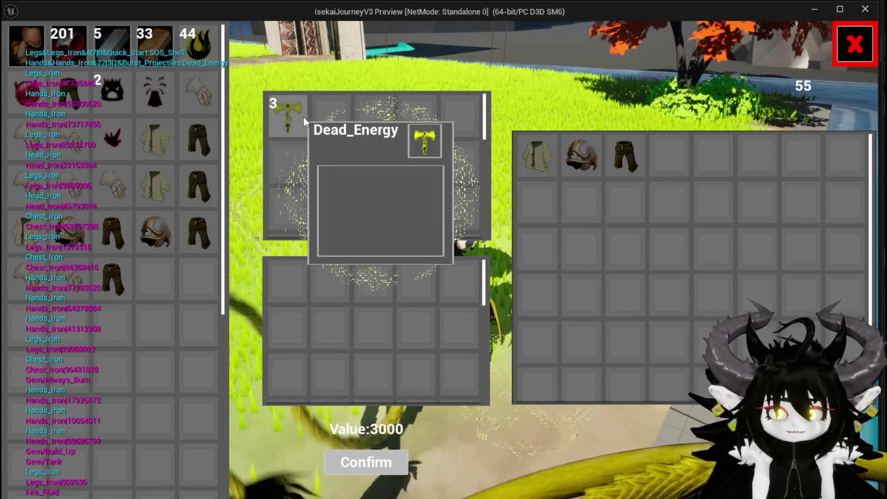
pyautogui.click(300, 129)
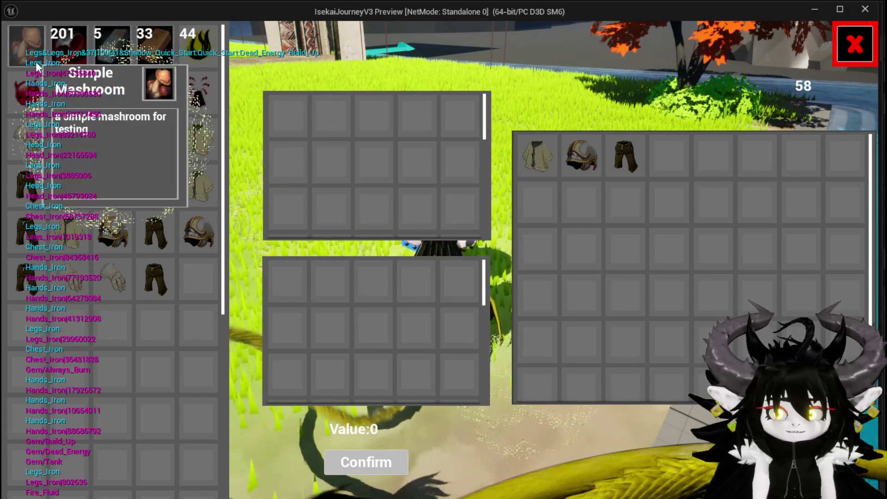
pyautogui.click(35, 62)
# Retest a mushroom and single Dead_Energy gems, ending with an empty trade grid at Value 0
pyautogui.click(167, 104)
pyautogui.click(284, 102)
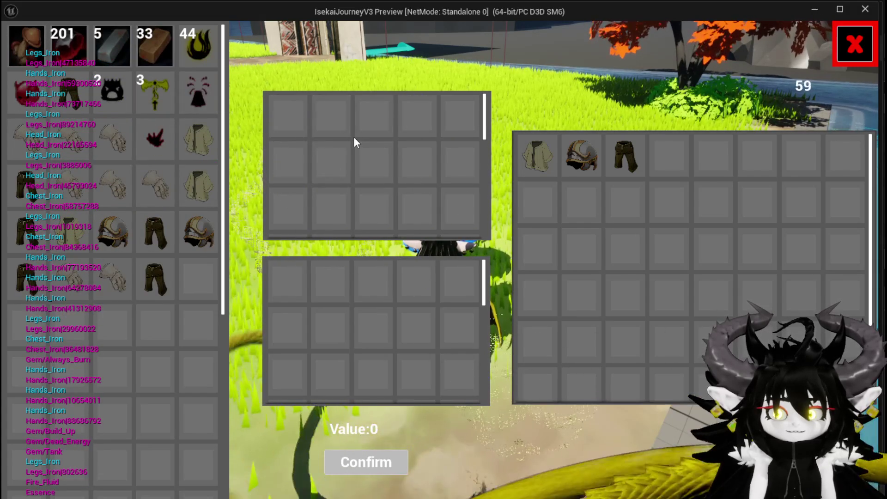
pyautogui.moveTo(12, 55)
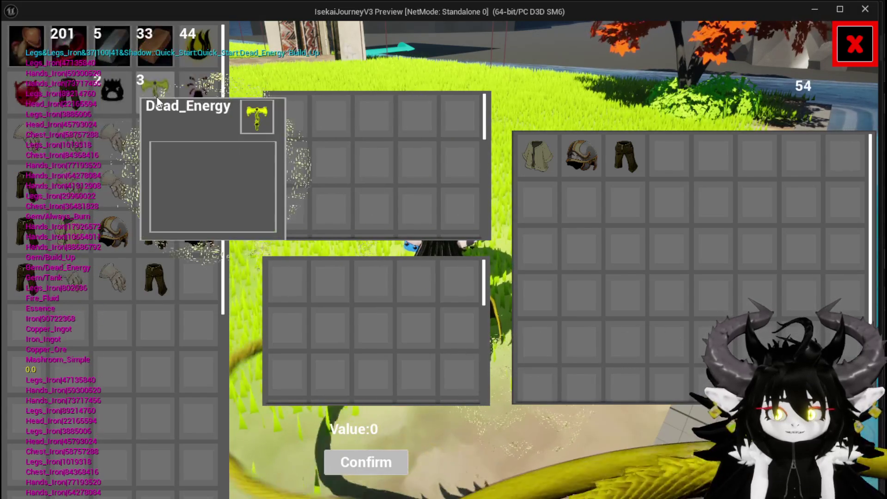
pyautogui.click(153, 93)
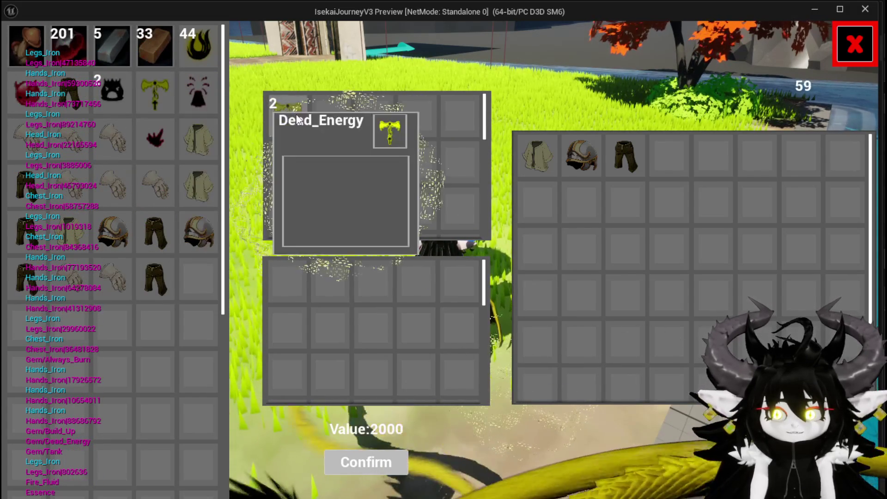
pyautogui.click(149, 98)
pyautogui.click(149, 98)
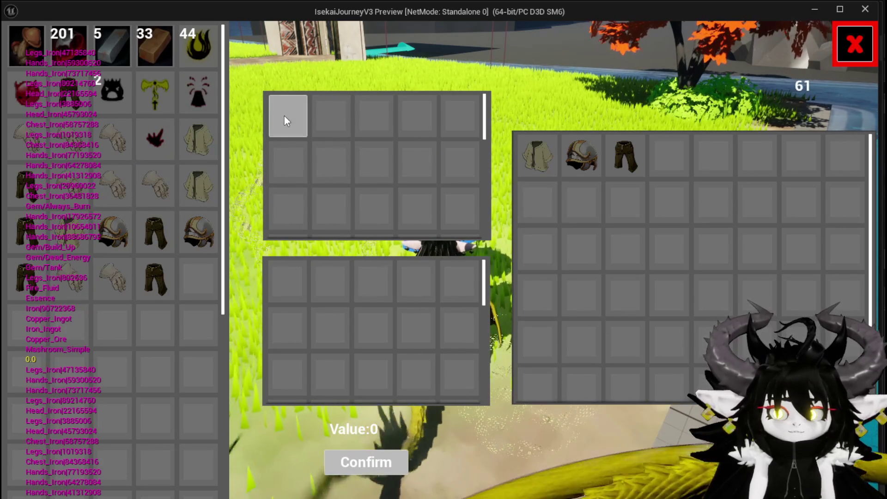
# Stop the play test and rearrange the Target/Value, addition and multiply nodes in CalculateValue
pyautogui.press('Escape')
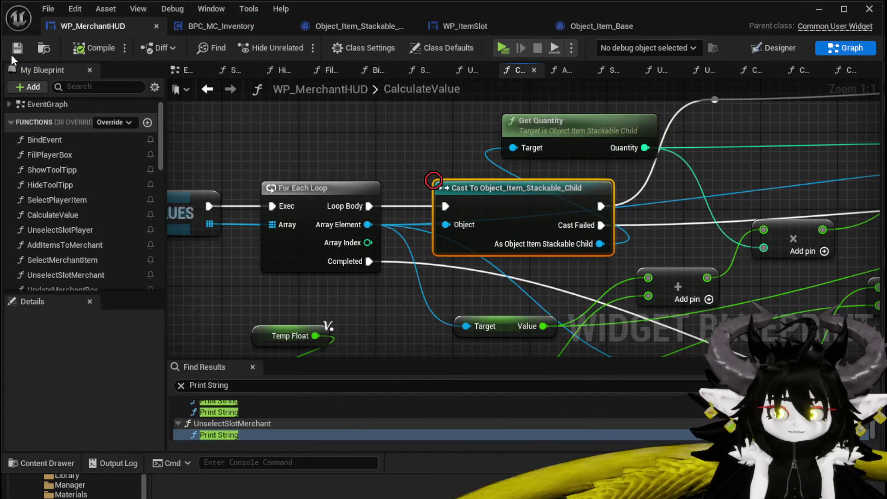
pyautogui.scroll(-6, 245, 159)
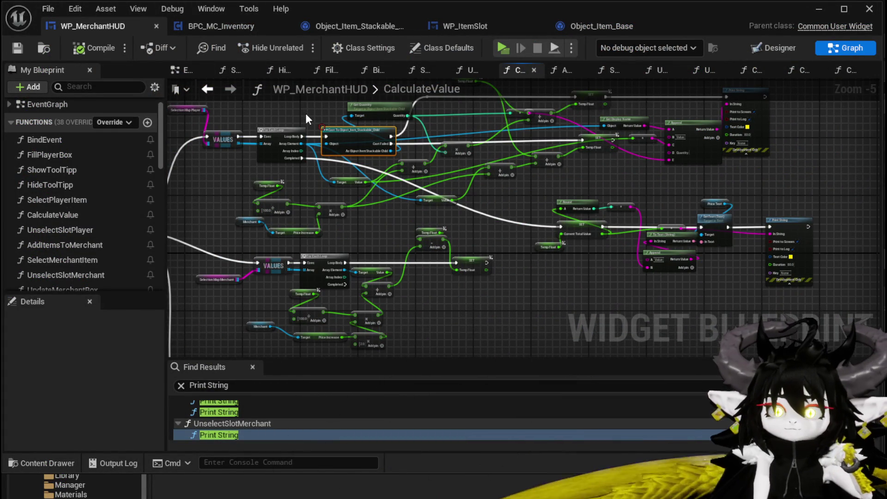
pyautogui.moveTo(306, 113)
pyautogui.mouseDown()
pyautogui.moveTo(362, 174)
pyautogui.moveTo(375, 149)
pyautogui.mouseUp()
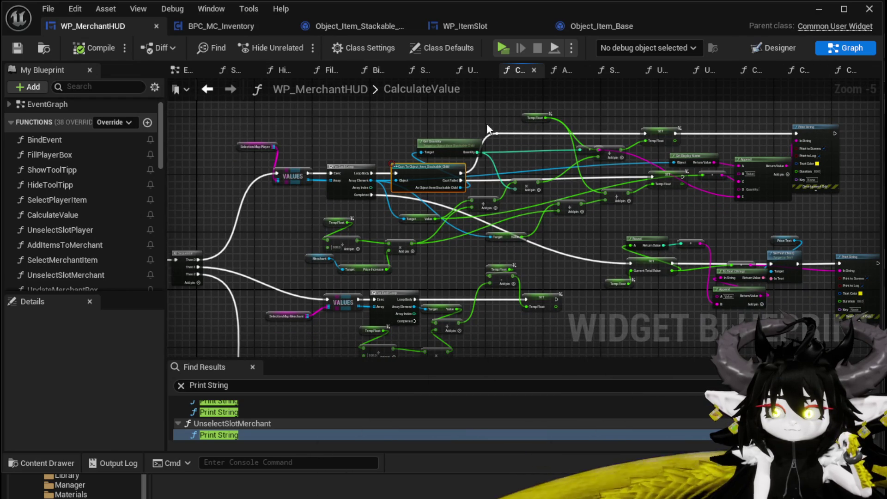
pyautogui.scroll(3, 513, 241)
pyautogui.moveTo(339, 203); pyautogui.dragTo(304, 189)
pyautogui.moveTo(460, 162)
pyautogui.mouseDown()
pyautogui.moveTo(467, 148)
pyautogui.moveTo(504, 203)
pyautogui.moveTo(452, 214)
pyautogui.mouseUp()
pyautogui.moveTo(337, 224)
pyautogui.mouseDown()
pyautogui.moveTo(371, 206)
pyautogui.moveTo(420, 207)
pyautogui.moveTo(300, 233)
pyautogui.mouseUp()
# Reposition the Get Quantity and Cast To nodes, then save WP_MerchantHUD
pyautogui.moveTo(438, 215); pyautogui.dragTo(578, 208)
pyautogui.moveTo(450, 304)
pyautogui.mouseDown()
pyautogui.moveTo(463, 243)
pyautogui.moveTo(330, 317)
pyautogui.mouseUp()
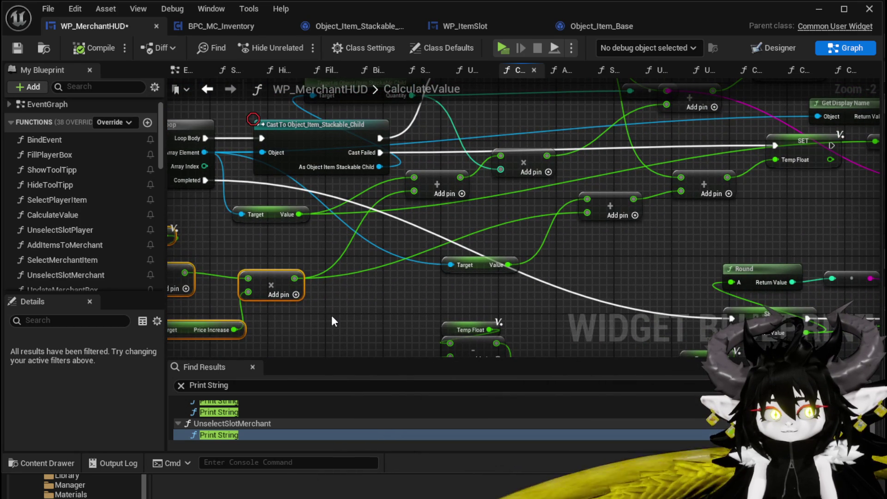
pyautogui.moveTo(331, 315); pyautogui.dragTo(342, 304)
pyautogui.scroll(-1, 392, 288)
pyautogui.scroll(1, 506, 262)
pyautogui.scroll(-2, 597, 240)
pyautogui.scroll(1, 551, 148)
pyautogui.scroll(1, 551, 148)
pyautogui.click(289, 210)
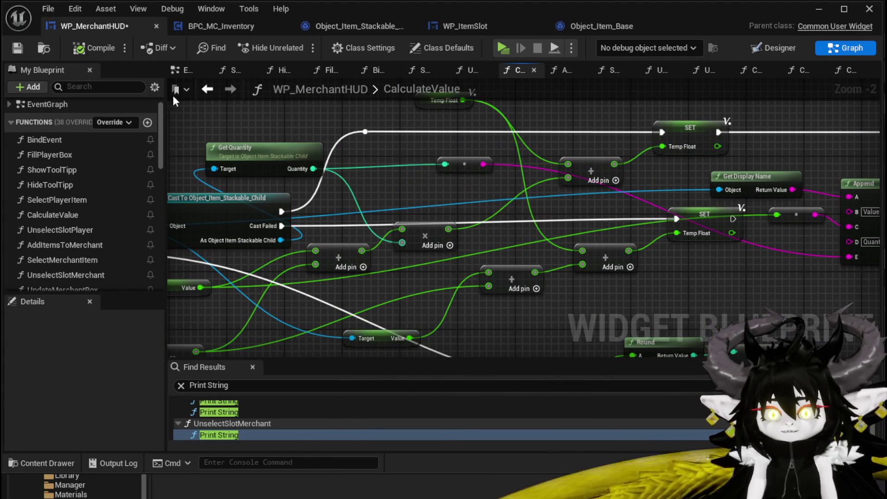
pyautogui.moveTo(205, 117)
pyautogui.mouseDown()
pyautogui.moveTo(440, 121)
pyautogui.moveTo(462, 214)
pyautogui.mouseUp()
pyautogui.moveTo(462, 214); pyautogui.dragTo(419, 142)
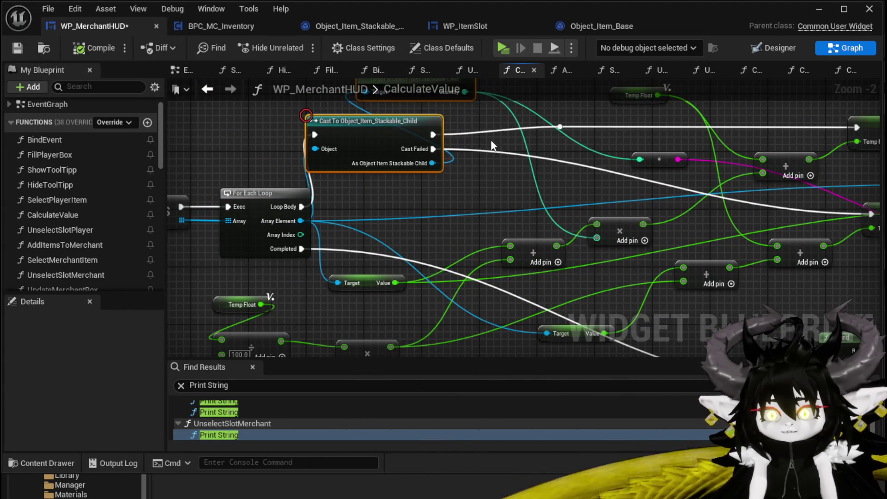
pyautogui.moveTo(651, 157)
pyautogui.mouseDown()
pyautogui.moveTo(484, 205)
pyautogui.moveTo(378, 158)
pyautogui.moveTo(406, 105)
pyautogui.mouseUp()
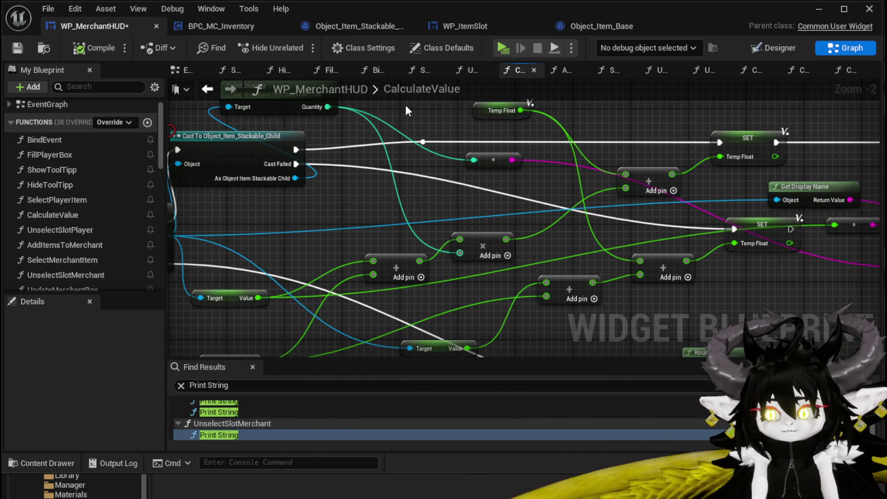
pyautogui.hotkey('ctrl', 'shift', 's')
pyautogui.press('Return')
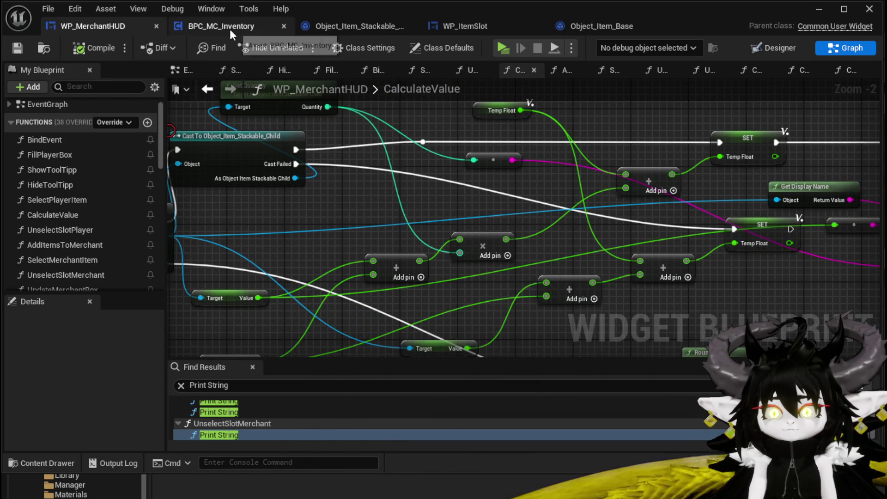
# Open the UnselectSlotPlayer function graph in WP_MerchantHUD
pyautogui.click(230, 28)
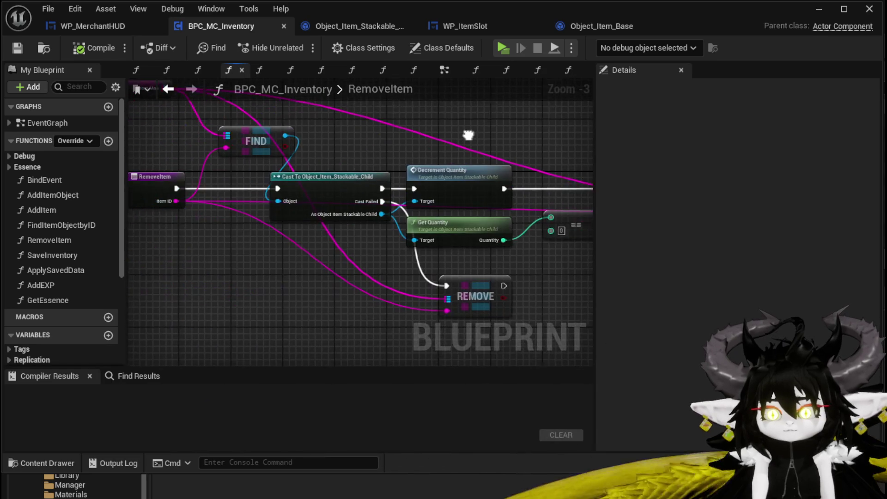
pyautogui.click(86, 22)
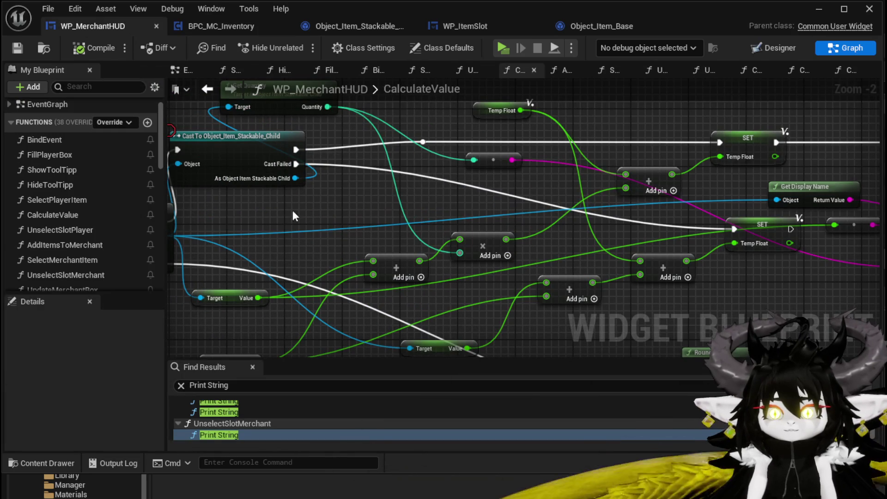
pyautogui.doubleClick(79, 234)
pyautogui.scroll(4, 520, 184)
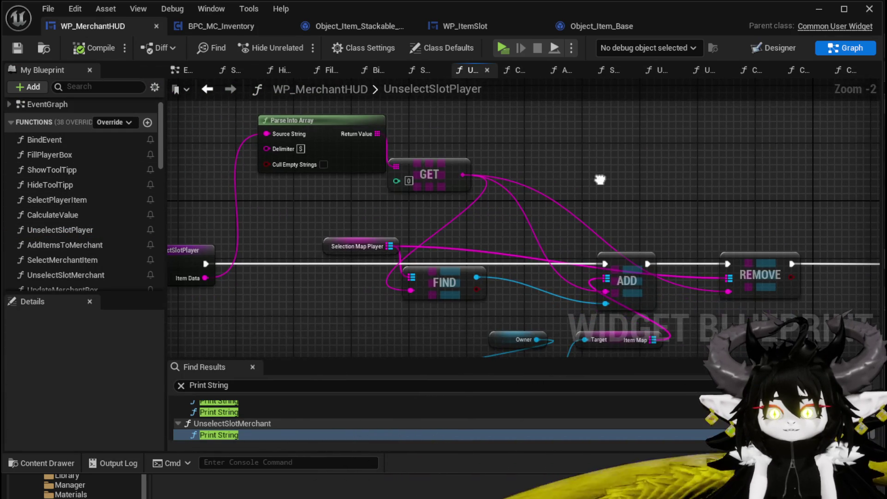
# Shift the REMOVE node right and the Owner/Target getters left, then save the blueprint
pyautogui.moveTo(611, 187)
pyautogui.mouseDown()
pyautogui.moveTo(604, 154)
pyautogui.moveTo(519, 144)
pyautogui.mouseUp()
pyautogui.click(672, 223)
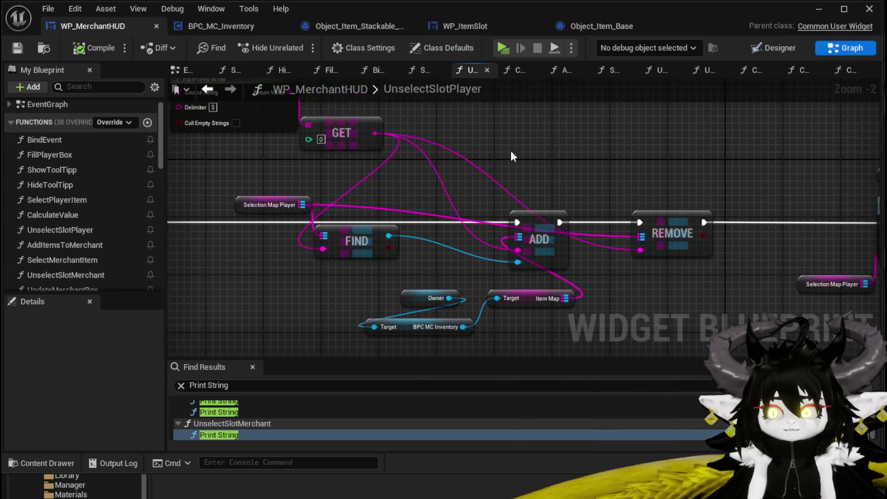
pyautogui.moveTo(671, 224); pyautogui.dragTo(702, 230)
pyautogui.moveTo(510, 188); pyautogui.dragTo(428, 239)
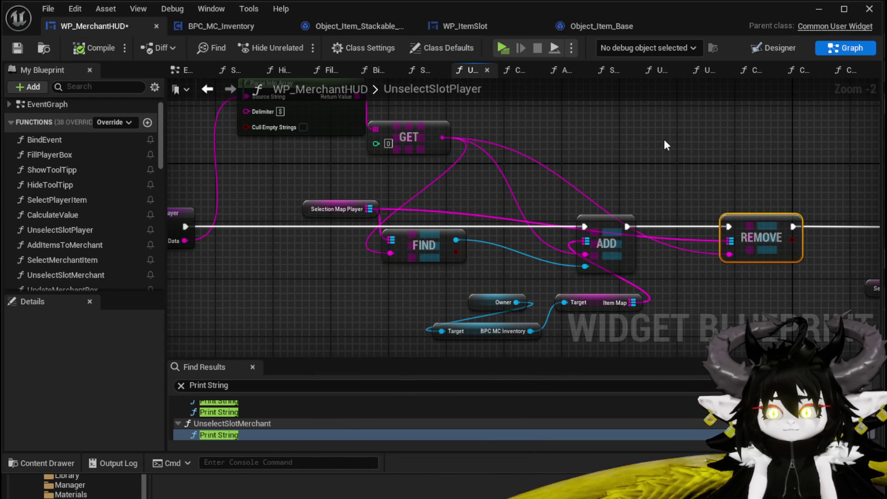
pyautogui.moveTo(666, 144); pyautogui.dragTo(665, 107)
pyautogui.moveTo(432, 346)
pyautogui.mouseDown()
pyautogui.moveTo(588, 253)
pyautogui.moveTo(438, 270)
pyautogui.mouseUp()
pyautogui.click(558, 264)
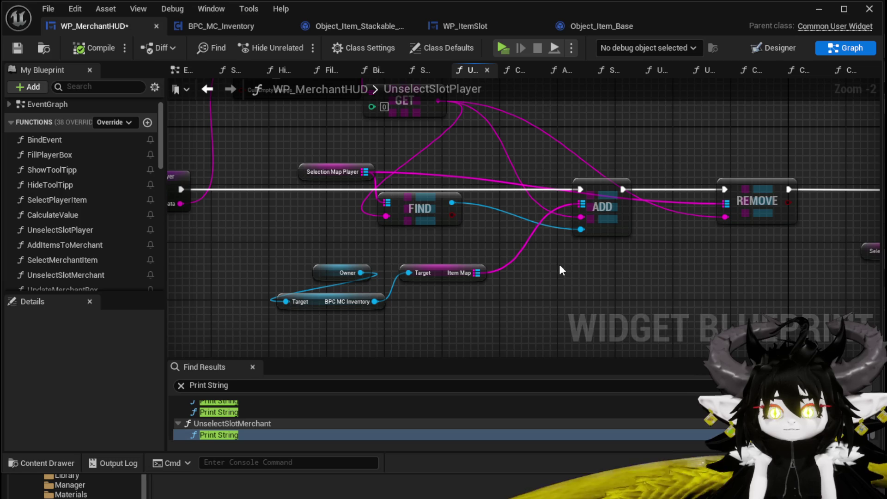
pyautogui.hotkey('ctrl', 's')
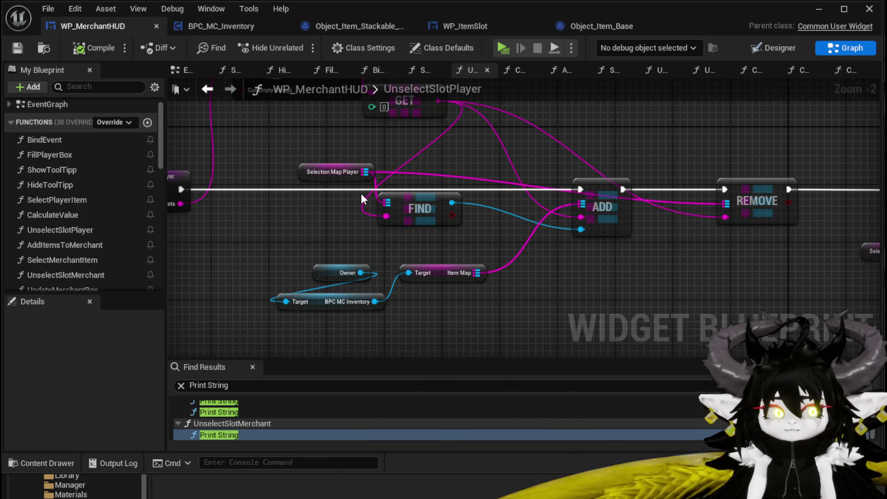
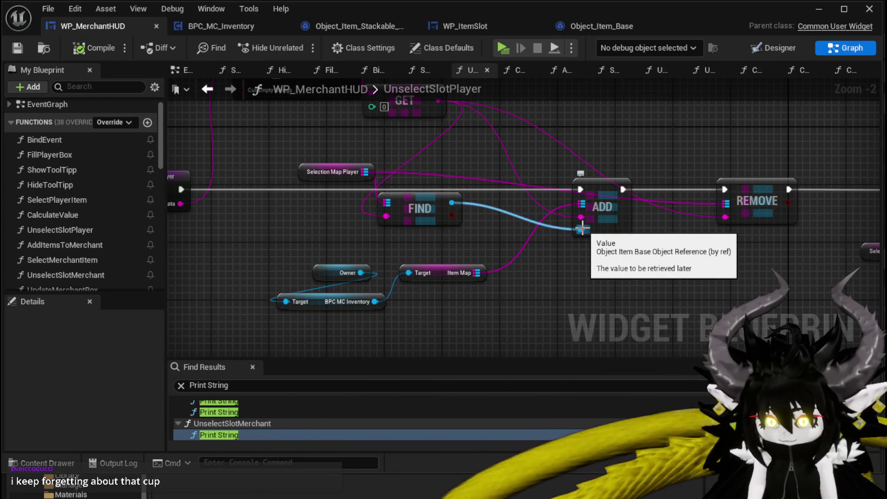
# Move the GET and Parse Into Array nodes further left, placing GET beside Parse Into Array
pyautogui.scroll(-2, 341, 223)
pyautogui.scroll(2, 337, 200)
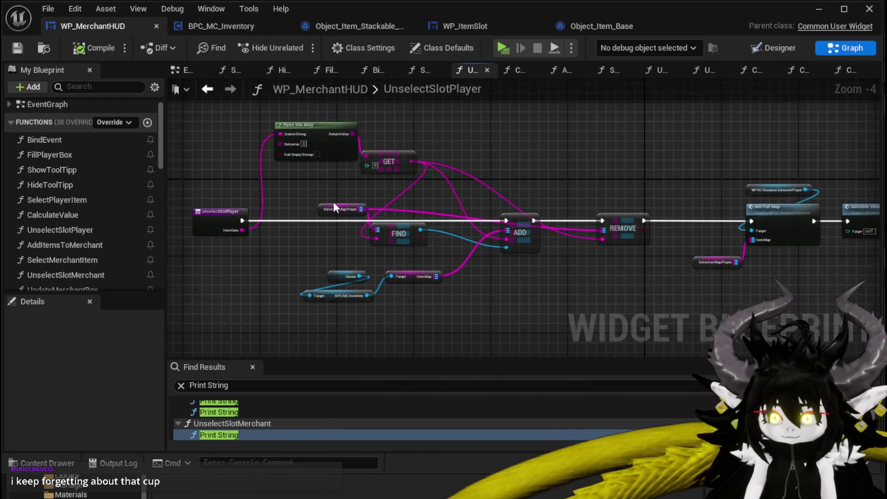
pyautogui.moveTo(381, 188); pyautogui.dragTo(420, 221)
pyautogui.moveTo(490, 173); pyautogui.dragTo(320, 160)
pyautogui.moveTo(433, 195); pyautogui.dragTo(599, 212)
pyautogui.moveTo(300, 152)
pyautogui.mouseDown()
pyautogui.moveTo(231, 148)
pyautogui.moveTo(209, 163)
pyautogui.mouseUp()
pyautogui.moveTo(348, 168); pyautogui.dragTo(289, 169)
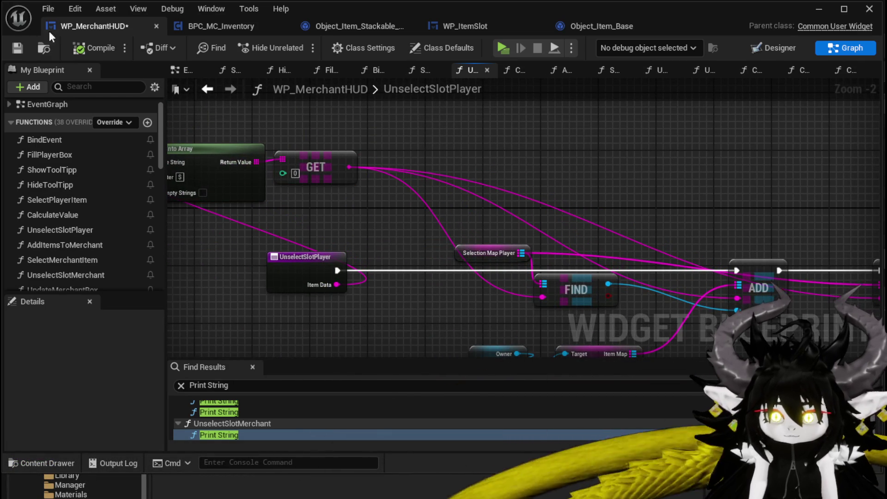
# Marquee-select the Add Full Map through Fill Player Box chain to inspect it, then deselect
pyautogui.moveTo(412, 159); pyautogui.dragTo(514, 164)
pyautogui.scroll(-2, 379, 148)
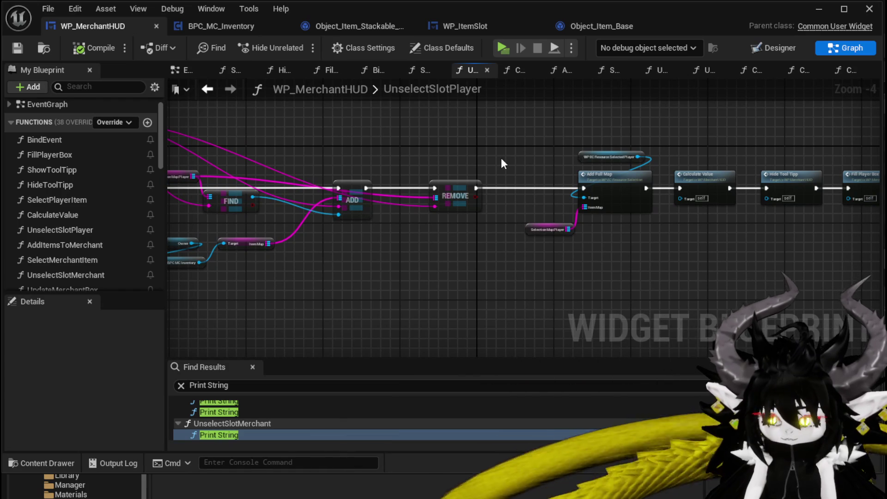
pyautogui.moveTo(524, 160); pyautogui.dragTo(366, 153)
pyautogui.moveTo(431, 238); pyautogui.dragTo(800, 135)
pyautogui.moveTo(352, 252); pyautogui.dragTo(735, 124)
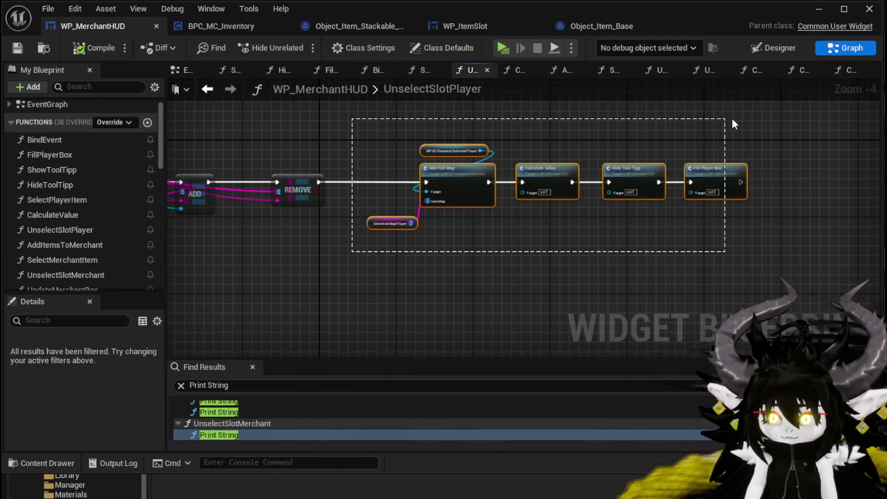
pyautogui.click(475, 178)
pyautogui.scroll(-2, 90, 235)
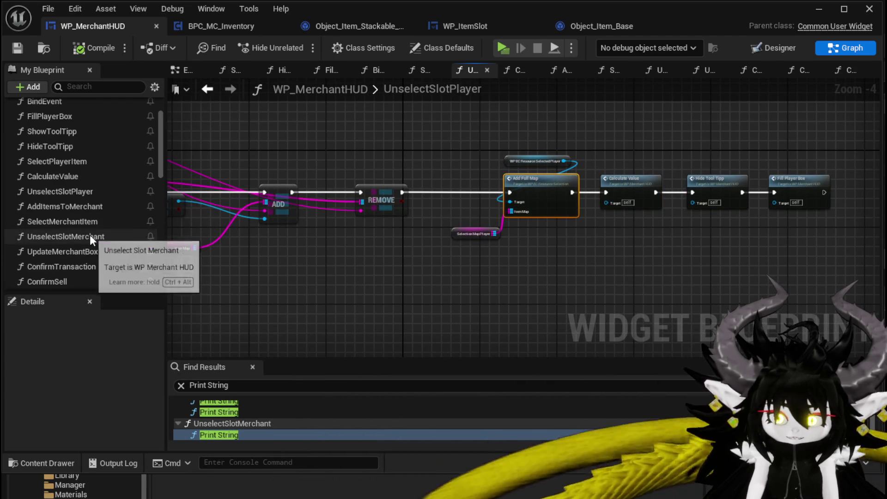
pyautogui.click(75, 191)
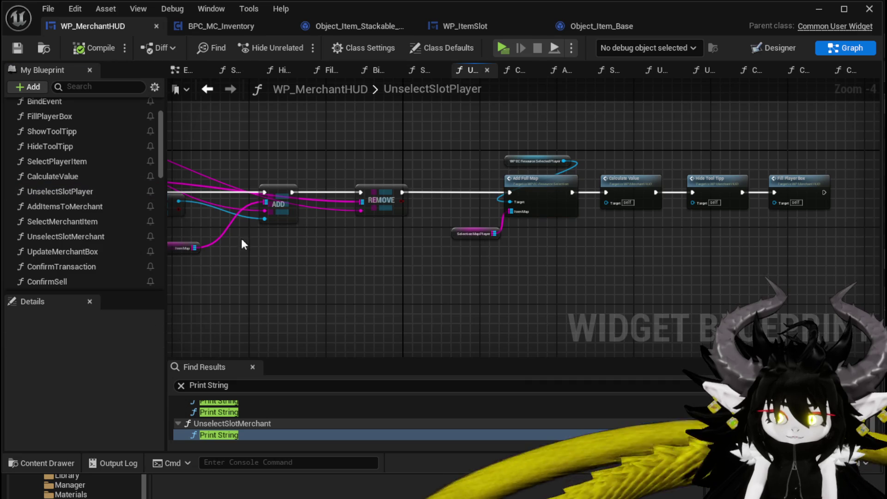
# Open the SelectPlayerItem function graph and move its upper FIND node to the right
pyautogui.doubleClick(74, 163)
pyautogui.moveTo(474, 224); pyautogui.dragTo(479, 256)
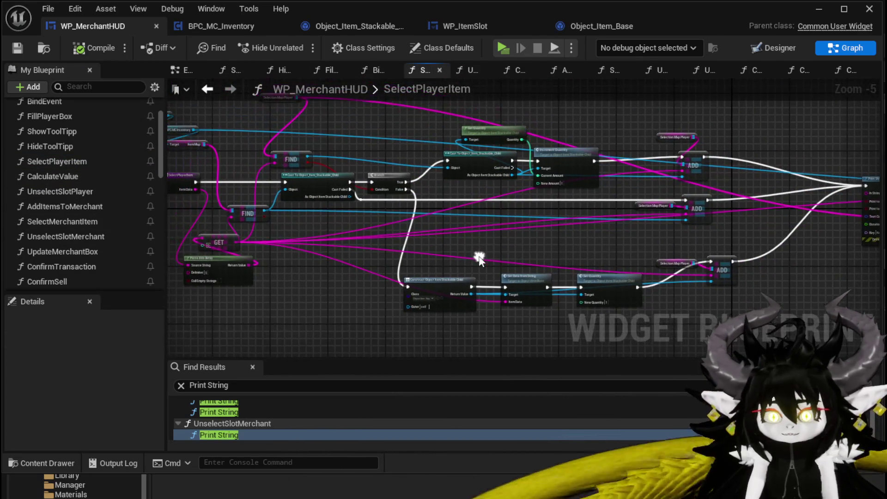
pyautogui.scroll(4, 287, 164)
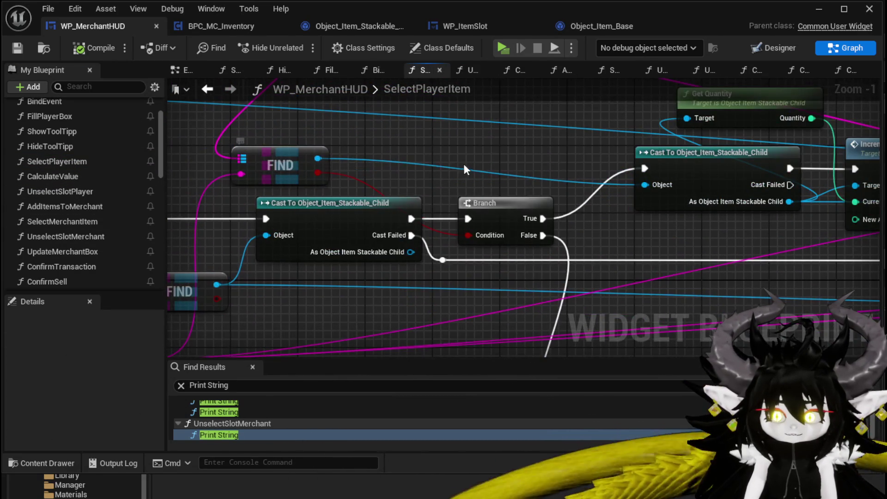
pyautogui.moveTo(462, 163); pyautogui.dragTo(553, 257)
pyautogui.scroll(-2, 553, 257)
pyautogui.moveTo(439, 243); pyautogui.dragTo(489, 233)
pyautogui.scroll(-2, 386, 190)
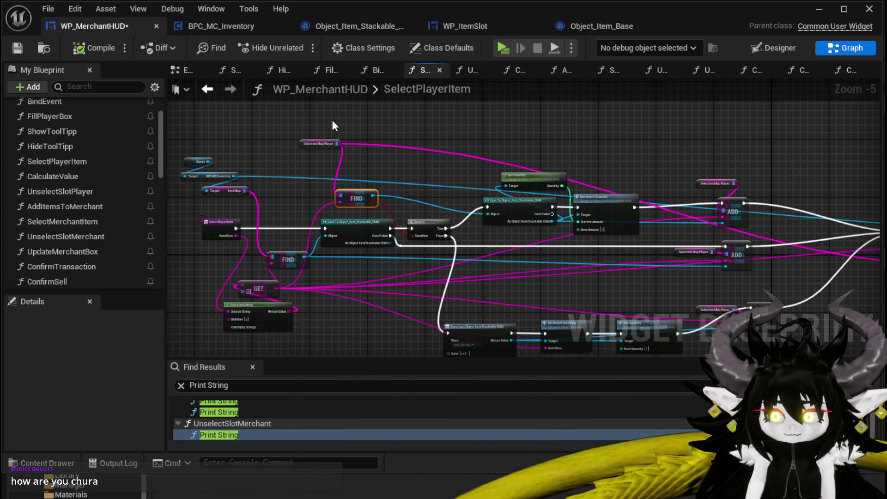
pyautogui.moveTo(396, 178)
pyautogui.mouseDown()
pyautogui.moveTo(436, 214)
pyautogui.moveTo(418, 199)
pyautogui.mouseUp()
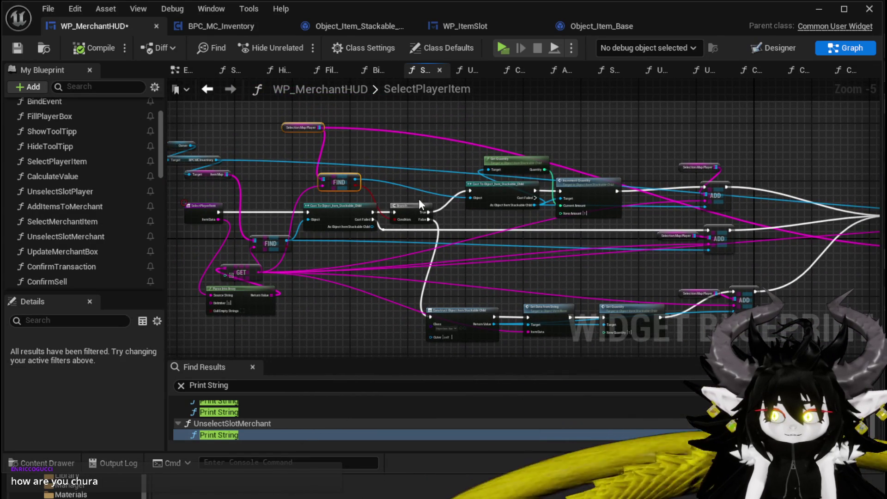
# Marquee-select most of the SelectPlayerItem nodes and view the chain's right-hand part
pyautogui.moveTo(367, 195); pyautogui.dragTo(325, 158)
pyautogui.moveTo(347, 322)
pyautogui.mouseDown()
pyautogui.moveTo(485, 209)
pyautogui.moveTo(712, 187)
pyautogui.mouseUp()
pyautogui.moveTo(712, 187)
pyautogui.mouseDown()
pyautogui.moveTo(643, 128)
pyautogui.moveTo(564, 105)
pyautogui.mouseUp()
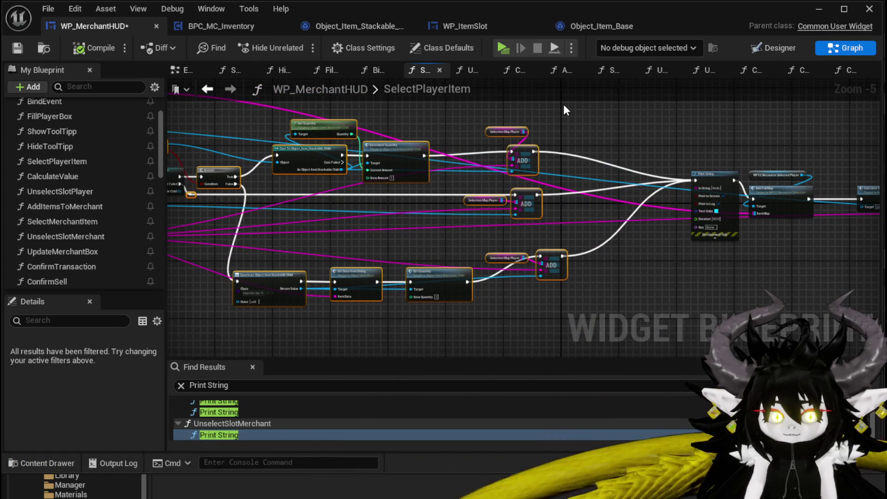
pyautogui.scroll(2, 390, 142)
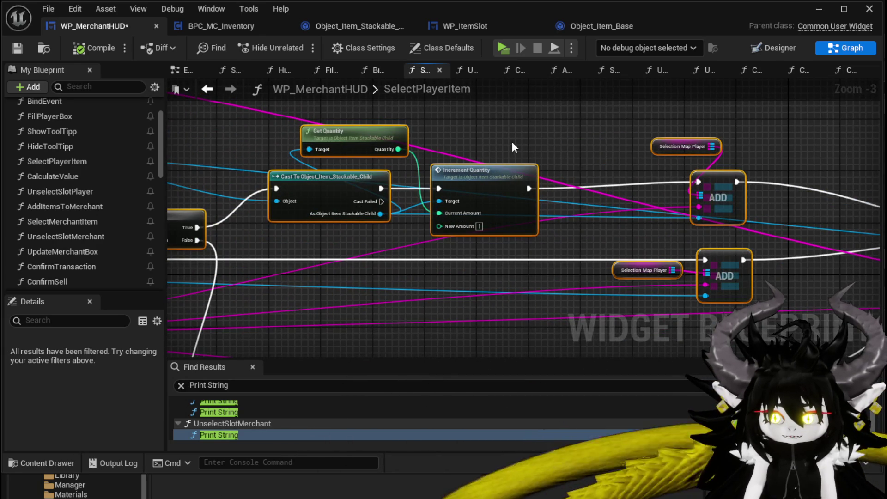
# Open the Increment Quantity node's actions and dismiss the menu without collapsing anything
pyautogui.rightClick(473, 184)
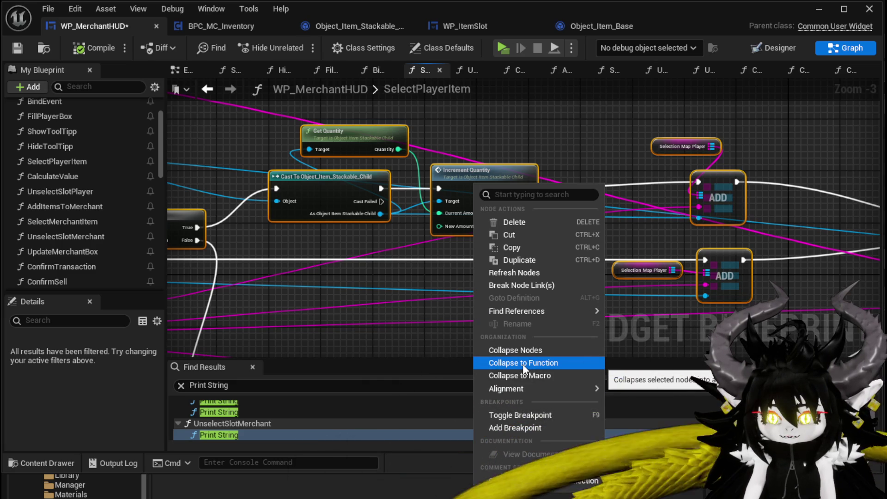
pyautogui.moveTo(335, 273)
pyautogui.mouseDown()
pyautogui.moveTo(339, 249)
pyautogui.moveTo(319, 257)
pyautogui.mouseUp()
pyautogui.scroll(-3, 365, 249)
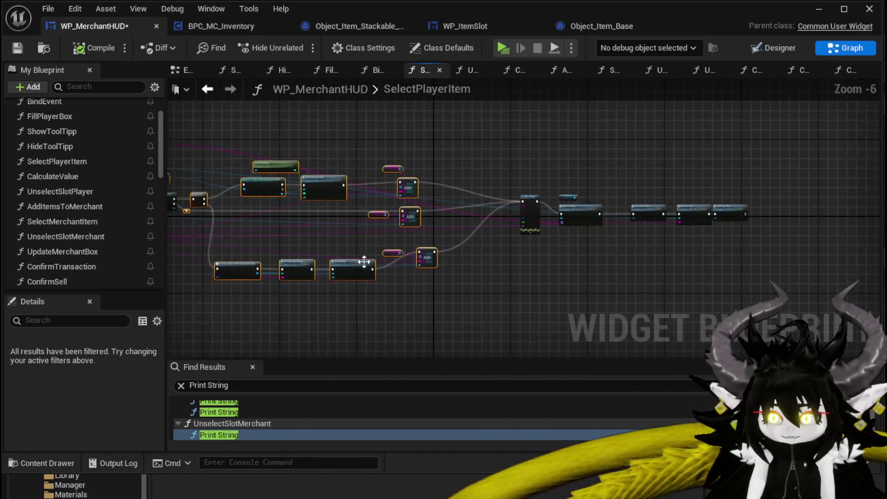
pyautogui.scroll(3, 511, 278)
# Zoom out over the SelectPlayerItem graph and open the ADD node's context menu
pyautogui.scroll(-1, 442, 240)
pyautogui.scroll(-1, 444, 247)
pyautogui.moveTo(444, 246); pyautogui.dragTo(498, 253)
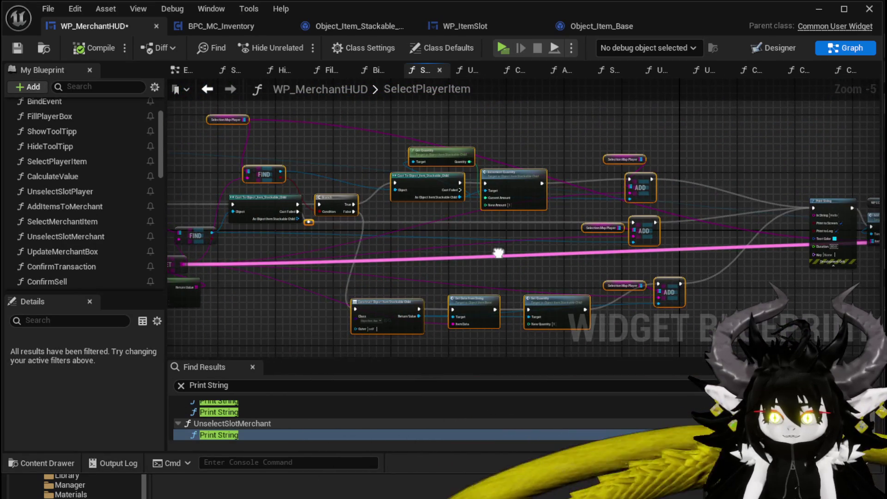
pyautogui.rightClick(647, 226)
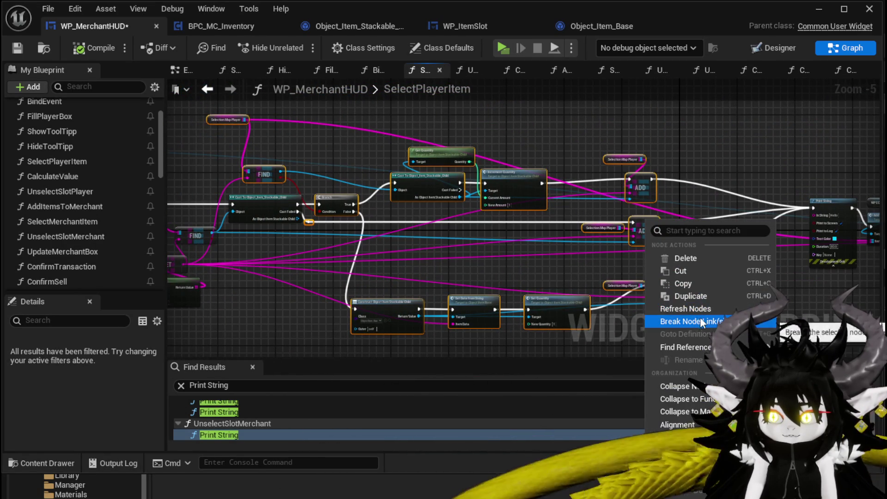